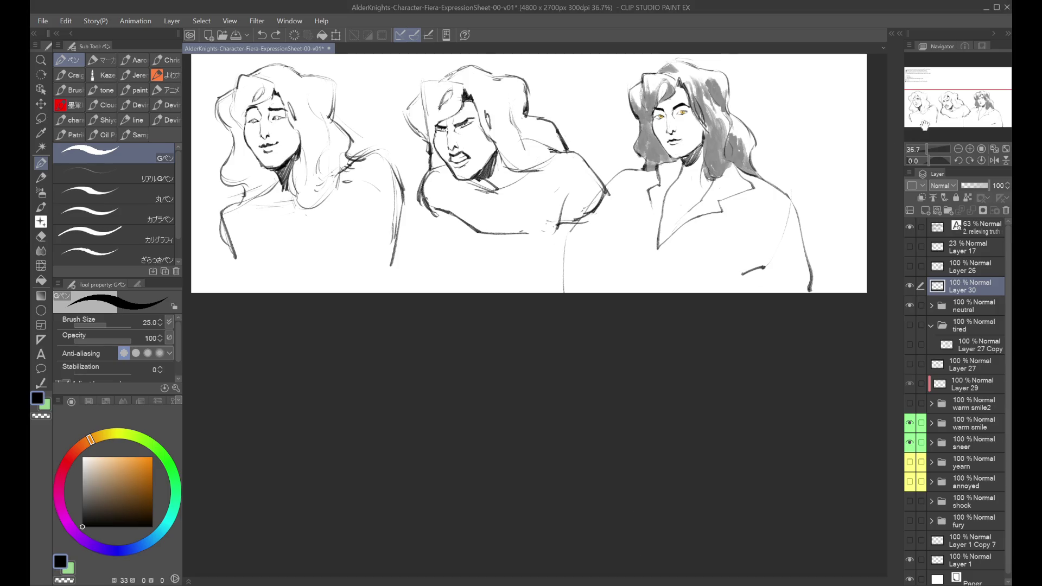
Hide the neutral expression sketch and check the shock sketch, leaving it hidden.
scroll(628, 466, "up", 5)
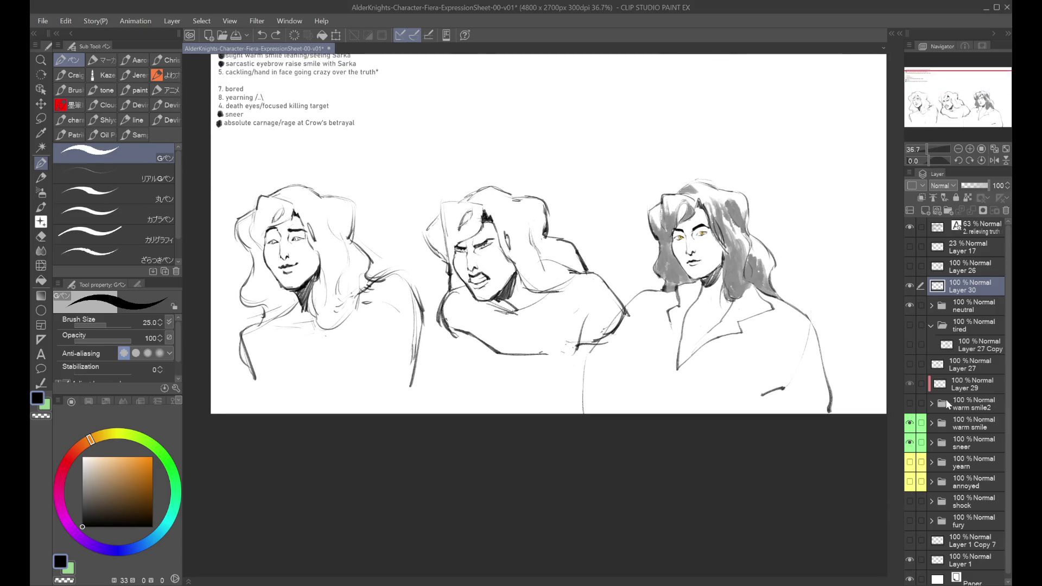
left_click(909, 306)
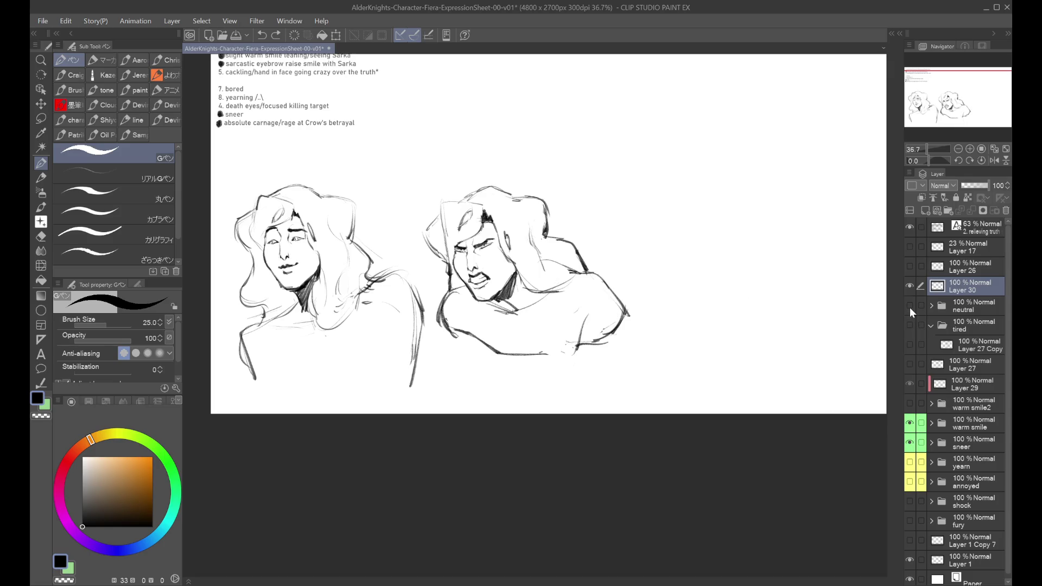
left_click(956, 464)
left_click(944, 501)
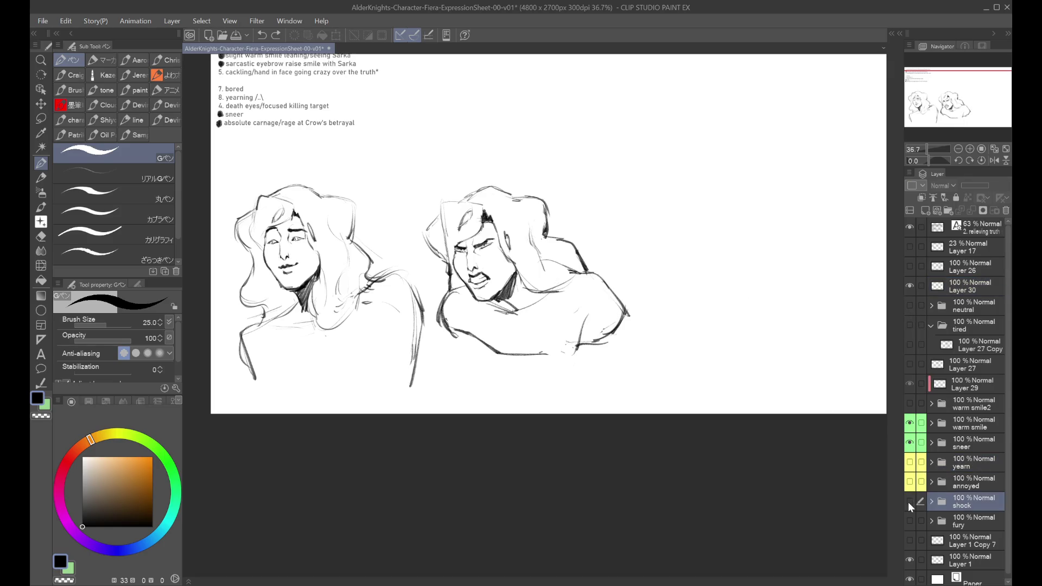
left_click(909, 501)
left_click(909, 501)
Add a new layer and Folder 4, then toggle the annoyed sketch off and back on.
left_click(925, 210)
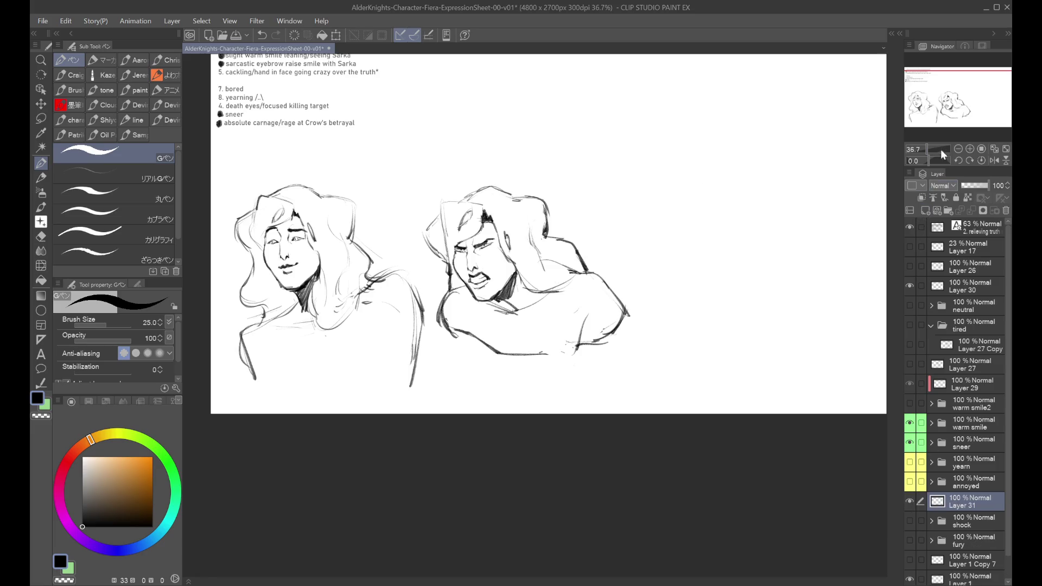
left_click(950, 210)
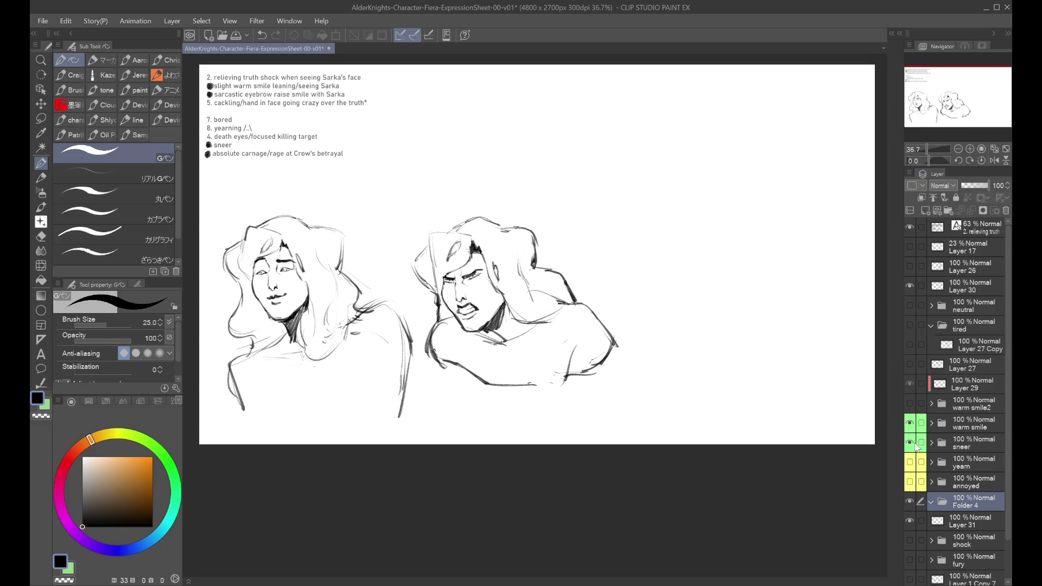
left_click(958, 488)
left_click(960, 500)
left_click(910, 482)
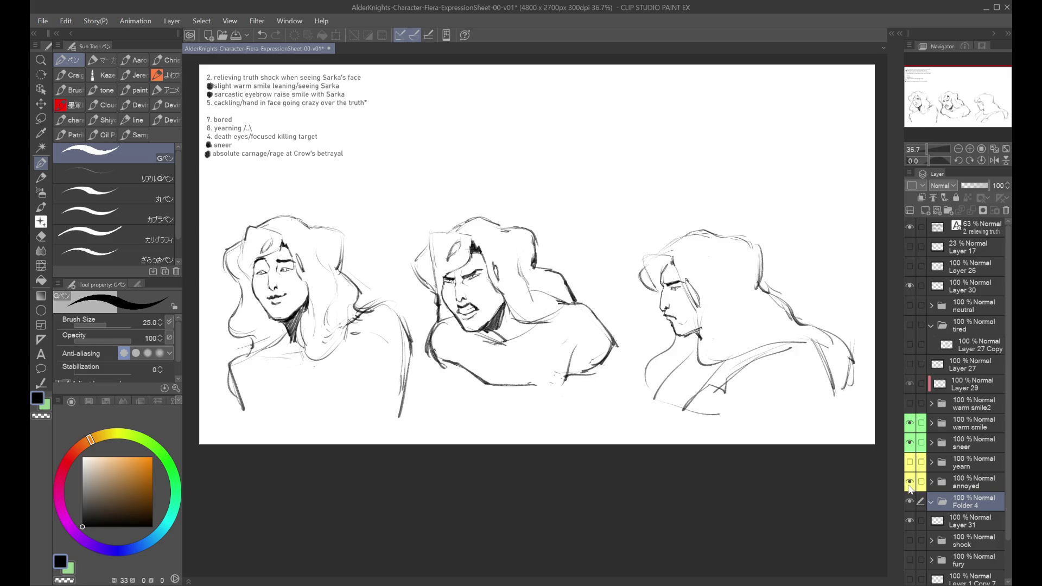
left_click(910, 485)
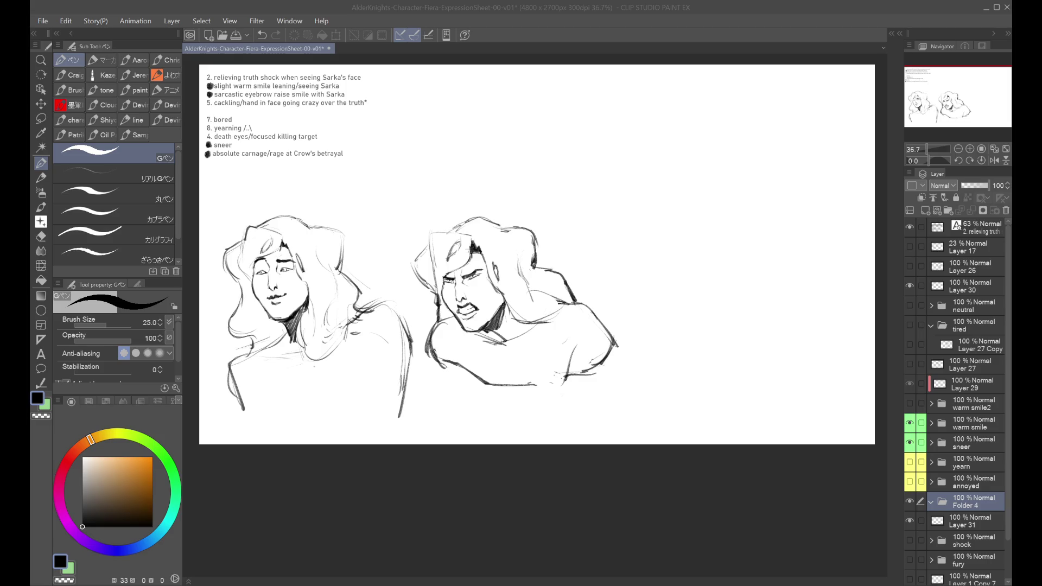
left_click(972, 462)
left_click(910, 481)
In the expanded annoyed folder, hide Layer 21 Copy 2 and add Layer 32 above it.
left_click(932, 483)
scroll(944, 483, "down", 1)
left_click(917, 473)
left_click(912, 468)
left_click(913, 468)
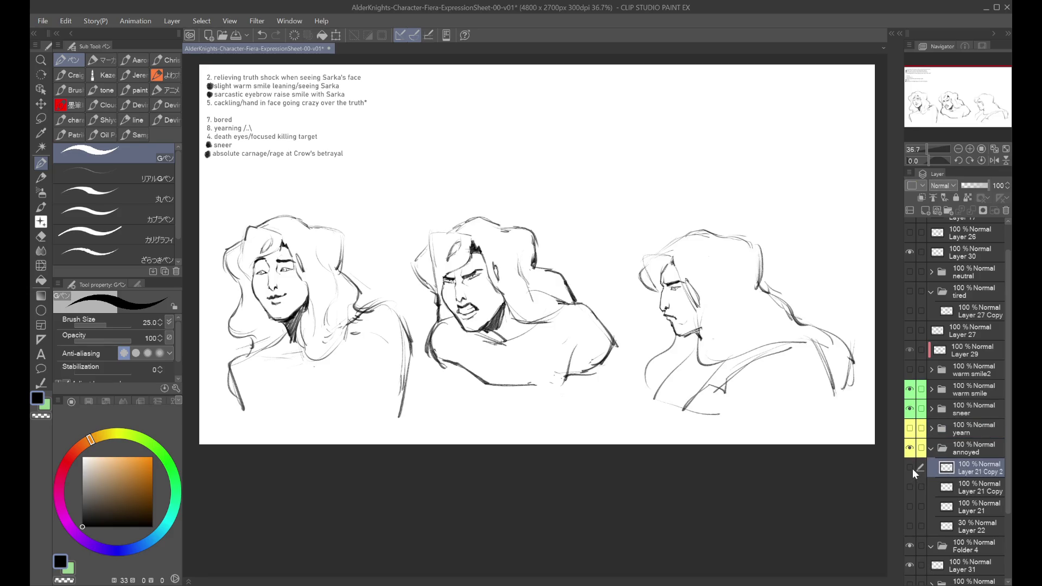
left_click(913, 468)
left_click(923, 209)
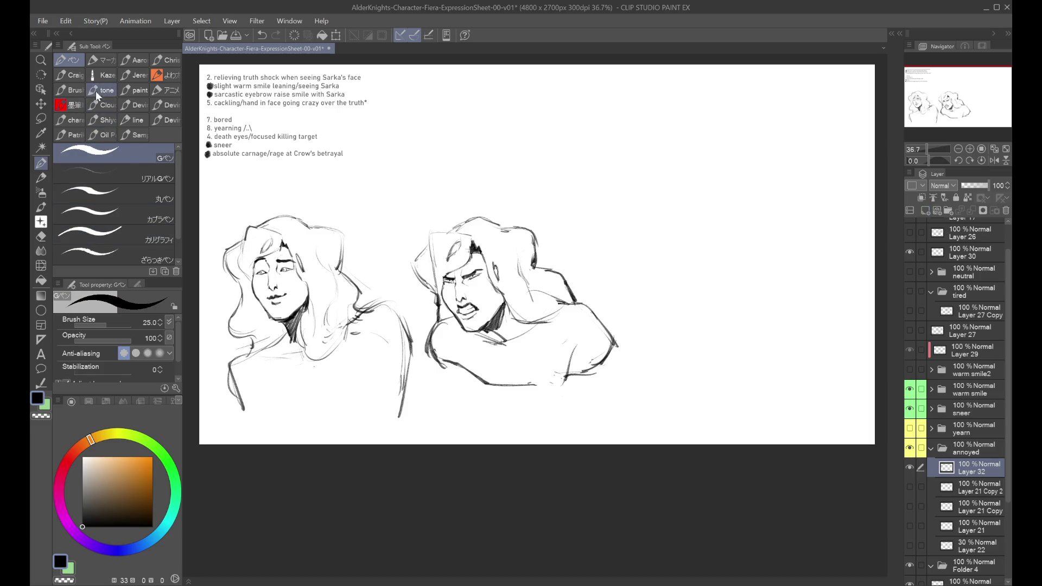
Select the dry pen brush from the line brush set.
left_click(102, 75)
left_click(133, 120)
left_click(126, 221)
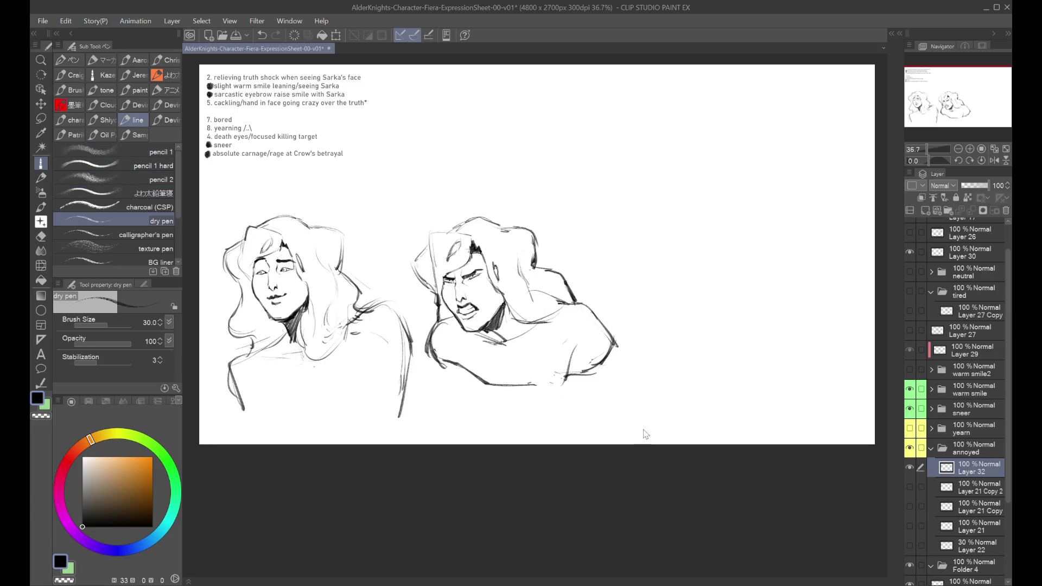
left_click_drag(700, 183, 713, 261)
Rough in the oval and top arcs of a new head right of the sketches.
left_click_drag(656, 284, 600, 235)
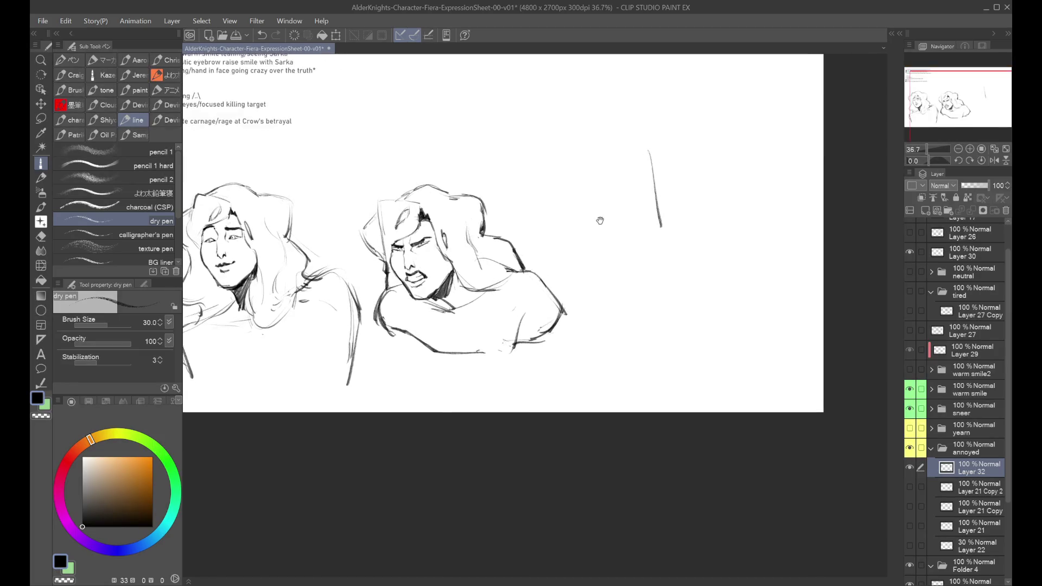
key("ctrl+z")
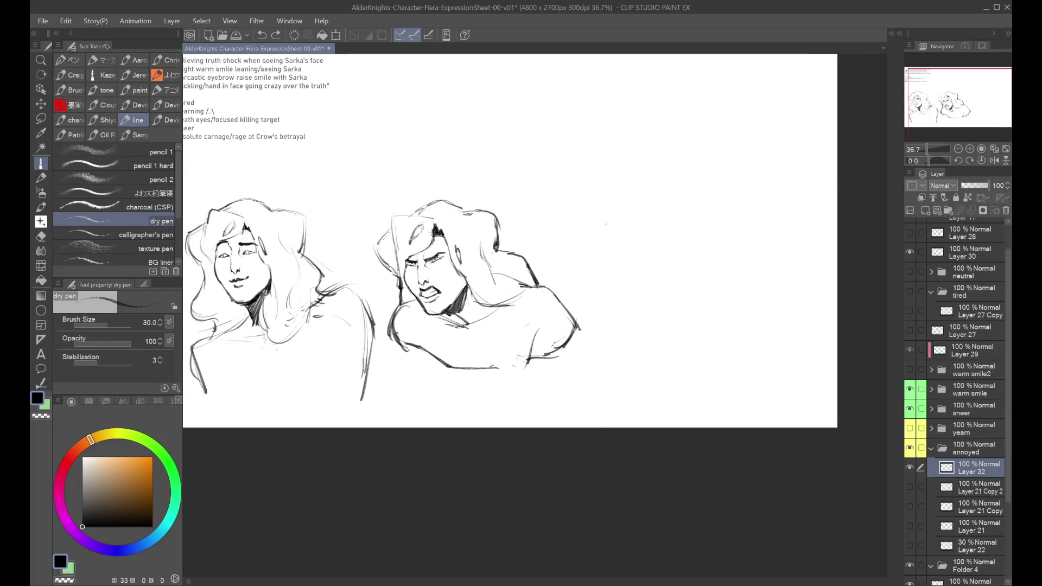
left_click_drag(611, 209, 624, 239)
key("ctrl+z")
key("ctrl+z")
left_click_drag(592, 185, 584, 214)
left_click_drag(624, 87, 595, 134)
left_click_drag(587, 179, 592, 232)
left_click_drag(581, 132, 673, 149)
mouse_move(629, 120)
left_mouse_down()
mouse_move(673, 149)
mouse_move(656, 132)
mouse_move(665, 146)
left_mouse_up()
key("ctrl+z")
key("ctrl+z")
key("ctrl+z")
key("ctrl+z")
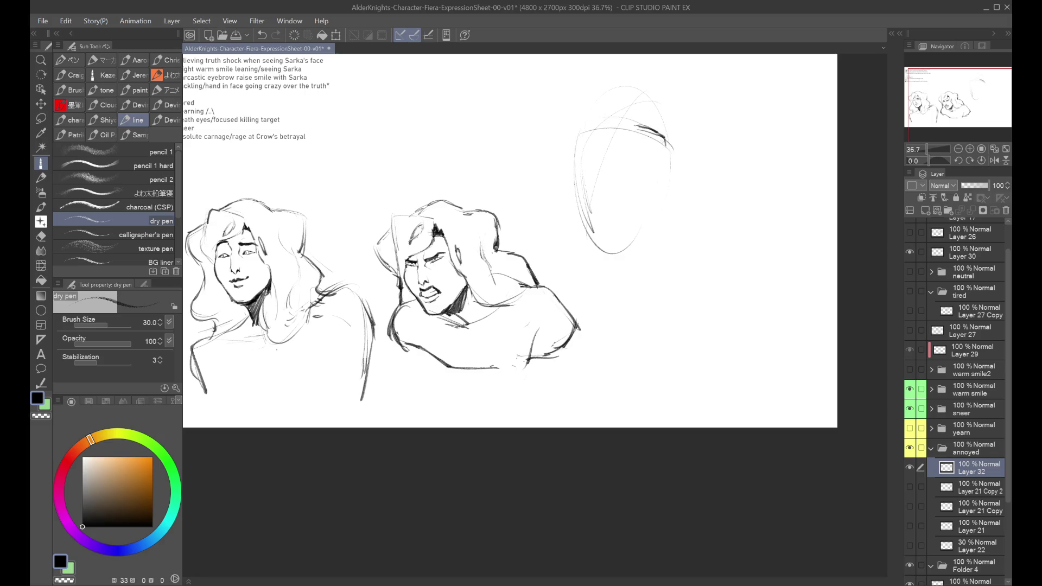
key("ctrl+z")
mouse_move(588, 115)
left_mouse_down()
mouse_move(630, 110)
mouse_move(619, 102)
mouse_move(673, 131)
left_mouse_up()
key("ctrl+z")
Draw and darken both eye lines on the new head, undoing trial strokes.
key("ctrl+z")
mouse_move(649, 129)
left_mouse_down()
mouse_move(660, 140)
mouse_move(674, 121)
left_mouse_up()
key("ctrl+z")
mouse_move(581, 119)
left_mouse_down()
mouse_move(620, 115)
mouse_move(606, 122)
mouse_move(597, 112)
mouse_move(596, 127)
mouse_move(617, 119)
mouse_move(616, 135)
mouse_move(617, 125)
left_mouse_up()
key("ctrl+z")
key("ctrl+z")
key("ctrl+z")
key("ctrl+z")
left_click_drag(593, 125, 612, 126)
left_click_drag(596, 162, 606, 161)
key("ctrl+z")
left_click_drag(584, 204, 617, 218)
Sketch the head's left contour down to the chin.
key("ctrl+z")
left_click_drag(578, 125, 661, 136)
mouse_move(590, 124)
left_mouse_down()
mouse_move(613, 126)
mouse_move(621, 111)
mouse_move(624, 121)
mouse_move(690, 126)
left_mouse_up()
key("ctrl+z")
key("ctrl+z")
mouse_move(571, 130)
left_mouse_down()
mouse_move(558, 163)
mouse_move(571, 137)
mouse_move(564, 168)
mouse_move(578, 203)
left_mouse_up()
key("ctrl+z")
left_click_drag(566, 158, 577, 237)
key("ctrl+z")
mouse_move(569, 179)
left_mouse_down()
mouse_move(601, 248)
mouse_move(639, 241)
left_mouse_up()
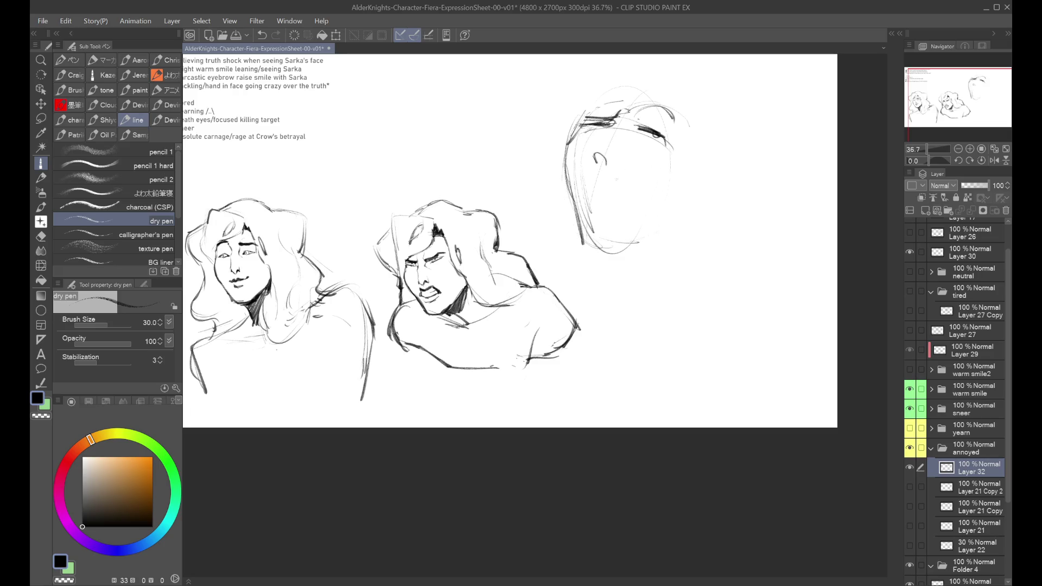
Add a small V-shaped nose stroke.
mouse_move(645, 133)
left_mouse_down()
mouse_move(705, 179)
mouse_move(605, 225)
mouse_move(593, 194)
mouse_move(602, 188)
mouse_move(620, 204)
mouse_move(594, 218)
mouse_move(636, 208)
mouse_move(606, 196)
mouse_move(622, 202)
left_mouse_up()
key("ctrl+z")
key("ctrl+z")
key("ctrl+z")
key("ctrl+z")
key("ctrl+z")
key("ctrl+z")
Draw and darken the open mouth and lower lip.
mouse_move(595, 199)
left_mouse_down()
mouse_move(596, 225)
mouse_move(621, 211)
left_mouse_up()
key("ctrl+z")
mouse_move(607, 219)
left_mouse_down()
mouse_move(633, 208)
mouse_move(604, 220)
mouse_move(629, 210)
mouse_move(618, 201)
left_mouse_up()
key("ctrl+z")
key("ctrl+z")
left_click_drag(596, 210, 619, 205)
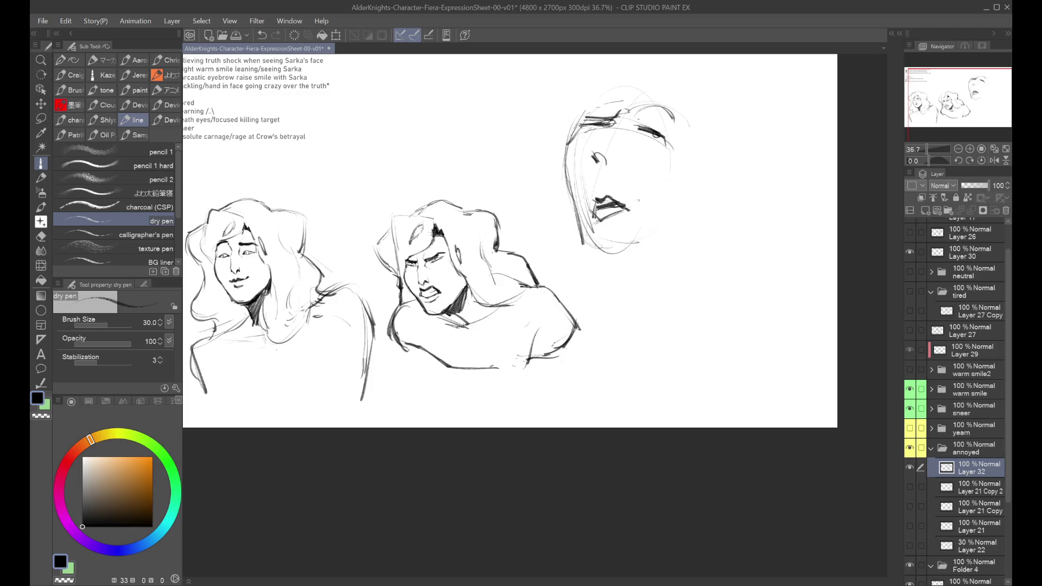
left_click_drag(597, 154, 616, 157)
key("ctrl+z")
Draw the jaw up to the right cheek with a line along the cheek.
left_click_drag(692, 150, 671, 200)
key("ctrl+z")
mouse_move(584, 243)
left_mouse_down()
mouse_move(617, 254)
mouse_move(635, 246)
mouse_move(689, 199)
mouse_move(666, 239)
mouse_move(635, 242)
mouse_move(689, 199)
left_mouse_up()
key("ctrl+z")
Define the top of the head with arcs and add an ear arc on the right.
key("ctrl+z")
key("ctrl+z")
key("ctrl+z")
key("ctrl+z")
left_click_drag(646, 243, 698, 167)
left_click_drag(691, 123, 694, 186)
mouse_move(588, 113)
left_mouse_down()
mouse_move(612, 80)
mouse_move(679, 80)
left_mouse_up()
key("ctrl+z")
mouse_move(614, 103)
left_mouse_down()
mouse_move(691, 82)
mouse_move(680, 93)
left_mouse_up()
key("ctrl+z")
key("ctrl+z")
left_click_drag(600, 92, 665, 101)
key("ctrl+z")
mouse_move(589, 120)
left_mouse_down()
mouse_move(608, 87)
mouse_move(618, 96)
mouse_move(678, 85)
mouse_move(692, 106)
left_mouse_up()
key("ctrl+z")
key("ctrl+z")
mouse_move(603, 87)
left_mouse_down()
mouse_move(671, 87)
mouse_move(697, 105)
left_mouse_up()
key("ctrl+z")
left_click_drag(697, 142, 696, 170)
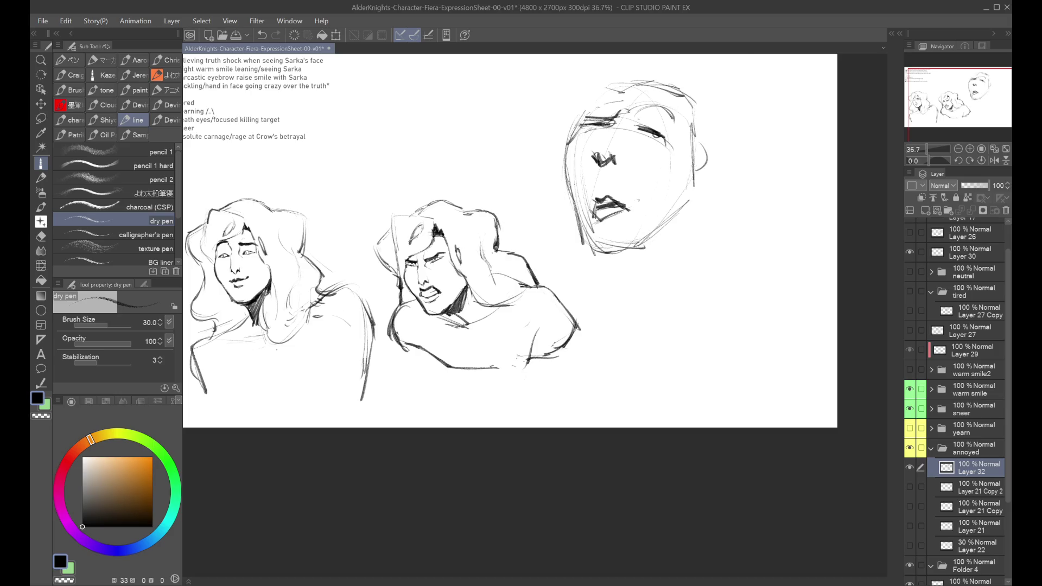
In a mirrored view, sketch and darken the left cheek, ear and jaw.
key("h")
mouse_move(383, 133)
left_mouse_down()
mouse_move(390, 184)
mouse_move(411, 204)
left_mouse_up()
key("ctrl+z")
left_click_drag(381, 141, 384, 202)
left_click_drag(374, 187, 434, 245)
key("h")
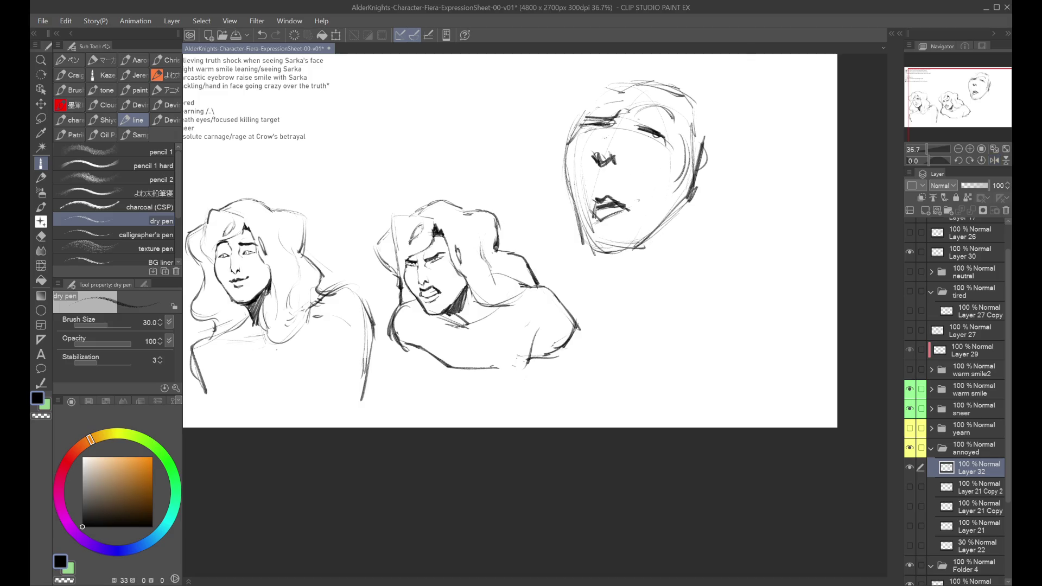
key("ctrl+z")
Liquify the left eyebrow into a frown and redraw it with a dark dry-pen stroke.
left_click(41, 265)
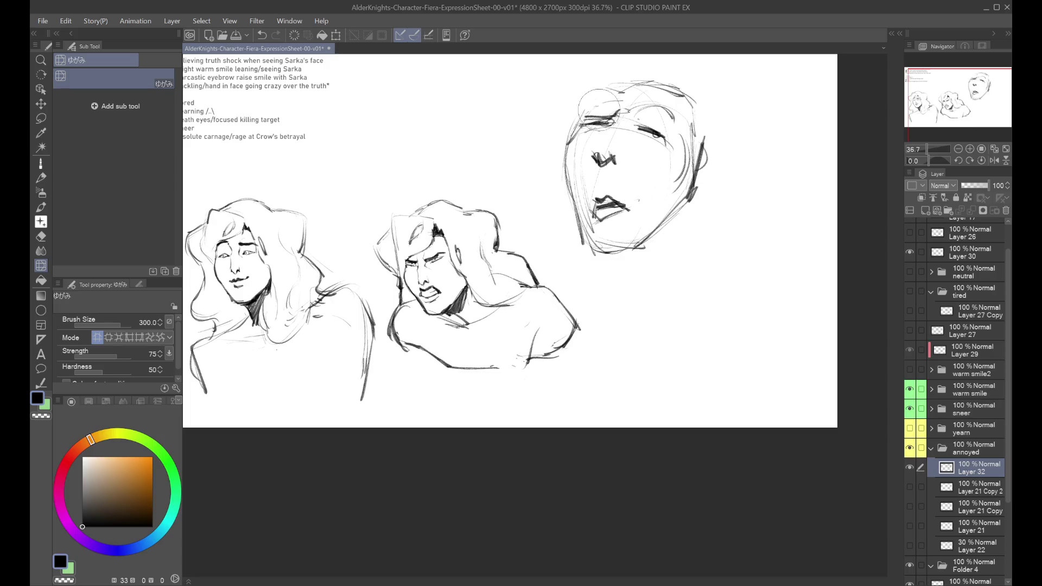
left_click_drag(604, 117, 600, 108)
left_click(41, 163)
left_click_drag(610, 108, 607, 128)
mouse_move(672, 117)
left_mouse_down()
mouse_move(633, 118)
mouse_move(672, 108)
mouse_move(635, 114)
mouse_move(671, 112)
mouse_move(655, 136)
mouse_move(669, 141)
left_mouse_up()
key("ctrl+z")
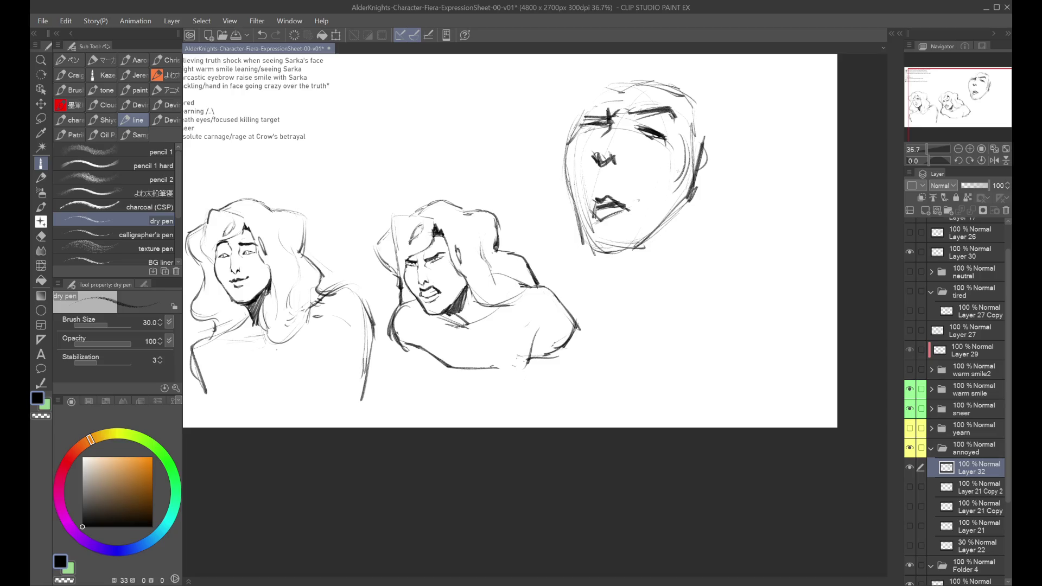
key("ctrl+z")
Rework the upper lip and mouth's left edge, comparing versions with undo and redo.
mouse_move(595, 196)
left_mouse_down()
mouse_move(609, 189)
mouse_move(624, 203)
left_mouse_up()
key("ctrl+z")
key("ctrl+z")
mouse_move(596, 194)
left_mouse_down()
mouse_move(594, 206)
mouse_move(618, 206)
mouse_move(601, 211)
mouse_move(632, 204)
mouse_move(615, 210)
left_mouse_up()
key("ctrl+z")
key("ctrl+z")
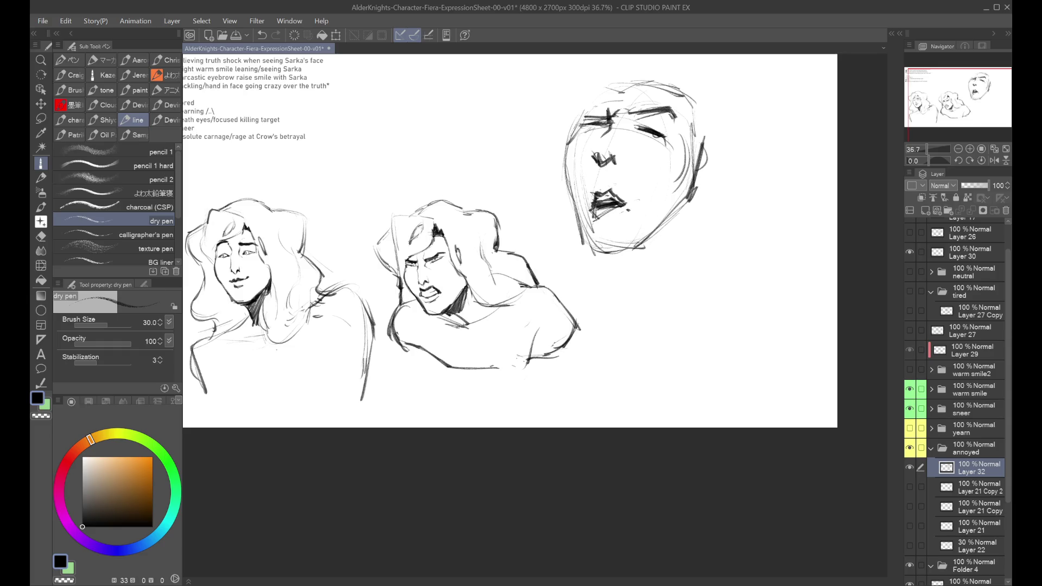
key("ctrl+z")
key("ctrl+y")
key("ctrl+y")
key("ctrl+y")
key("ctrl+z")
key("ctrl+z")
key("ctrl+z")
key("ctrl+y")
key("ctrl+z")
key("ctrl+z")
key("ctrl+y")
Hatch below the mouth and try a neck stroke, then remove the hatching.
key("ctrl+z")
left_click_drag(618, 205, 599, 224)
left_click_drag(622, 203, 606, 221)
key("ctrl+z")
key("h")
key("h")
mouse_move(598, 247)
left_mouse_down()
mouse_move(609, 298)
mouse_move(651, 274)
left_mouse_up()
Sketch trial jaw, neck, shoulder and left face contour strokes.
key("ctrl+z")
left_click_drag(685, 135, 703, 249)
key("ctrl+z")
left_click_drag(713, 210, 695, 253)
key("ctrl+z")
mouse_move(684, 202)
left_mouse_down()
mouse_move(704, 258)
mouse_move(702, 250)
mouse_move(775, 321)
left_mouse_up()
left_click_drag(708, 242, 789, 342)
left_click_drag(569, 167, 554, 268)
key("ctrl+z")
left_click_drag(579, 206, 526, 284)
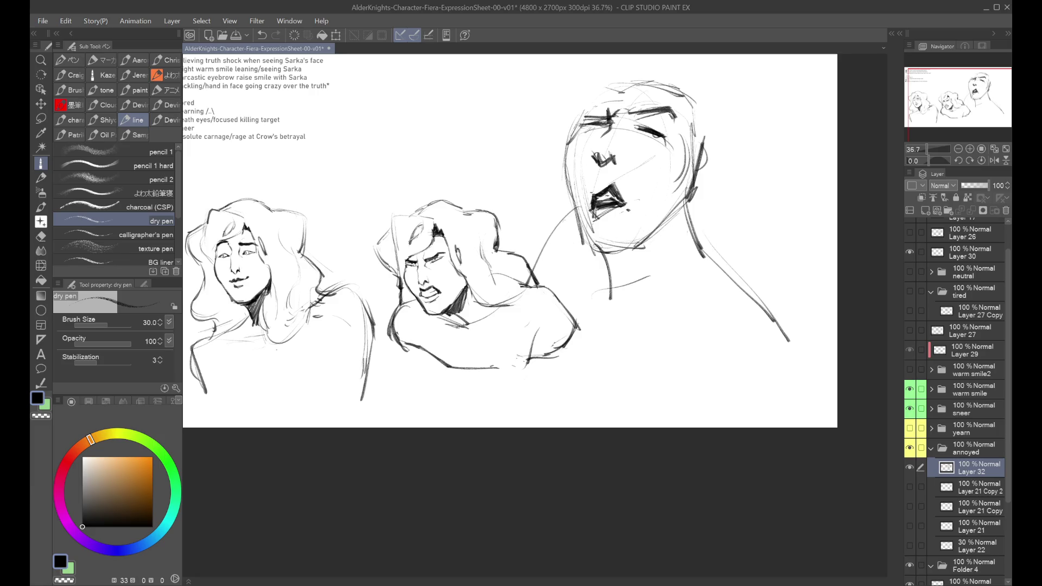
key("ctrl+z")
left_click_drag(569, 210, 555, 274)
Check the head mirrored and zoomed out, remove the shoulder stroke, and add chin strokes.
key("ctrl+z")
left_click_drag(578, 227, 536, 275)
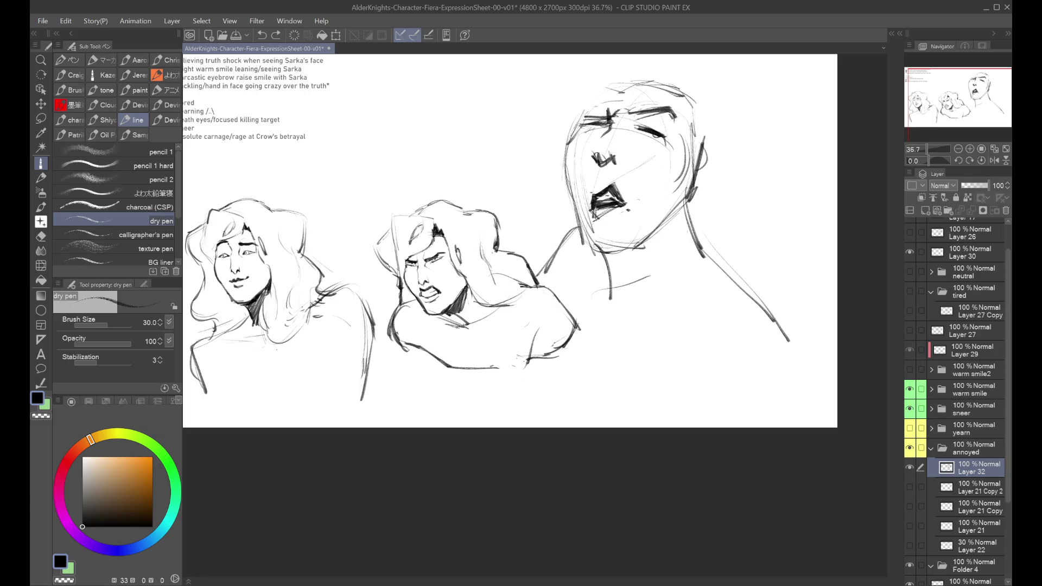
key("h")
key("h")
key("ctrl+z")
key("ctrl+y")
key("ctrl+minus")
key("ctrl+minus")
key("h")
key("h")
key("ctrl+plus")
key("ctrl+z")
key("ctrl+z")
key("ctrl+z")
mouse_move(588, 247)
left_mouse_down()
mouse_move(617, 244)
mouse_move(618, 260)
left_mouse_up()
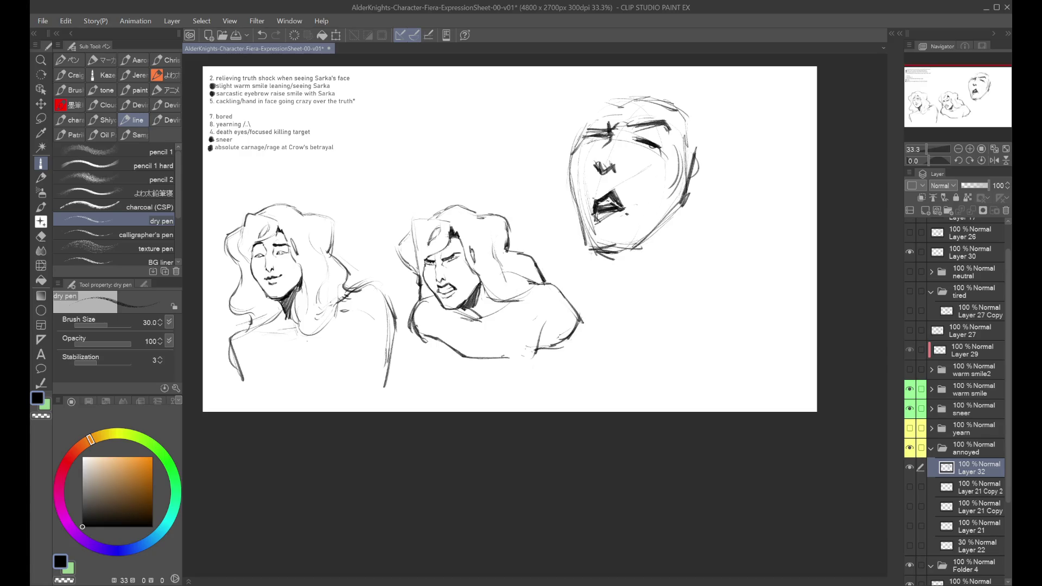
Undo the new chin stroke, then shrink the third head and shift it right with Ctrl+T.
key("ctrl+z")
key("ctrl+t")
mouse_move(699, 270)
left_mouse_down()
mouse_move(674, 222)
mouse_move(679, 193)
mouse_move(690, 214)
left_mouse_up()
mouse_move(654, 99)
left_mouse_down()
mouse_move(654, 116)
mouse_move(630, 140)
mouse_move(653, 125)
mouse_move(656, 114)
mouse_move(616, 139)
left_mouse_up()
left_click(624, 231)
Sketch the hair mass over the head's top, with long strands down both sides.
key("ctrl+z")
mouse_move(612, 103)
left_mouse_down()
mouse_move(616, 138)
mouse_move(668, 93)
mouse_move(703, 91)
left_mouse_up()
left_click_drag(703, 91, 738, 187)
key("ctrl+z")
key("ctrl+z")
key("ctrl+z")
mouse_move(606, 113)
left_mouse_down()
mouse_move(616, 142)
mouse_move(648, 107)
mouse_move(629, 102)
left_mouse_up()
mouse_move(613, 103)
left_mouse_down()
mouse_move(679, 87)
mouse_move(730, 146)
mouse_move(715, 168)
left_mouse_up()
mouse_move(712, 179)
left_mouse_down()
mouse_move(726, 226)
mouse_move(732, 210)
left_mouse_up()
left_click_drag(714, 171, 742, 248)
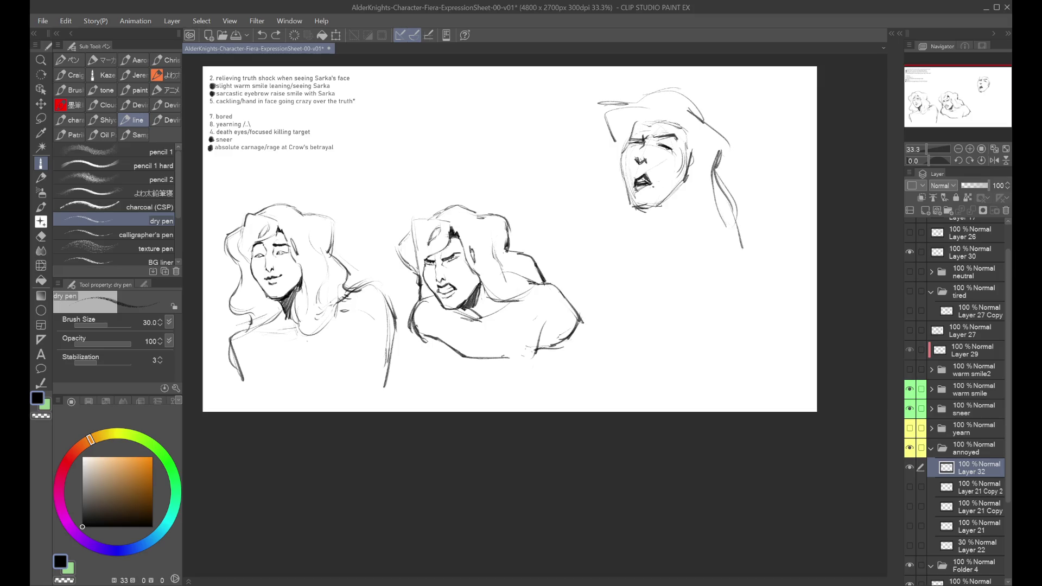
mouse_move(596, 102)
left_mouse_down()
mouse_move(610, 143)
mouse_move(606, 193)
mouse_move(584, 214)
left_mouse_up()
left_click_drag(613, 160, 577, 227)
Add a hook at the jaw and rework the top and right-side hair strokes.
mouse_move(693, 185)
left_mouse_down()
mouse_move(654, 207)
mouse_move(682, 218)
left_mouse_up()
key("ctrl+z")
mouse_move(676, 218)
left_mouse_down()
mouse_move(700, 250)
mouse_move(744, 232)
left_mouse_up()
left_click_drag(595, 97, 608, 155)
key("ctrl+z")
left_click_drag(593, 120, 632, 102)
mouse_move(614, 103)
left_mouse_down()
mouse_move(656, 97)
mouse_move(717, 124)
mouse_move(725, 177)
left_mouse_up()
key("ctrl+z")
key("ctrl+z")
key("ctrl+z")
left_click_drag(727, 126, 721, 165)
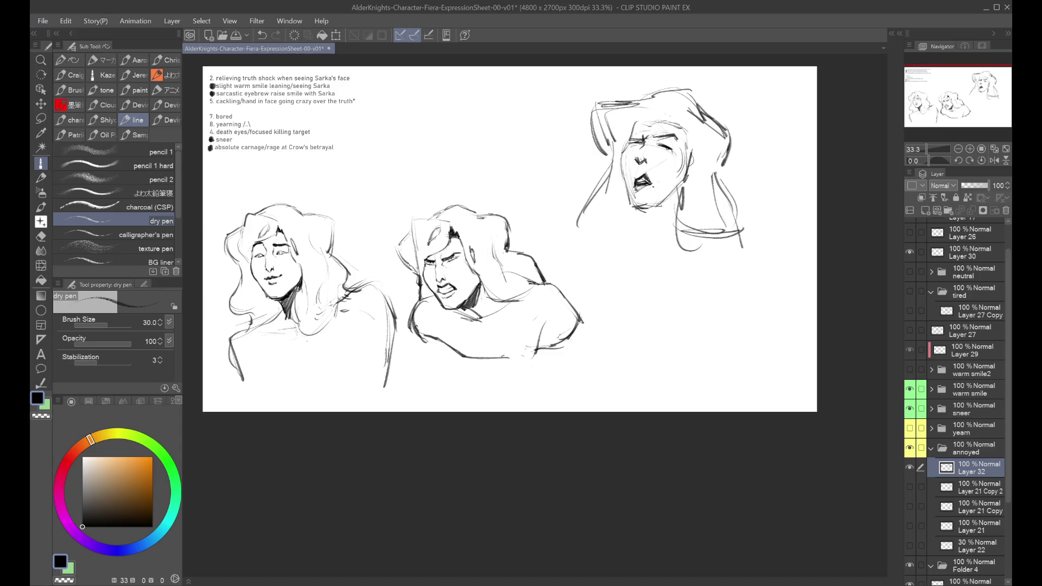
Try a forehead stroke, a darker left brow and eye strokes, undoing the misses.
mouse_move(623, 132)
left_mouse_down()
mouse_move(667, 115)
mouse_move(625, 146)
left_mouse_up()
key("ctrl+z")
key("ctrl+z")
key("ctrl+z")
mouse_move(630, 139)
left_mouse_down()
mouse_move(618, 154)
mouse_move(635, 204)
mouse_move(630, 167)
mouse_move(630, 207)
mouse_move(658, 185)
left_mouse_up()
key("ctrl+z")
key("ctrl+z")
key("ctrl+z")
mouse_move(658, 148)
left_mouse_down()
mouse_move(684, 135)
mouse_move(673, 149)
left_mouse_up()
key("ctrl+z")
key("ctrl+z")
key("ctrl+z")
key("ctrl+z")
key("ctrl+z")
key("ctrl+z")
key("ctrl+z")
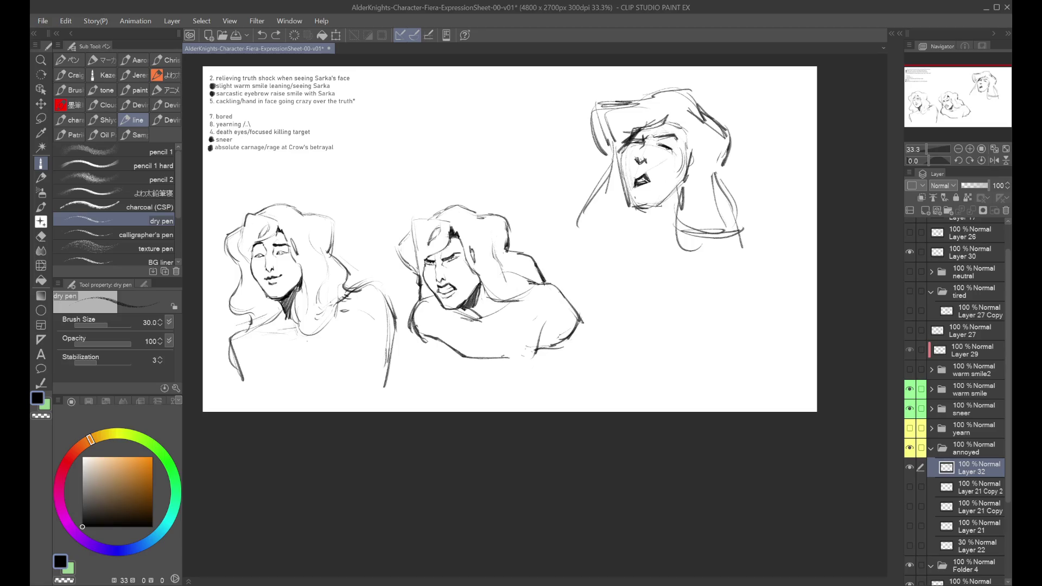
Mirror the canvas to check proportions and retry the eye strokes on the top-right face.
key("h")
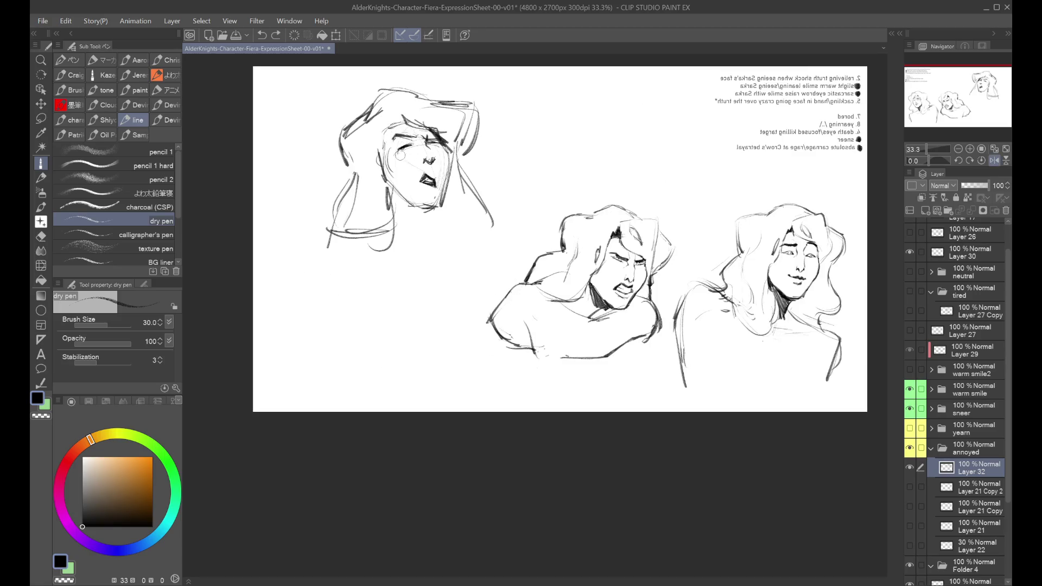
key("ctrl+y")
key("h")
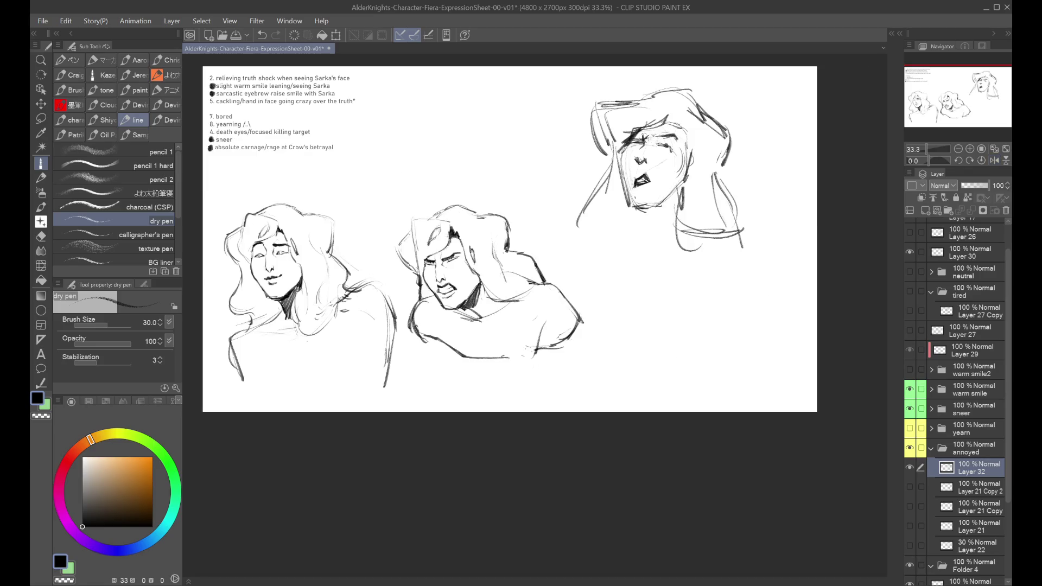
key("ctrl+z")
left_click_drag(677, 133, 685, 140)
key("ctrl+z")
key("ctrl+z")
Redraw the mouth, left cheek and jaw, right cheek line and a short eyebrow.
key("ctrl+z")
key("ctrl+z")
key("ctrl+z")
key("ctrl+y")
key("ctrl+z")
key("ctrl+z")
key("ctrl+z")
key("ctrl+z")
key("ctrl+z")
key("ctrl+z")
left_click_drag(648, 183, 653, 185)
mouse_move(624, 144)
left_mouse_down()
mouse_move(616, 184)
mouse_move(632, 206)
left_mouse_up()
key("ctrl+z")
left_click_drag(672, 116, 691, 188)
key("ctrl+z")
left_click_drag(669, 130, 675, 115)
key("ctrl+z")
Sketch hair strokes at the head's top-left and top, dropping failed eye strokes.
left_click_drag(619, 95, 615, 128)
mouse_move(616, 98)
left_mouse_down()
mouse_move(667, 92)
mouse_move(646, 89)
mouse_move(615, 128)
mouse_move(656, 91)
mouse_move(611, 132)
left_mouse_up()
key("ctrl+z")
key("ctrl+z")
key("ctrl+z")
left_click_drag(673, 87, 702, 112)
key("ctrl+z")
mouse_move(648, 226)
left_mouse_down()
mouse_move(638, 269)
mouse_move(641, 252)
left_mouse_up()
key("ctrl+z")
key("ctrl+z")
Draw diagonal neck lines and mirror the view to check them.
mouse_move(659, 241)
left_mouse_down()
mouse_move(695, 211)
mouse_move(741, 219)
mouse_move(616, 282)
left_mouse_up()
key("ctrl+z")
key("ctrl+z")
key("ctrl+z")
mouse_move(678, 231)
left_mouse_down()
mouse_move(720, 201)
mouse_move(644, 261)
left_mouse_up()
key("h")
key("ctrl+z")
key("ctrl+z")
key("ctrl+z")
key("ctrl+z")
key("h")
key("ctrl+z")
Draw the neck line and long hair line, redrawing the neck strokes.
left_click_drag(653, 213, 640, 259)
left_click_drag(705, 159, 721, 271)
left_click_drag(692, 200, 687, 211)
key("ctrl+z")
key("ctrl+z")
left_click_drag(695, 159, 701, 263)
key("ctrl+z")
key("ctrl+z")
mouse_move(643, 209)
left_mouse_down()
mouse_move(643, 245)
mouse_move(633, 215)
mouse_move(624, 253)
left_mouse_up()
Add jaw, long right hair and shoulder lines, then fade the rough to 7% under a new layer.
left_click_drag(695, 182, 711, 262)
left_click_drag(706, 254, 734, 288)
left_click_drag(693, 223, 743, 308)
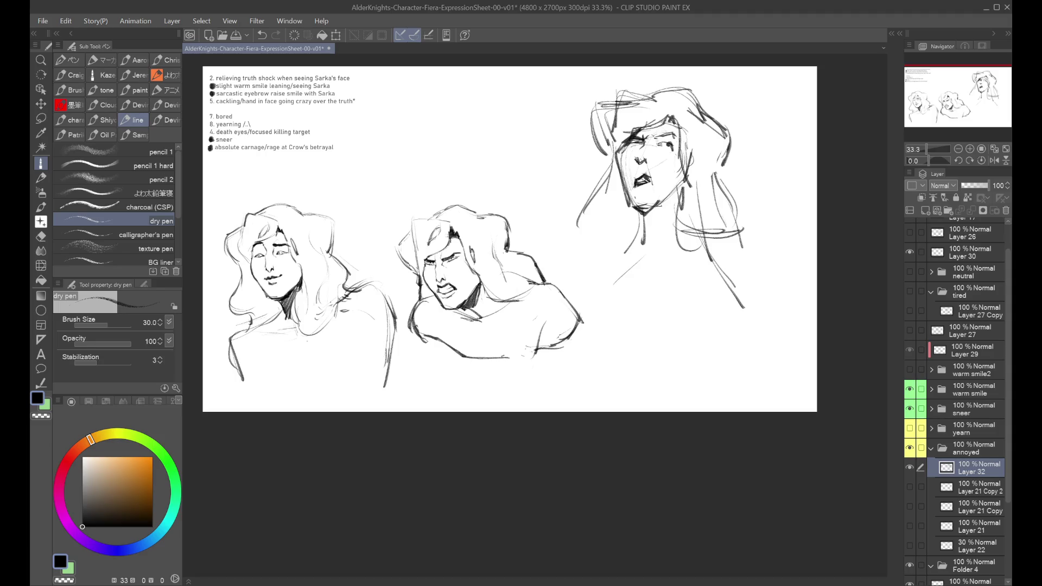
left_click_drag(639, 234, 580, 267)
left_click_drag(969, 184, 962, 186)
left_click(927, 210)
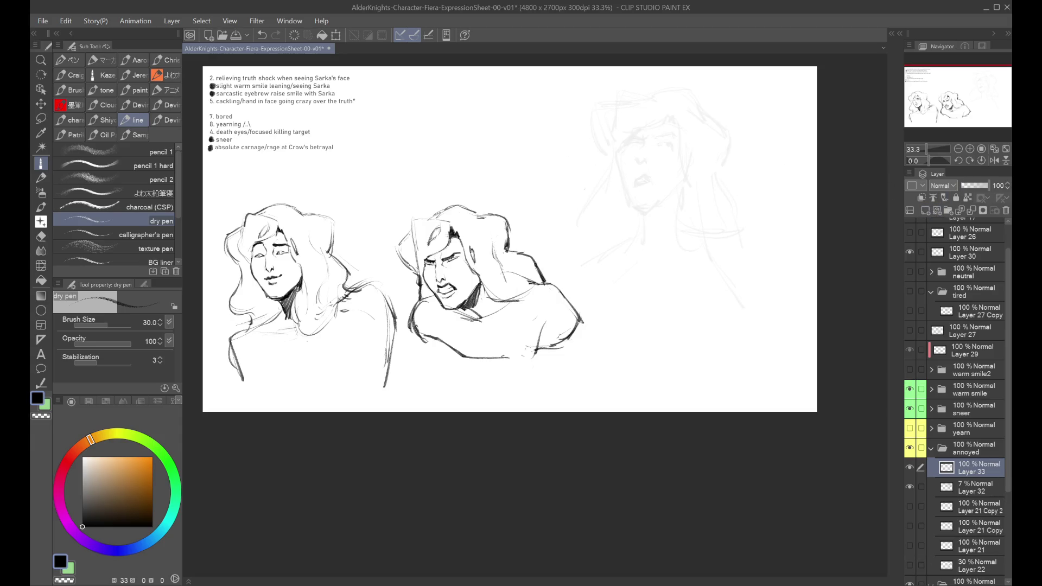
Ink the mouth and upper lip over the faded face, checking it in a mirrored view.
mouse_move(639, 140)
left_mouse_down()
mouse_move(689, 153)
mouse_move(634, 190)
mouse_move(650, 184)
left_mouse_up()
key("ctrl+z")
key("ctrl+z")
key("ctrl+z")
key("ctrl+z")
key("ctrl+z")
left_click_drag(635, 185, 653, 179)
key("ctrl+z")
key("ctrl+z")
left_click_drag(635, 182, 644, 173)
key("ctrl+z")
mouse_move(642, 174)
left_mouse_down()
mouse_move(655, 178)
mouse_move(652, 190)
left_mouse_up()
key("h")
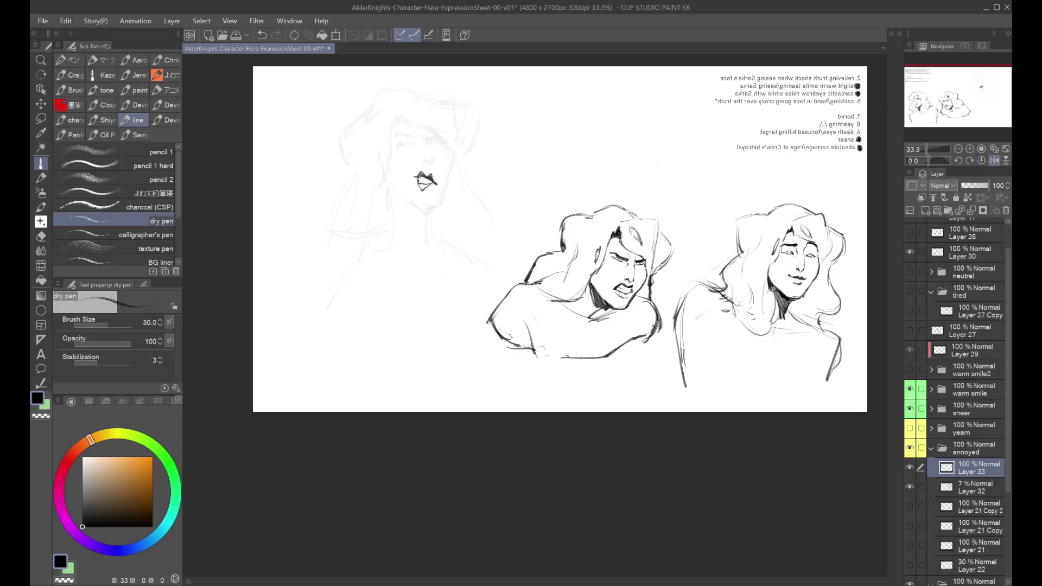
key("h")
key("ctrl+z")
key("ctrl+z")
key("ctrl+z")
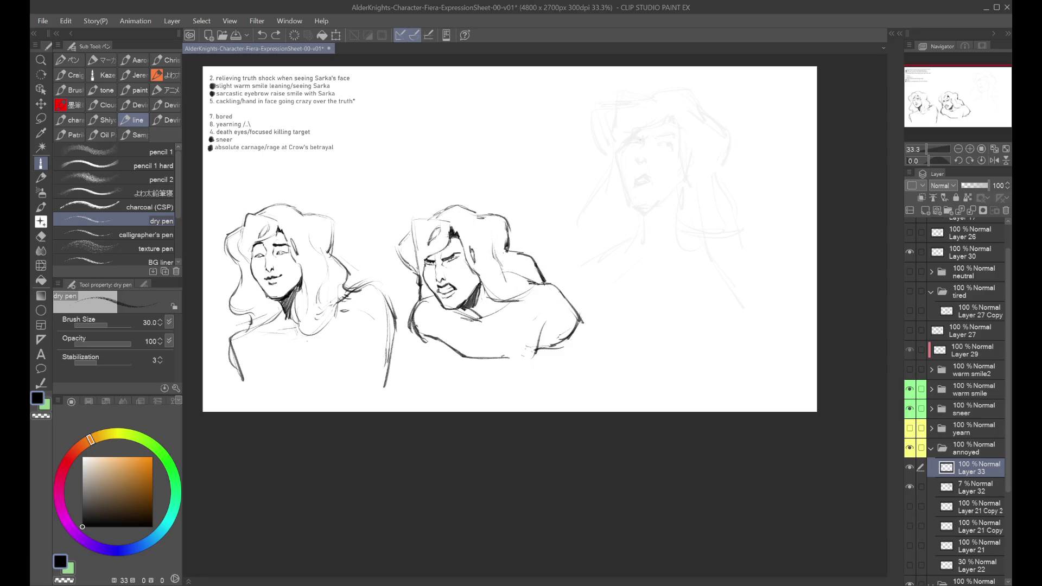
Ink the chin, jaw line and left and right sides of the face outline.
left_click(623, 151)
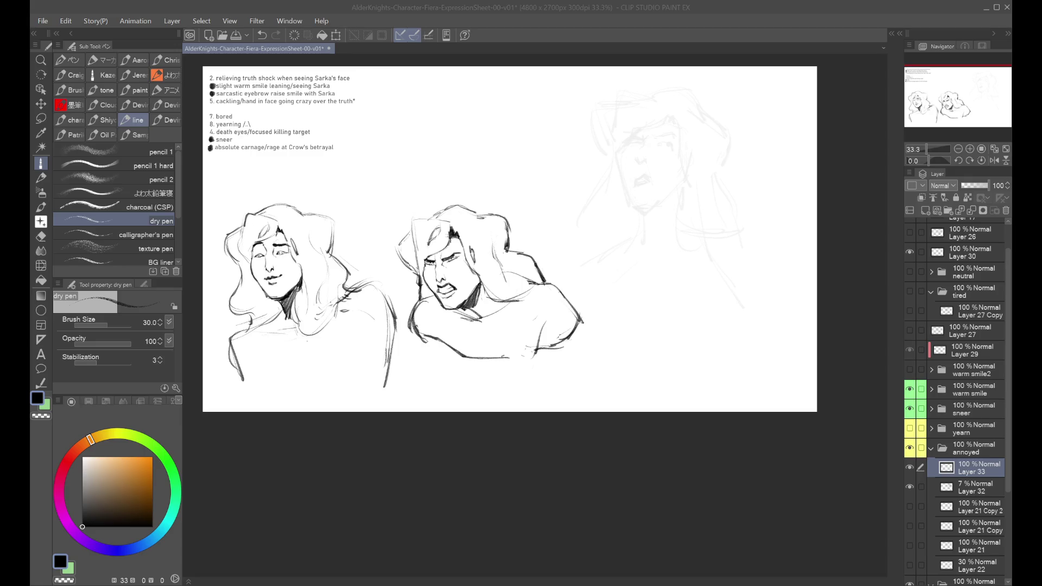
key("ctrl+z")
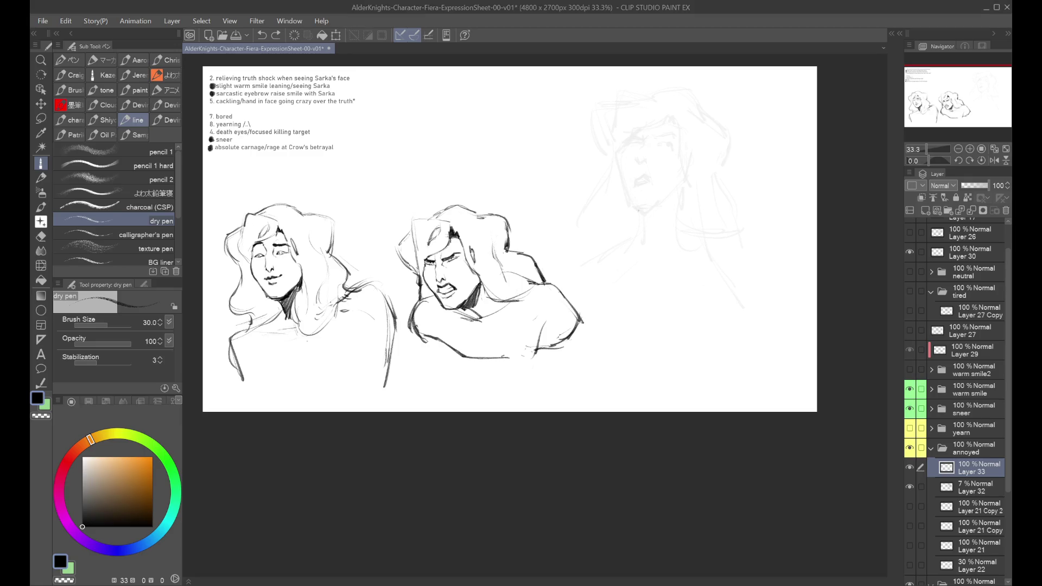
mouse_move(635, 209)
left_mouse_down()
mouse_move(671, 196)
mouse_move(636, 211)
mouse_move(662, 200)
mouse_move(630, 205)
mouse_move(647, 203)
mouse_move(617, 167)
mouse_move(629, 205)
left_mouse_up()
key("ctrl+z")
mouse_move(616, 160)
left_mouse_down()
mouse_move(634, 117)
mouse_move(677, 119)
mouse_move(678, 185)
left_mouse_up()
key("ctrl+z")
mouse_move(620, 125)
left_mouse_down()
mouse_move(641, 115)
mouse_move(635, 139)
left_mouse_up()
key("ctrl+z")
key("ctrl+z")
key("ctrl+z")
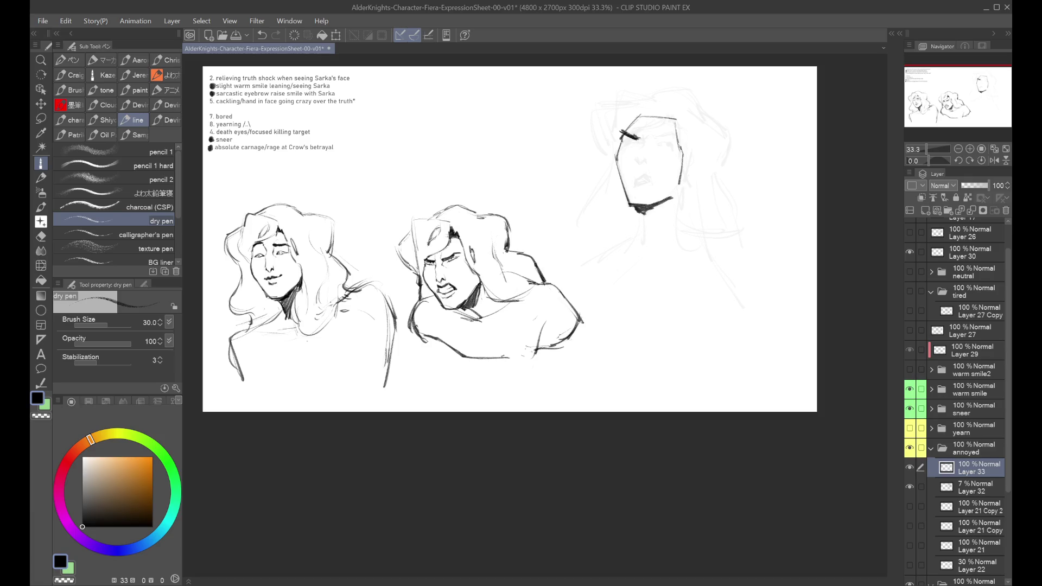
left_click(41, 266)
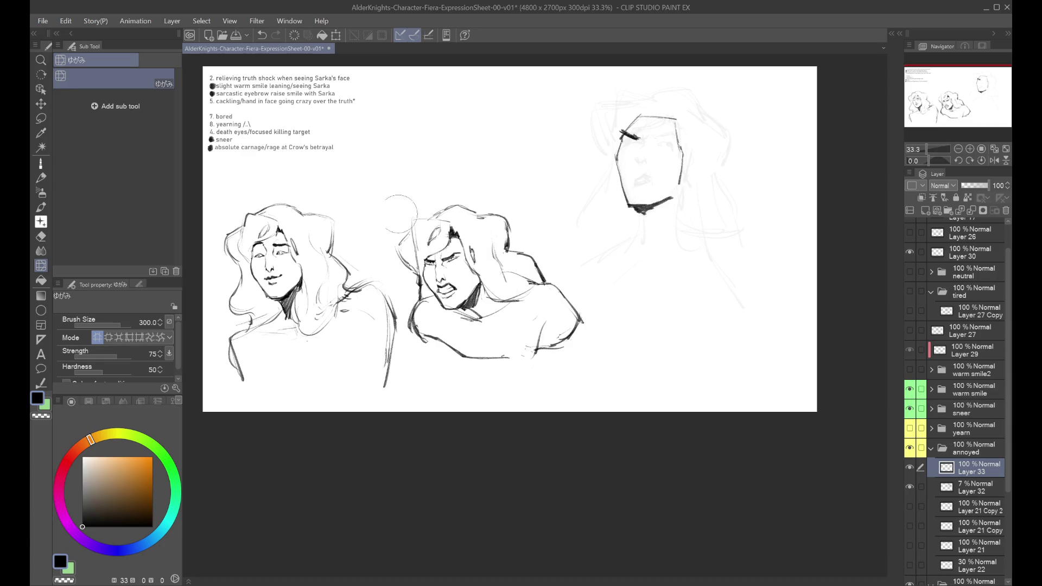
Draw the left eye on the top-right face after trying a darker left cheek line.
left_click(41, 163)
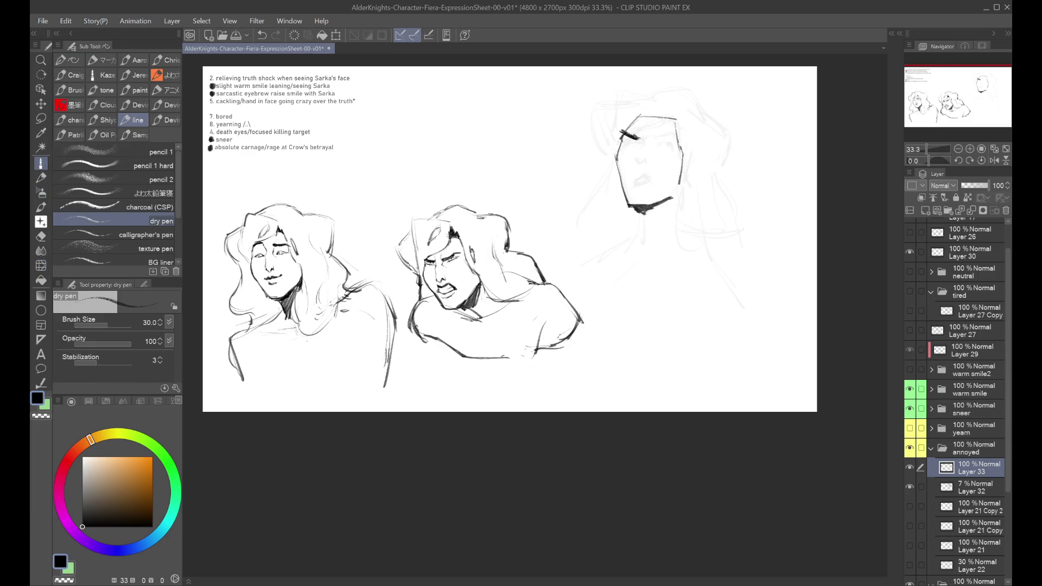
mouse_move(619, 142)
left_mouse_down()
mouse_move(615, 174)
mouse_move(630, 194)
mouse_move(618, 156)
mouse_move(627, 200)
left_mouse_up()
key("ctrl+z")
key("ctrl+z")
key("ctrl+z")
key("ctrl+z")
key("ctrl+z")
left_click_drag(633, 133, 644, 137)
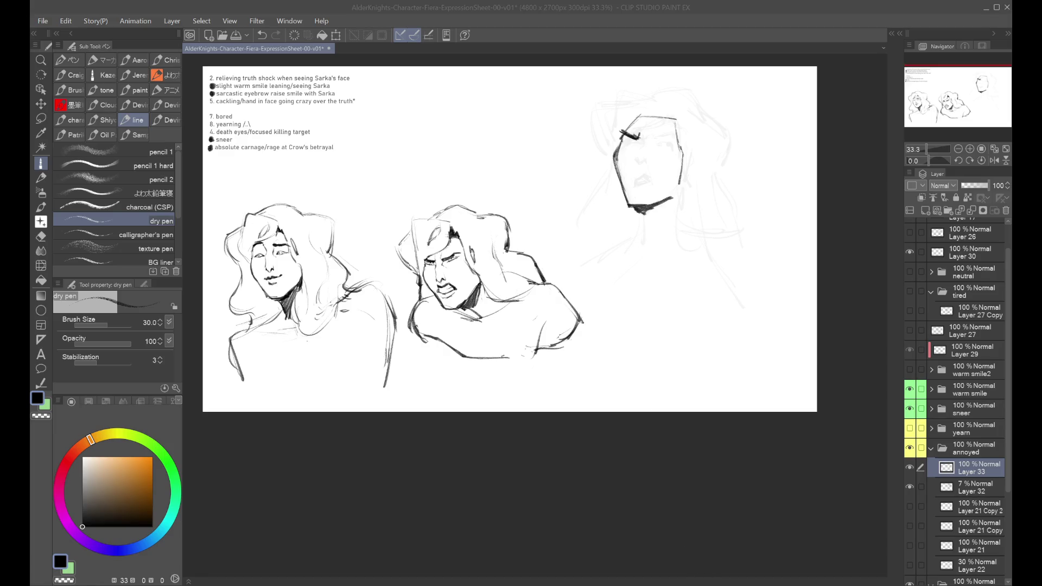
left_click(655, 136)
Try a right eyebrow and a stroke under it, comparing the right eye with Ctrl+Z/Ctrl+Y.
mouse_move(658, 131)
left_mouse_down()
mouse_move(679, 128)
mouse_move(680, 141)
mouse_move(670, 128)
left_mouse_up()
key("ctrl+z")
key("ctrl+z")
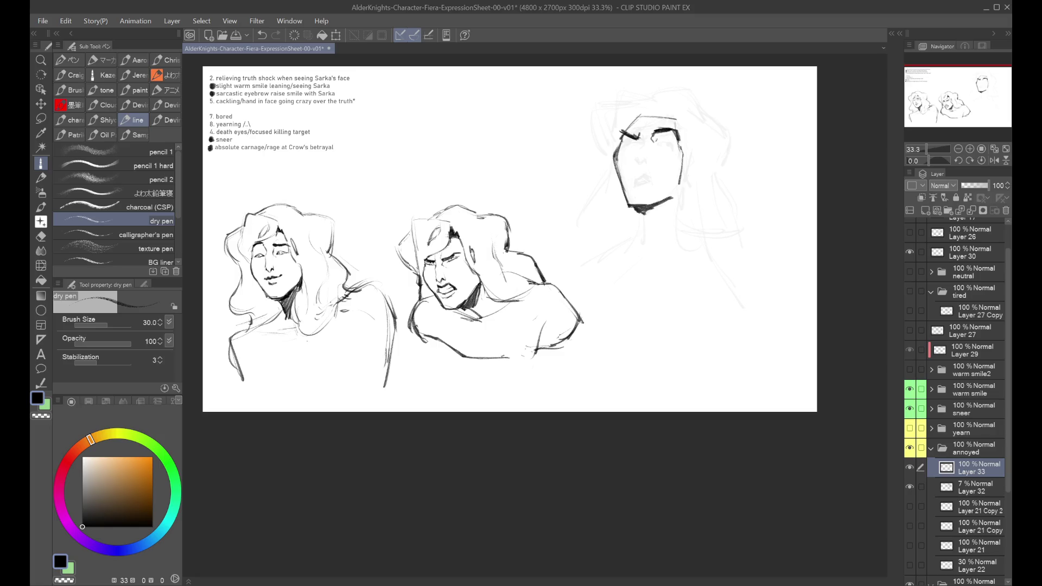
left_click_drag(654, 134, 650, 152)
key("ctrl+z")
key("ctrl+y")
key("ctrl+z")
key("ctrl+y")
key("ctrl+z")
key("ctrl+y")
key("ctrl+y")
key("ctrl+z")
key("ctrl+y")
key("ctrl+z")
key("ctrl+y")
key("ctrl+z")
key("ctrl+y")
key("ctrl+z")
key("ctrl+y")
key("ctrl+z")
key("ctrl+y")
Add a line down the left of the head and compare it by toggling the layer.
left_click_drag(639, 115, 622, 129)
left_click(909, 465)
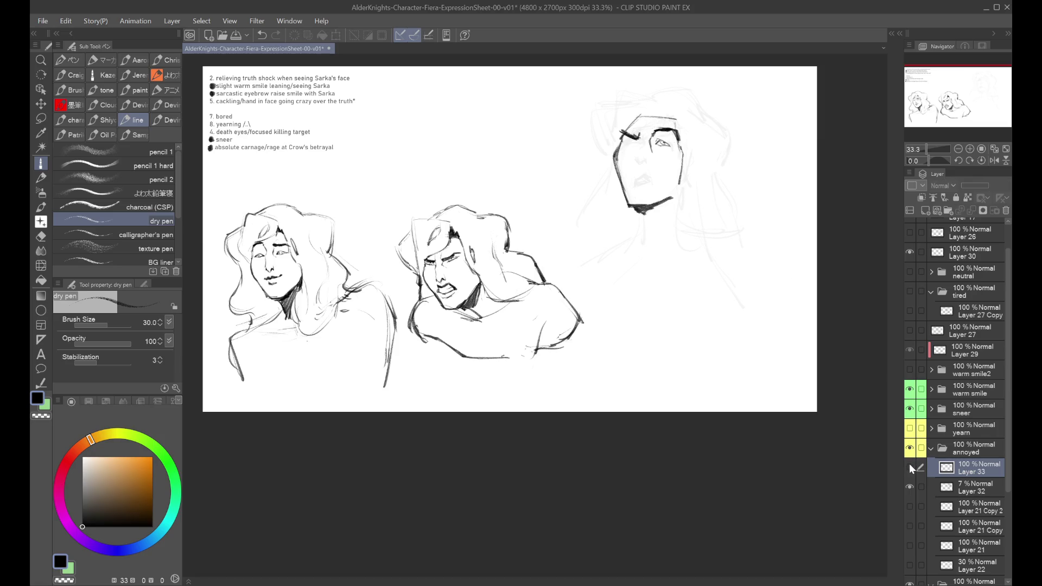
left_click(909, 467)
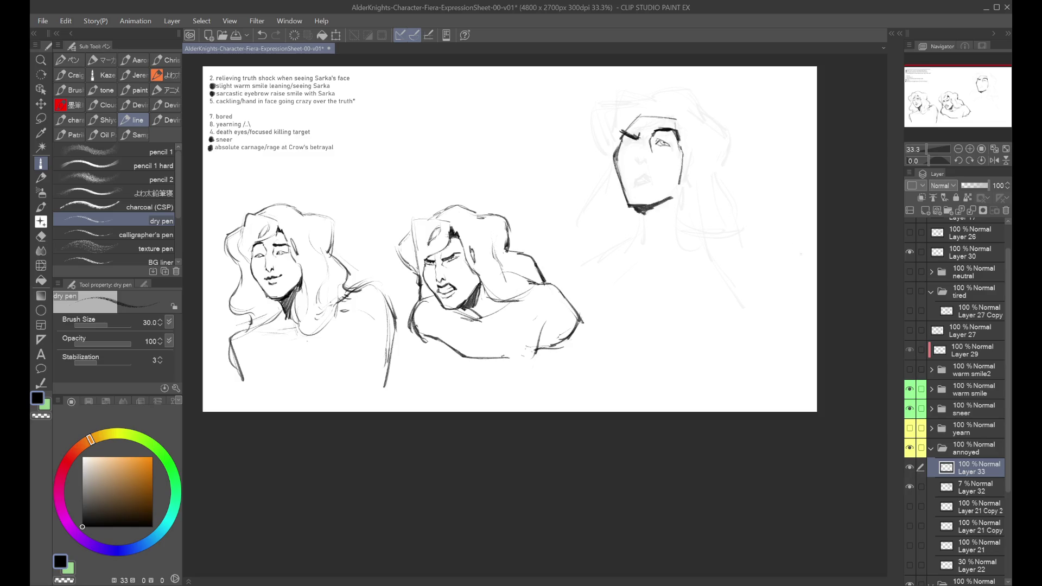
key("ctrl+z")
key("ctrl+y")
key("ctrl+z")
key("ctrl+y")
Draw the nose below the left eye, comparing hooked and short versions.
mouse_move(639, 137)
left_mouse_down()
mouse_move(633, 159)
mouse_move(645, 169)
mouse_move(642, 161)
left_mouse_up()
key("ctrl+z")
key("ctrl+z")
key("ctrl+z")
key("ctrl+y")
key("ctrl+z")
left_click_drag(643, 149, 644, 162)
key("ctrl+y")
key("ctrl+z")
key("ctrl+y")
key("ctrl+z")
key("ctrl+y")
Redraw the right eye closed, add the mouth and both eyebrows, and duplicate Layer 33.
key("ctrl+z")
key("ctrl+y")
left_click(637, 174)
key("ctrl+z")
left_click_drag(657, 143, 669, 141)
key("ctrl+z")
key("ctrl+z")
key("ctrl+z")
key("ctrl+z")
key("ctrl+z")
left_click_drag(636, 179, 651, 182)
key("ctrl+z")
left_click_drag(620, 130, 638, 140)
left_click_drag(654, 133, 679, 140)
key("ctrl+z")
key("ctrl+z")
key("ctrl+j")
Hide the original Layer 33 and make Layer 33 Copy the working layer.
left_click(910, 487)
left_click(946, 472)
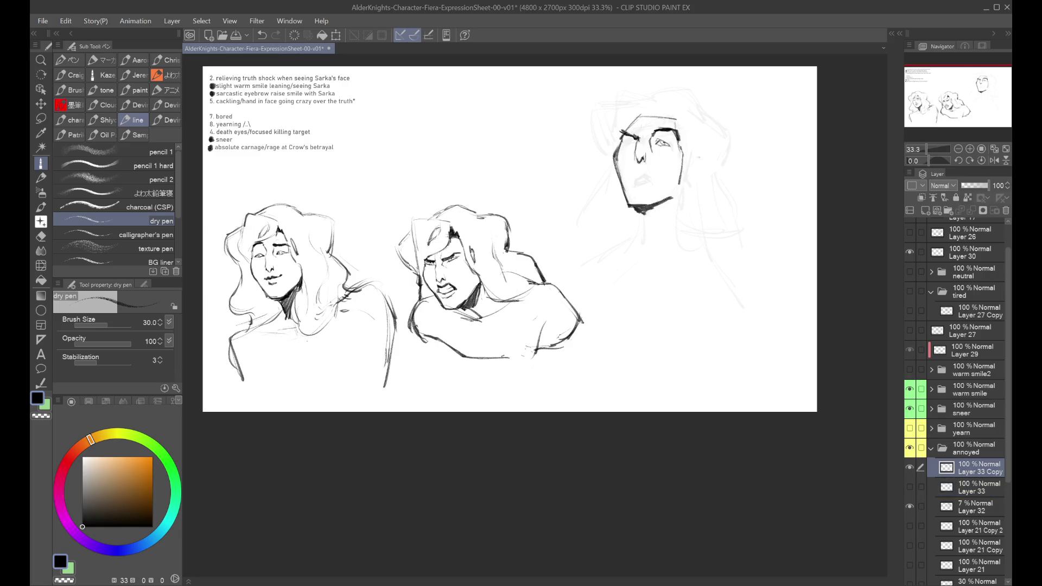
scroll(773, 232, "up", 2)
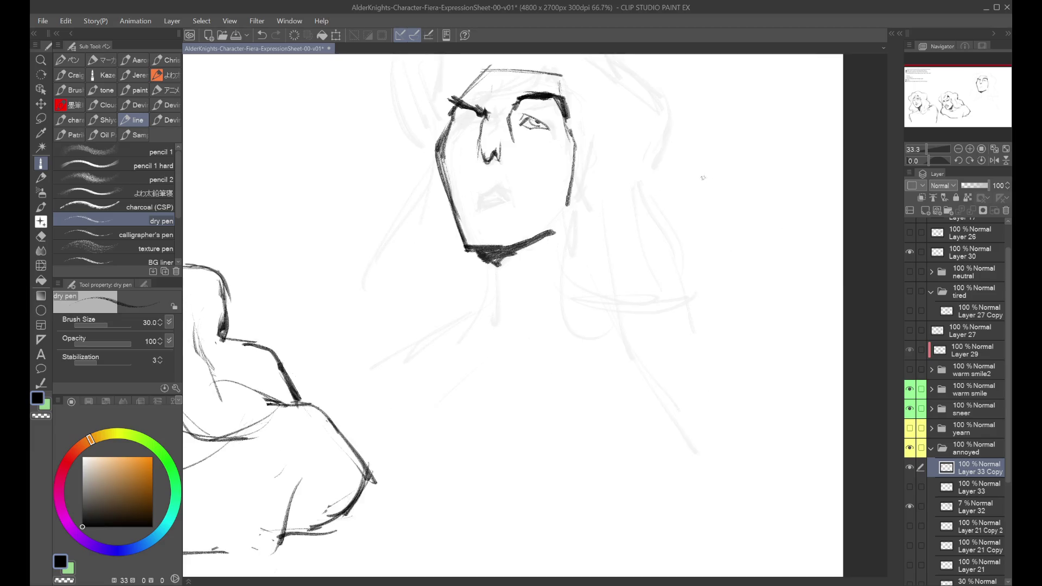
scroll(570, 84, "down", 1)
scroll(569, 84, "down", 1)
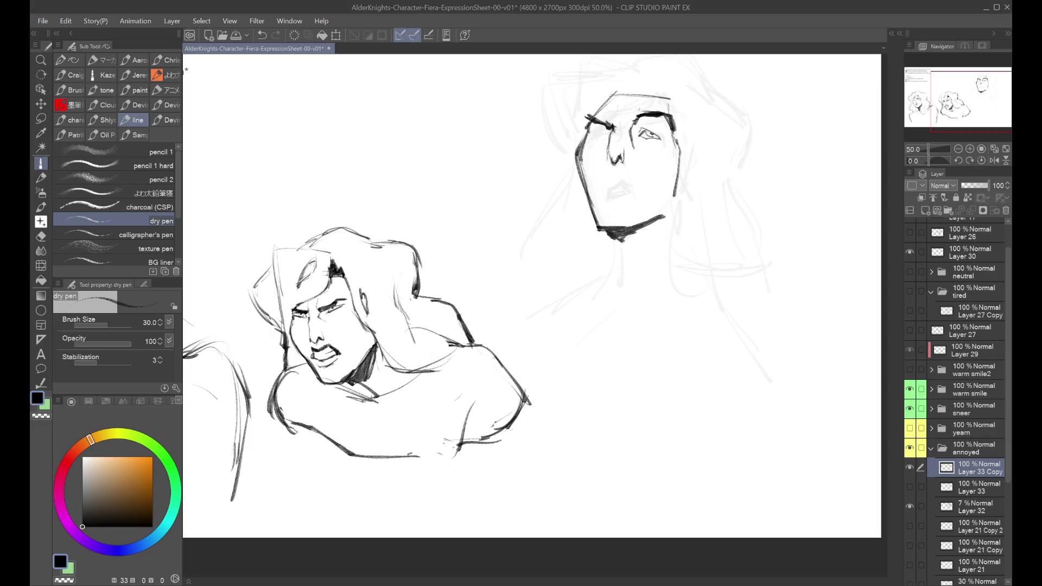
Redraw the right eye's lower lid and the mouth on Layer 33 Copy.
left_click_drag(777, 167, 816, 182)
key("ctrl+z")
key("ctrl+z")
left_click_drag(640, 138, 659, 142)
key("ctrl+z")
key("ctrl+z")
mouse_move(592, 193)
left_mouse_down()
mouse_move(624, 199)
mouse_move(624, 183)
mouse_move(633, 188)
mouse_move(620, 184)
mouse_move(633, 181)
left_mouse_up()
key("ctrl+z")
key("ctrl+z")
key("ctrl+z")
key("ctrl+z")
mouse_move(610, 126)
left_mouse_down()
mouse_move(603, 118)
mouse_move(701, 98)
left_mouse_up()
scroll(701, 99, "down", 3)
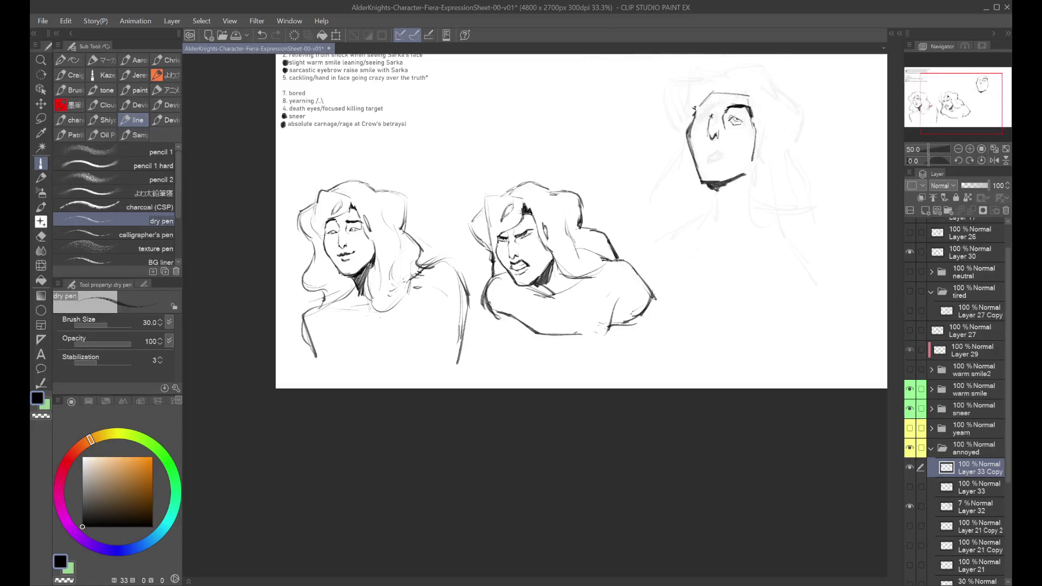
Compare nose versions on the annoyed head by stepping through undo and redo.
scroll(707, 150, "up", 3)
left_click_drag(707, 150, 767, 145)
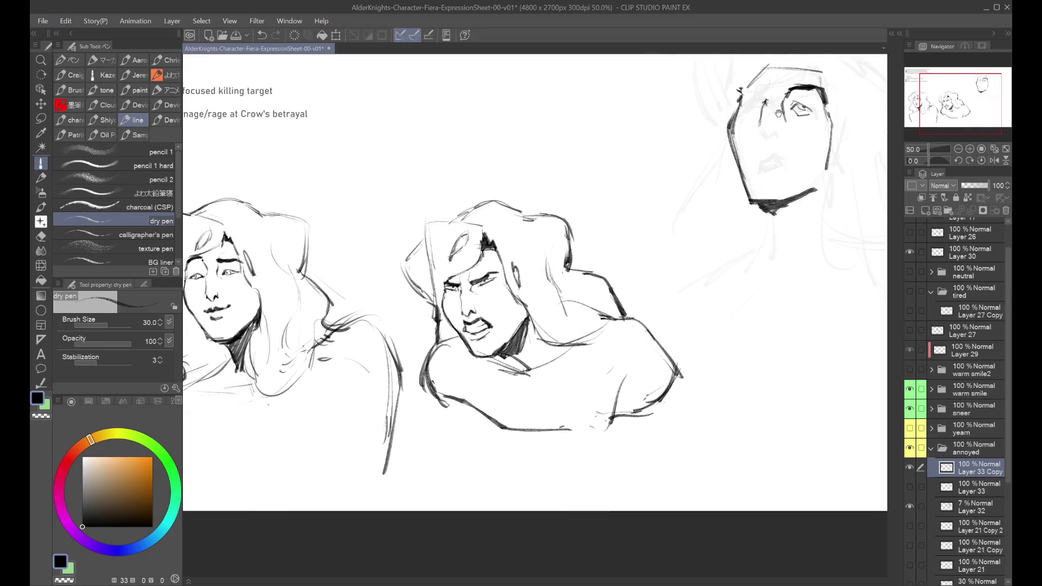
key("ctrl+z")
key("ctrl+y")
key("ctrl+z")
key("ctrl+y")
key("ctrl+z")
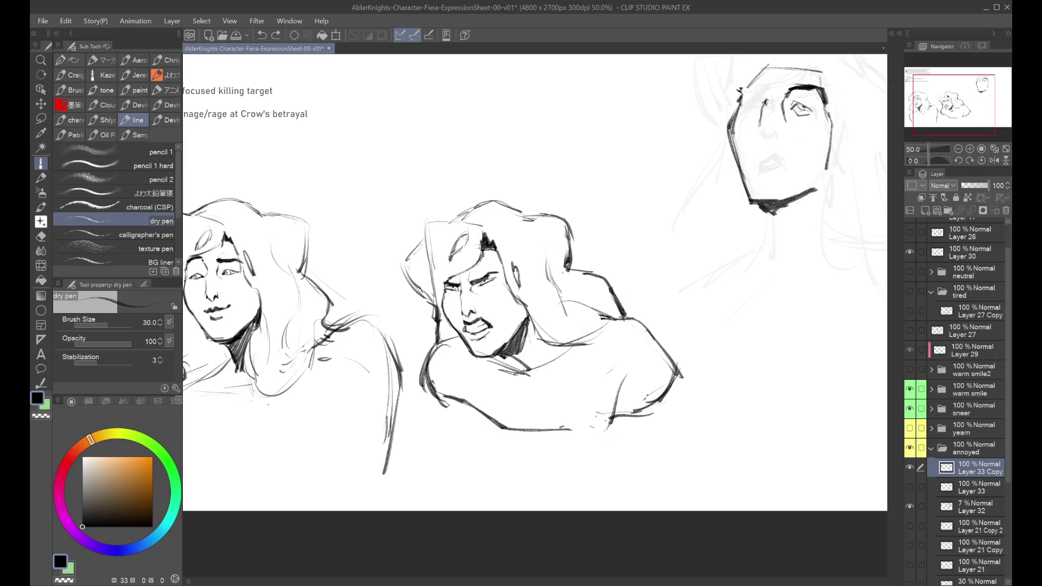
key("ctrl+y")
key("ctrl+z")
key("ctrl+y")
key("ctrl+z")
key("ctrl+z")
key("ctrl+y")
key("ctrl+z")
key("ctrl+y")
Draw a new short nose with hooked nostril marks, flipping the canvas to check it.
key("ctrl+z")
left_click_drag(763, 129, 772, 135)
key("ctrl+z")
left_click_drag(768, 133, 771, 136)
key("ctrl+z")
key("h")
key("h")
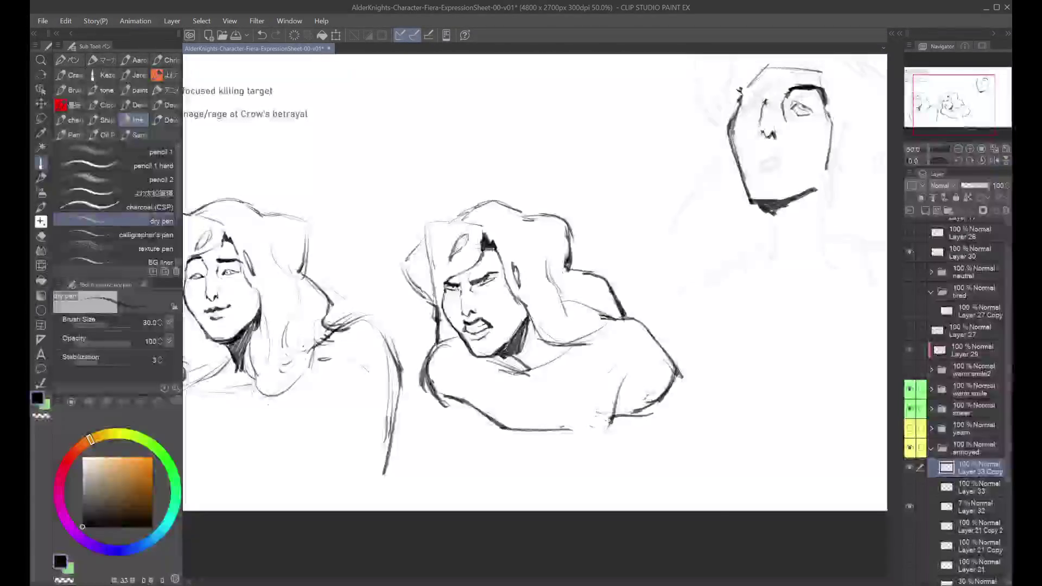
key("ctrl+z")
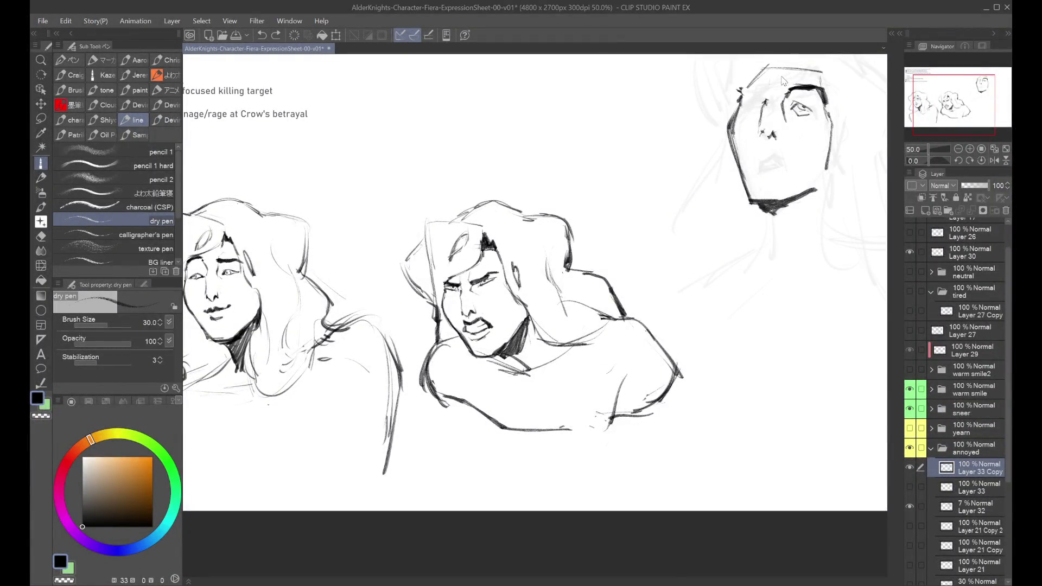
key("ctrl+y")
left_click_drag(763, 129, 769, 135)
key("ctrl+z")
key("ctrl+y")
Redraw the top of the nose, darken the left eyebrow and try an eye stroke.
mouse_move(764, 102)
left_mouse_down()
mouse_move(794, 117)
mouse_move(811, 83)
mouse_move(788, 90)
mouse_move(812, 84)
mouse_move(806, 89)
mouse_move(823, 90)
mouse_move(827, 103)
mouse_move(814, 85)
mouse_move(821, 96)
left_mouse_up()
key("ctrl+z")
key("ctrl+z")
key("ctrl+z")
key("ctrl+z")
key("ctrl+z")
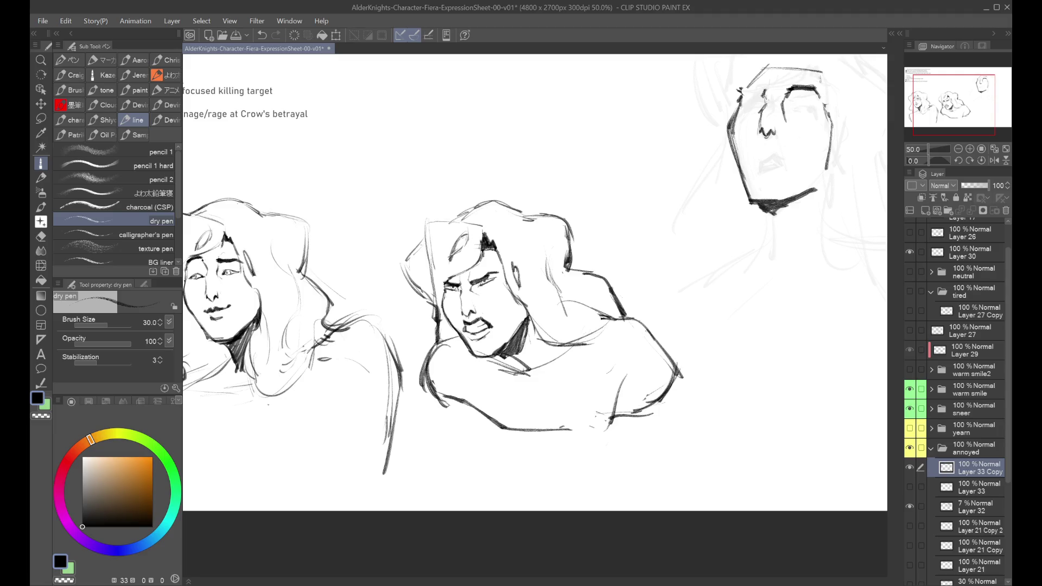
left_click_drag(741, 93, 764, 102)
key("ctrl+z")
key("ctrl+z")
key("ctrl+z")
key("ctrl+z")
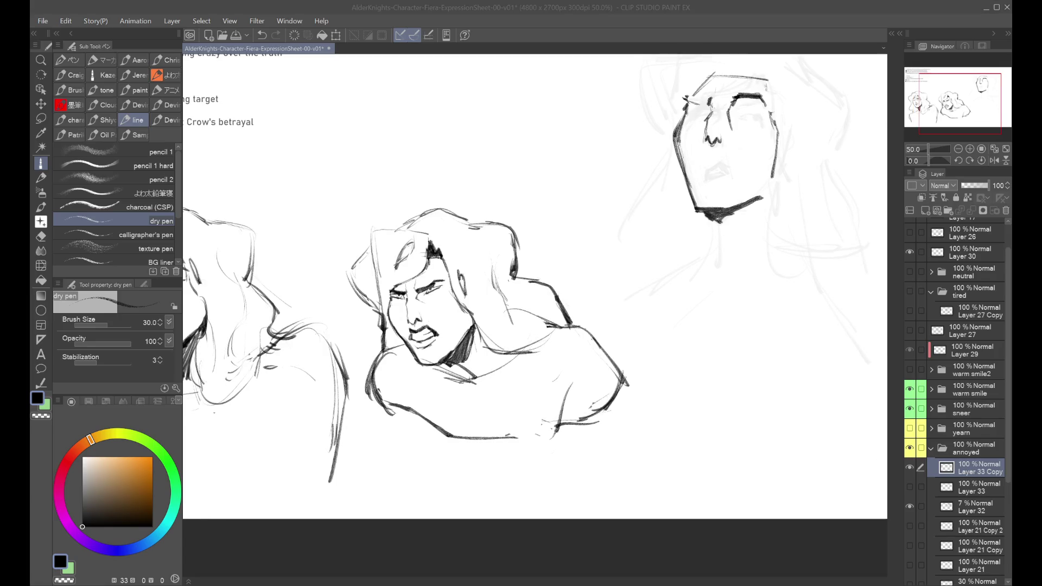
key("ctrl+plus")
mouse_move(672, 122)
left_mouse_down()
mouse_move(694, 116)
mouse_move(679, 113)
left_mouse_up()
key("ctrl+z")
key("ctrl+z")
key("ctrl+z")
key("ctrl+z")
key("ctrl+z")
key("ctrl+z")
key("ctrl+z")
Make Layer 30 the drawing layer and test a short stroke beside the faces.
scroll(477, 226, "left", 10)
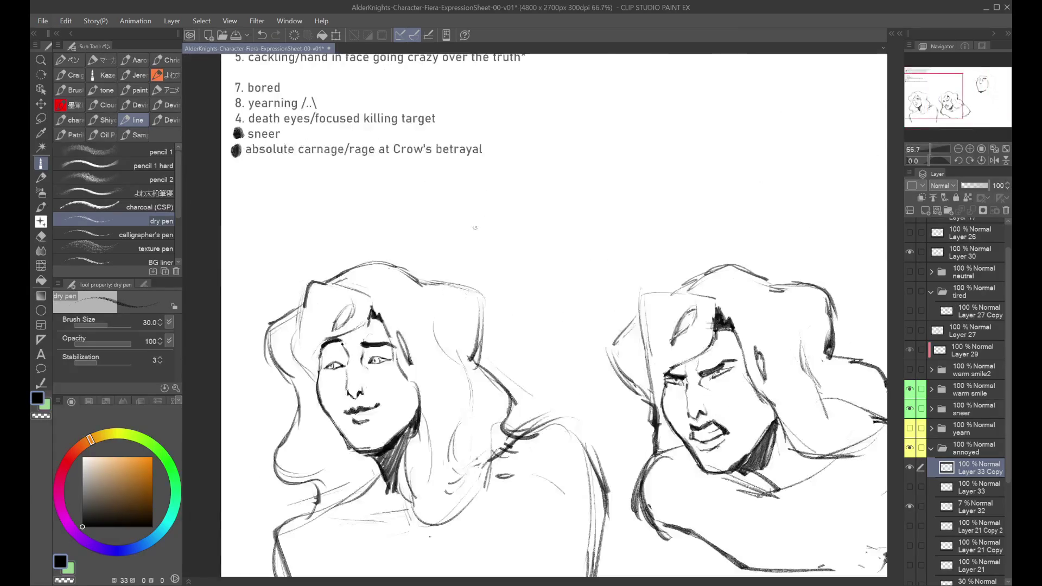
scroll(477, 226, "down", 1)
left_click(971, 252)
scroll(971, 252, "up", 1)
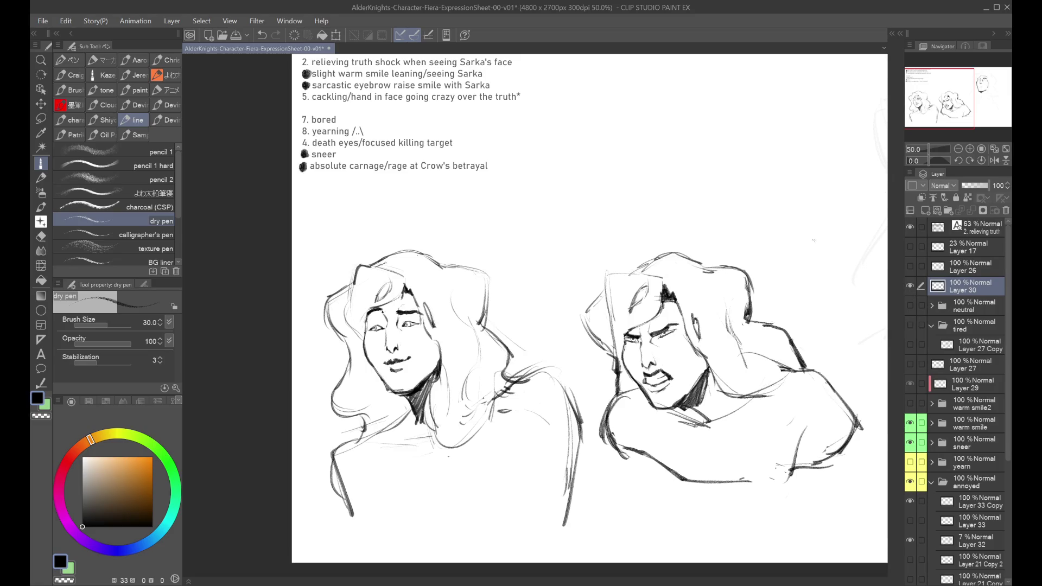
mouse_move(455, 206)
left_mouse_down()
mouse_move(496, 188)
mouse_move(508, 201)
left_mouse_up()
key("ctrl+z")
Show the neutral head and draw the first eye lines to its right.
left_click(910, 305)
mouse_move(981, 94)
left_mouse_down()
mouse_move(993, 103)
mouse_move(975, 109)
left_mouse_up()
mouse_move(687, 206)
left_mouse_down()
mouse_move(673, 221)
mouse_move(695, 203)
mouse_move(735, 218)
left_mouse_up()
key("ctrl+z")
key("ctrl+z")
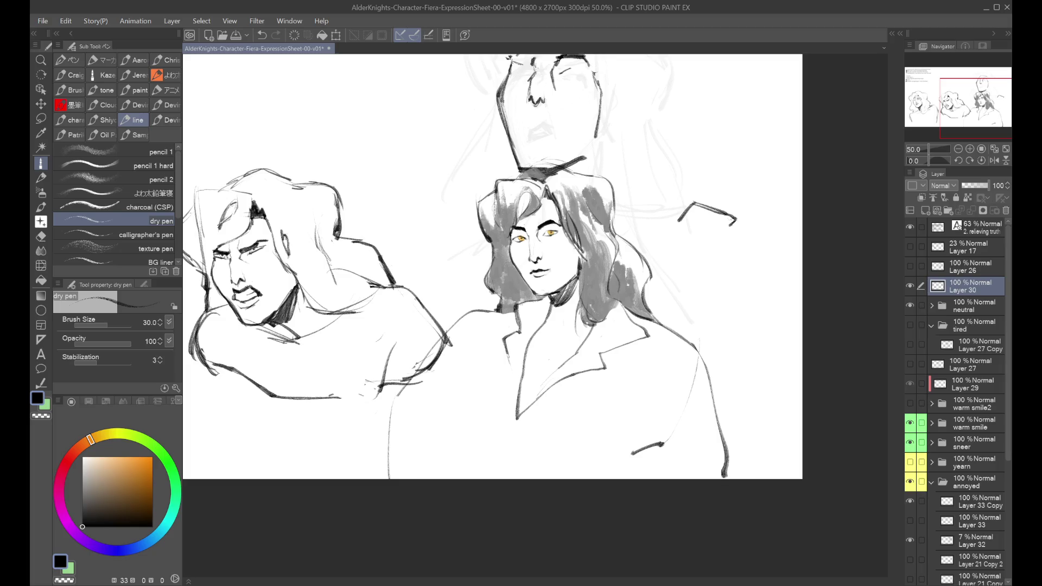
left_click_drag(678, 221, 703, 229)
Settle the eye's full lower line without the hook at its corner.
key("ctrl+z")
key("ctrl+z")
Draw the iris inside the eye and a brow curving up over it.
key("ctrl+z")
key("ctrl+y")
key("ctrl+z")
key("ctrl+y")
mouse_move(700, 206)
left_mouse_down()
mouse_move(703, 226)
mouse_move(717, 217)
mouse_move(662, 245)
left_mouse_up()
key("ctrl+z")
mouse_move(668, 191)
left_mouse_down()
mouse_move(672, 200)
mouse_move(729, 191)
left_mouse_up()
key("ctrl+z")
key("ctrl+z")
left_click_drag(666, 191, 737, 191)
mouse_move(665, 193)
left_mouse_down()
mouse_move(691, 180)
mouse_move(743, 180)
mouse_move(756, 207)
left_mouse_up()
key("ctrl+z")
key("ctrl+z")
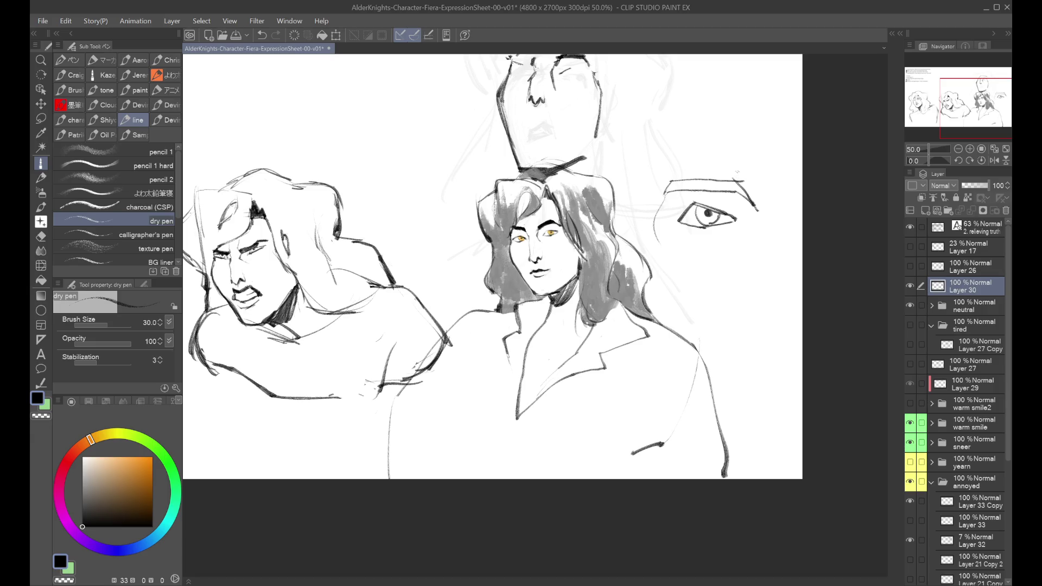
Lasso the brow and start a Ctrl+T transform on it.
left_click(41, 119)
mouse_move(722, 140)
left_mouse_down()
mouse_move(658, 175)
mouse_move(681, 193)
mouse_move(714, 194)
mouse_move(767, 155)
mouse_move(756, 135)
left_mouse_up()
key("ctrl+t")
Nudge the brow down, narrow the eye study horizontally and confirm.
key("Down")
key("Down")
key("Down")
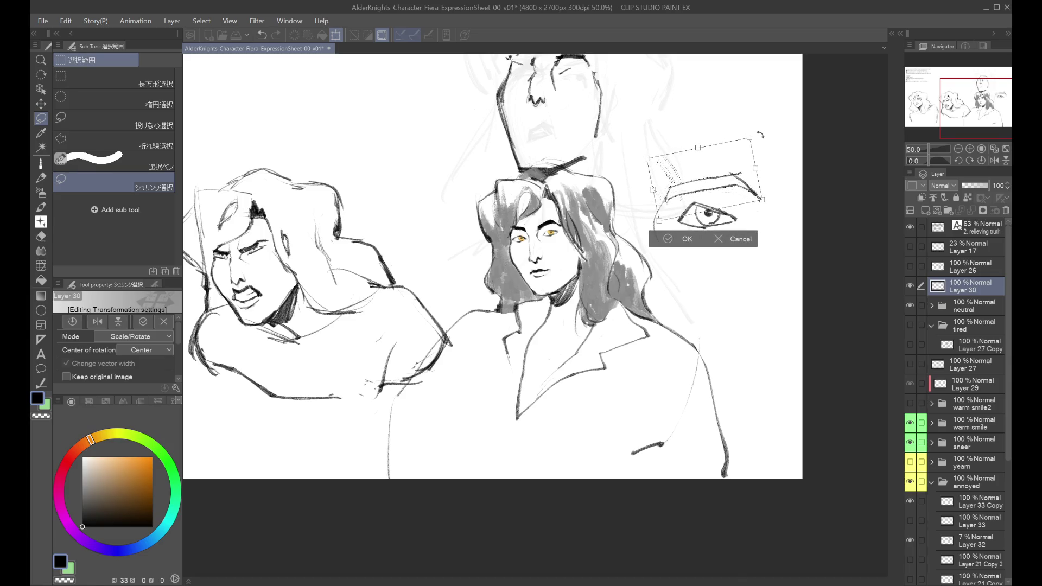
left_click_drag(756, 169, 747, 165)
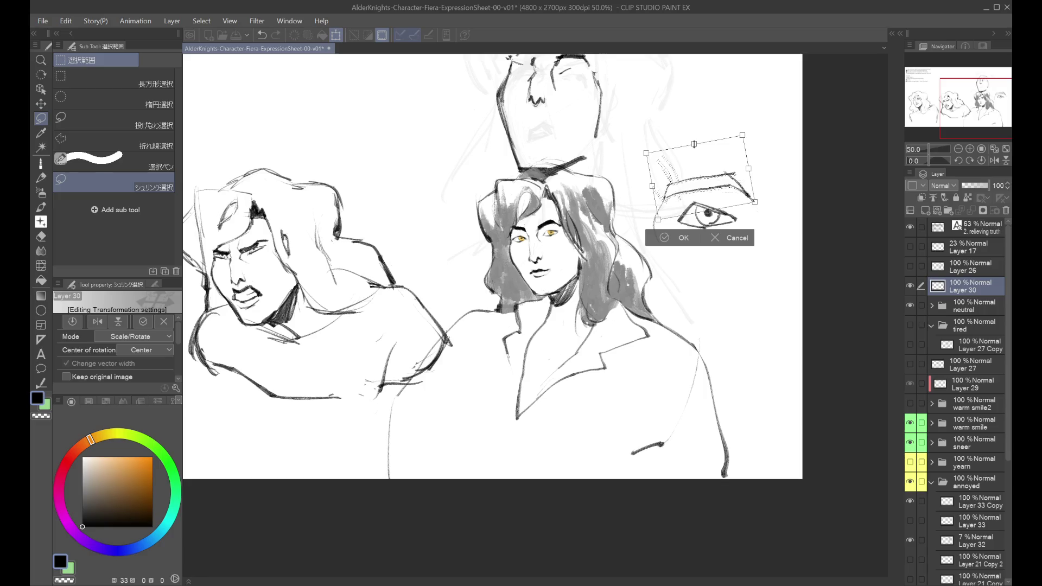
left_click(666, 238)
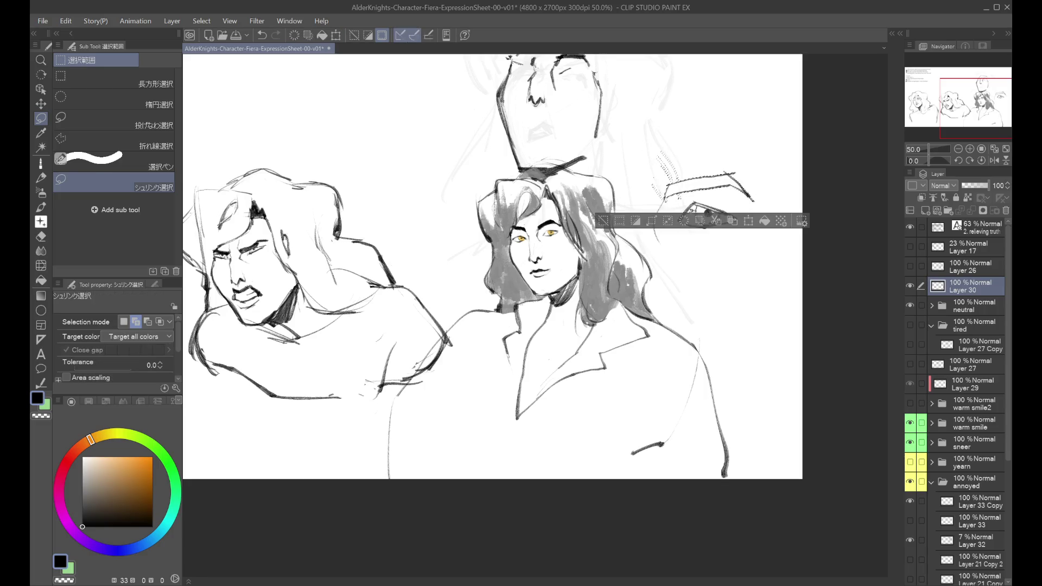
Move the eye-and-brow study beside the numbered emotion list and commit.
key("ctrl+minus")
key("ctrl+t")
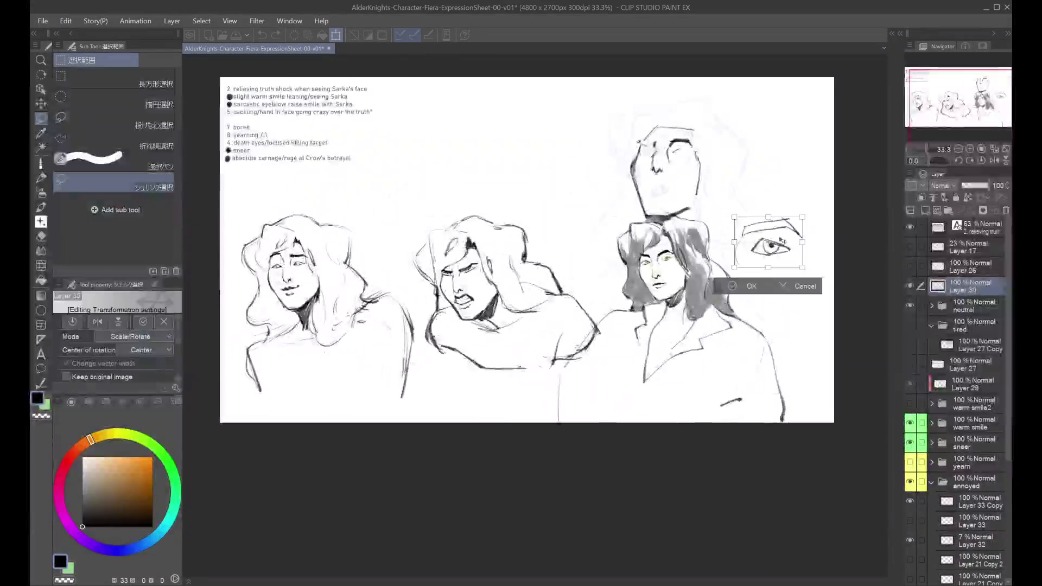
left_click_drag(786, 234, 438, 124)
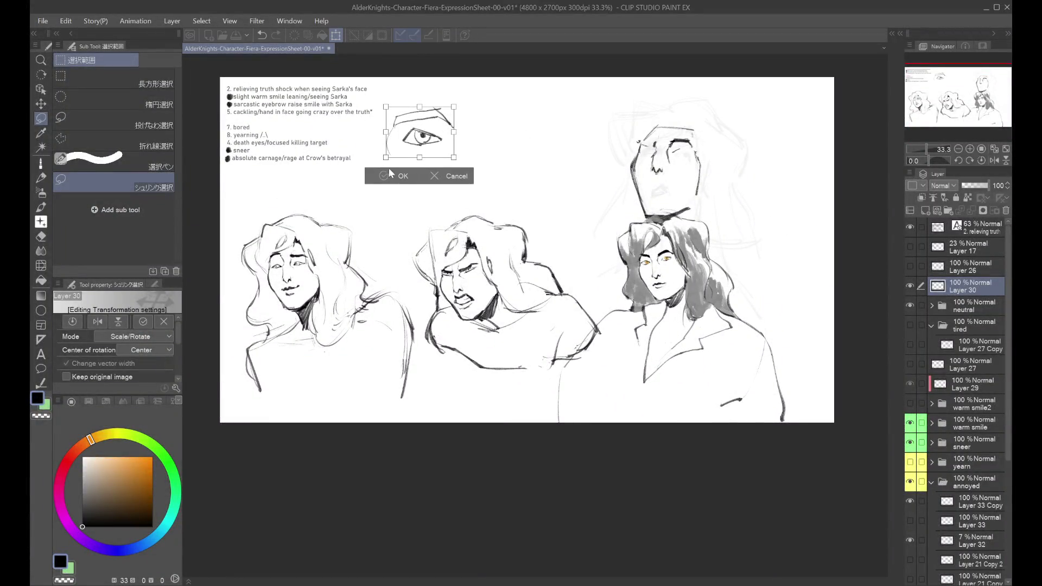
key("Return")
left_click_drag(566, 125, 546, 139)
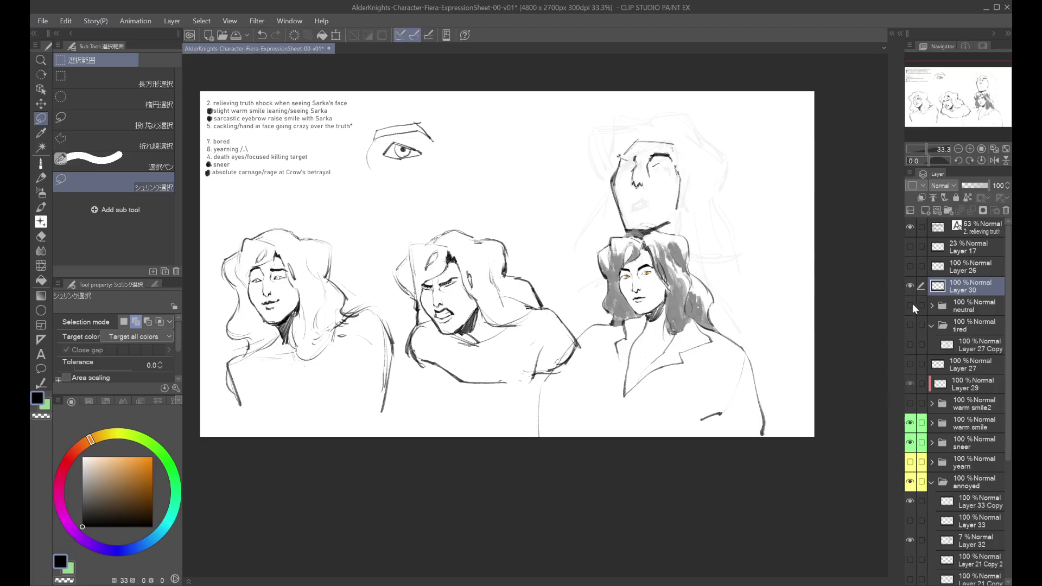
Hide the shaded right-hand figure, make Layer 33 Copy the working layer, and pick the dry pen.
left_click(910, 384)
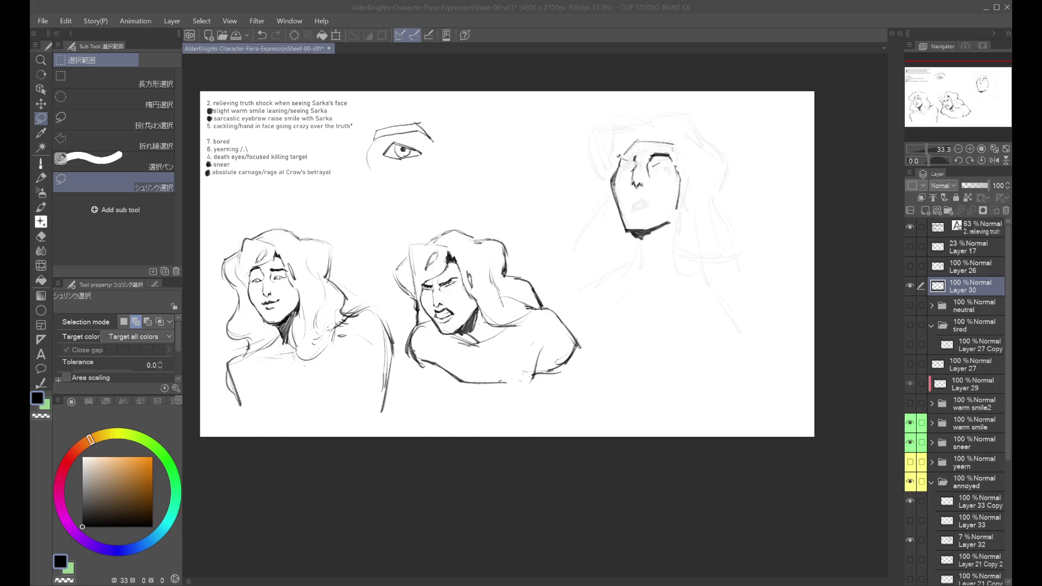
scroll(955, 380, "down", 2)
left_click(971, 450)
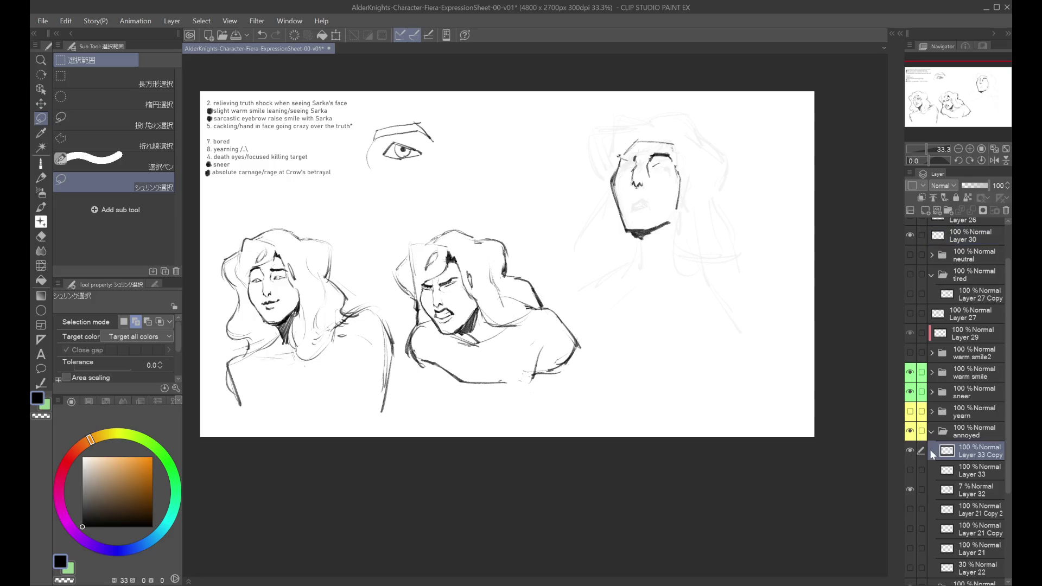
left_click(910, 450)
left_click(910, 451)
scroll(686, 185, "up", 1)
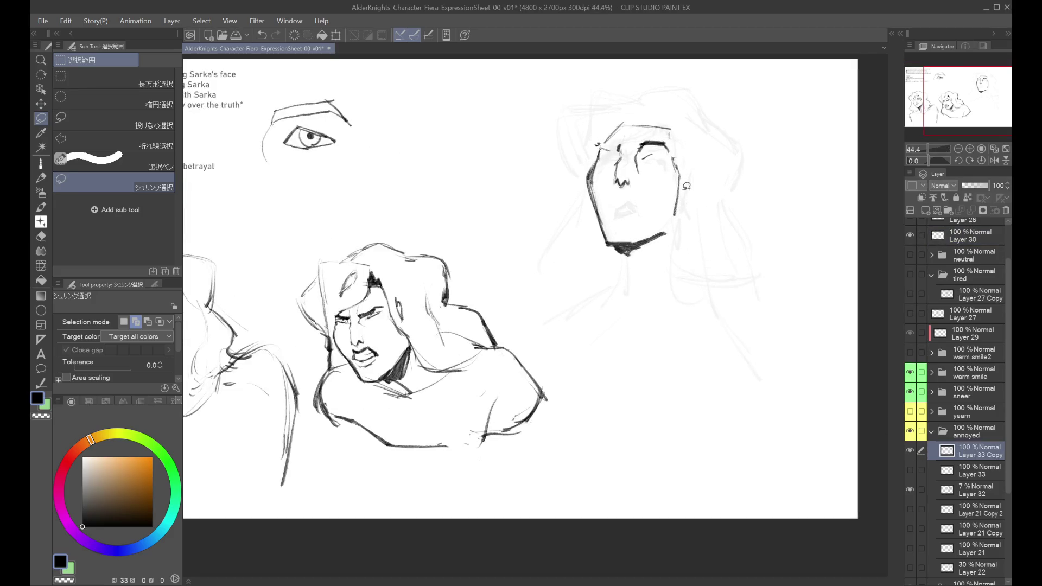
left_click(40, 163)
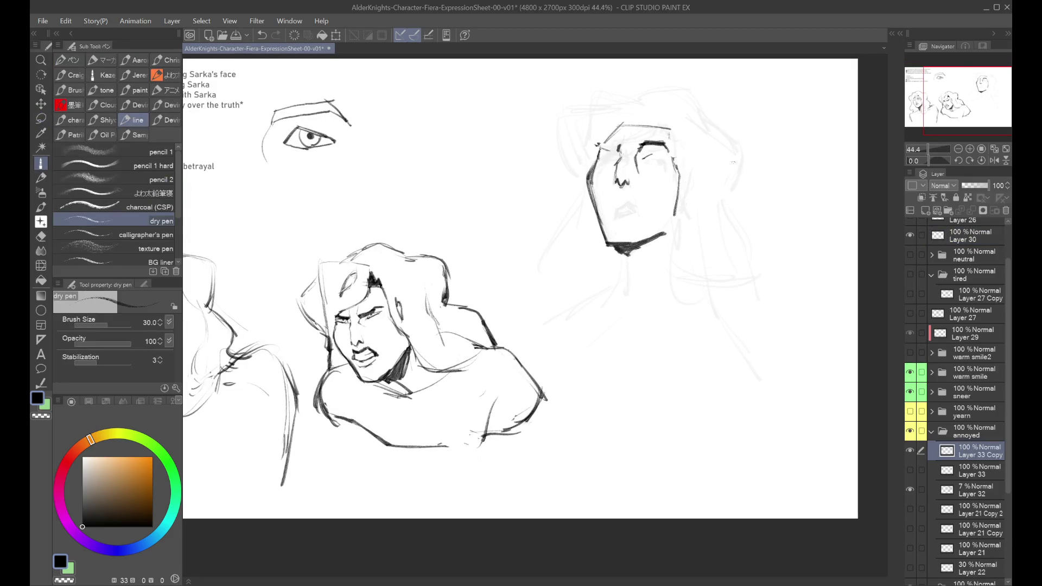
Compare the face with and without the small eye stroke using repeated undo and redo.
scroll(684, 153, "up", 1)
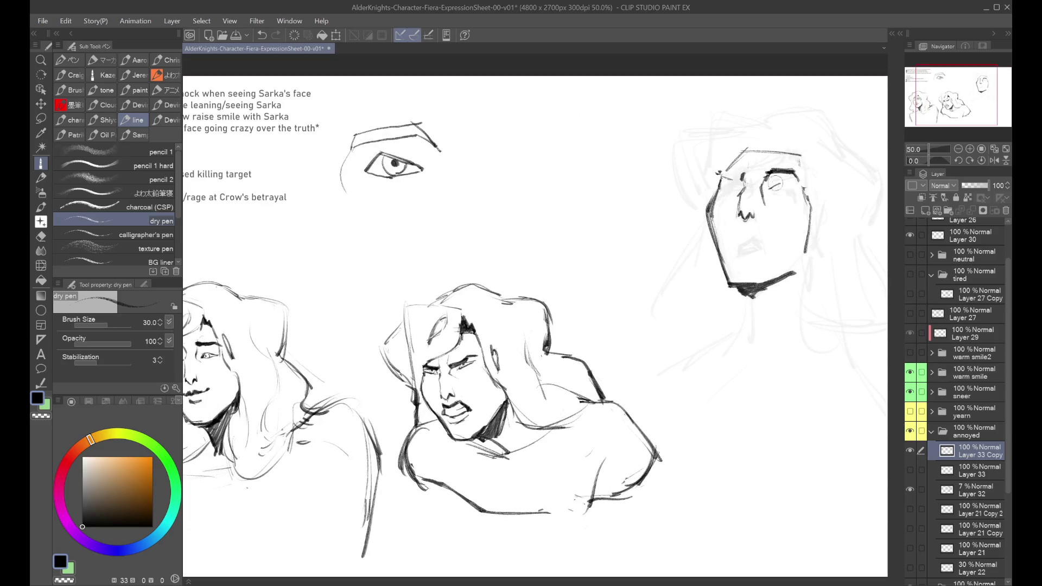
key("ctrl+z")
key("ctrl+y")
key("ctrl+z")
key("ctrl+y")
key("ctrl+z")
key("ctrl+y")
key("ctrl+z")
key("ctrl+y")
key("ctrl+z")
key("ctrl+y")
key("ctrl+z")
key("ctrl+y")
key("ctrl+z")
key("ctrl+y")
key("ctrl+z")
key("ctrl+y")
key("ctrl+z")
Try out brow, lower-lid and iris strokes on the right eye, then undo them.
mouse_move(472, 166)
left_mouse_down()
mouse_move(487, 152)
mouse_move(531, 150)
left_mouse_up()
key("ctrl+z")
mouse_move(468, 166)
left_mouse_down()
mouse_move(492, 150)
mouse_move(533, 164)
left_mouse_up()
key("ctrl+z")
mouse_move(469, 166)
left_mouse_down()
mouse_move(531, 170)
mouse_move(477, 162)
mouse_move(503, 181)
mouse_move(529, 169)
mouse_move(506, 172)
mouse_move(509, 160)
left_mouse_up()
key("ctrl+z")
key("ctrl+z")
mouse_move(475, 165)
left_mouse_down()
mouse_move(494, 154)
mouse_move(531, 162)
left_mouse_up()
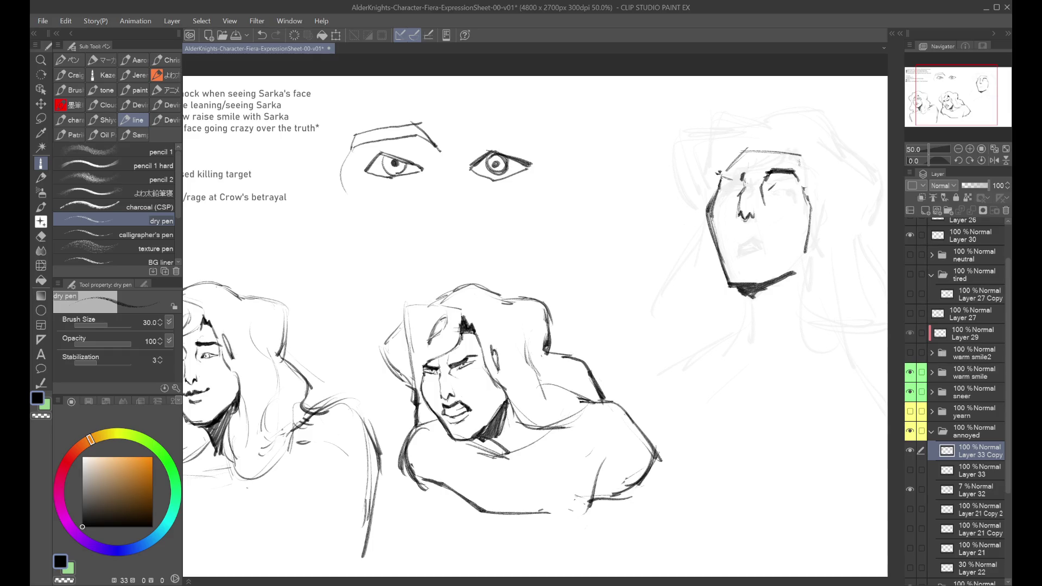
mouse_move(463, 137)
left_mouse_down()
mouse_move(498, 119)
mouse_move(526, 130)
left_mouse_up()
key("ctrl+z")
key("ctrl+z")
key("ctrl+z")
key("ctrl+z")
key("ctrl+z")
key("ctrl+z")
Try a darker upper eyelid over the left eye and compare the small eye stroke.
left_click_drag(364, 166, 425, 165)
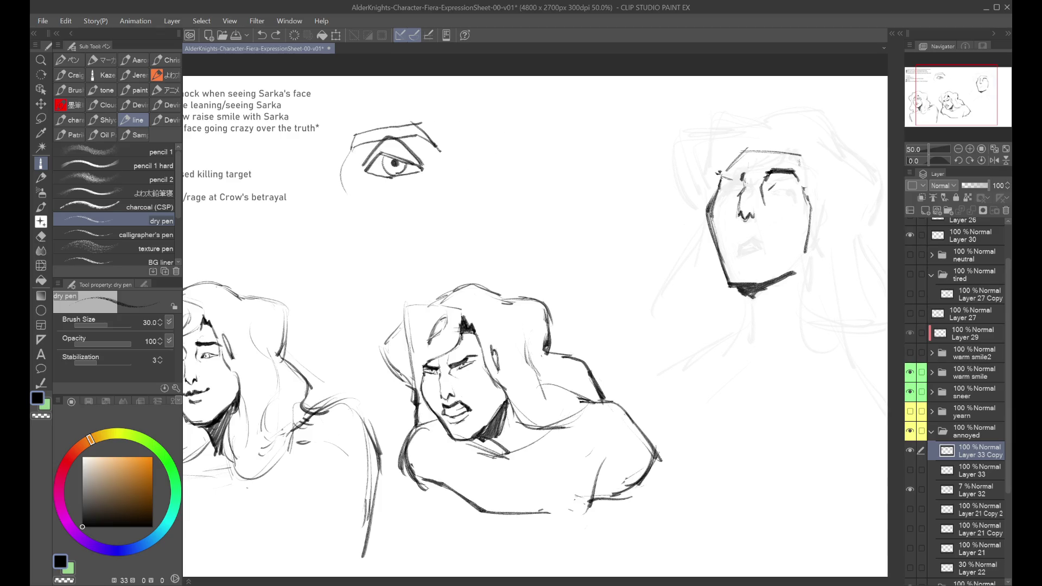
key("ctrl+z")
key("ctrl+y")
key("ctrl+z")
key("ctrl+y")
key("ctrl+z")
key("ctrl+y")
key("ctrl+z")
key("ctrl+y")
key("ctrl+z")
key("ctrl+y")
key("ctrl+y")
key("ctrl+z")
key("ctrl+y")
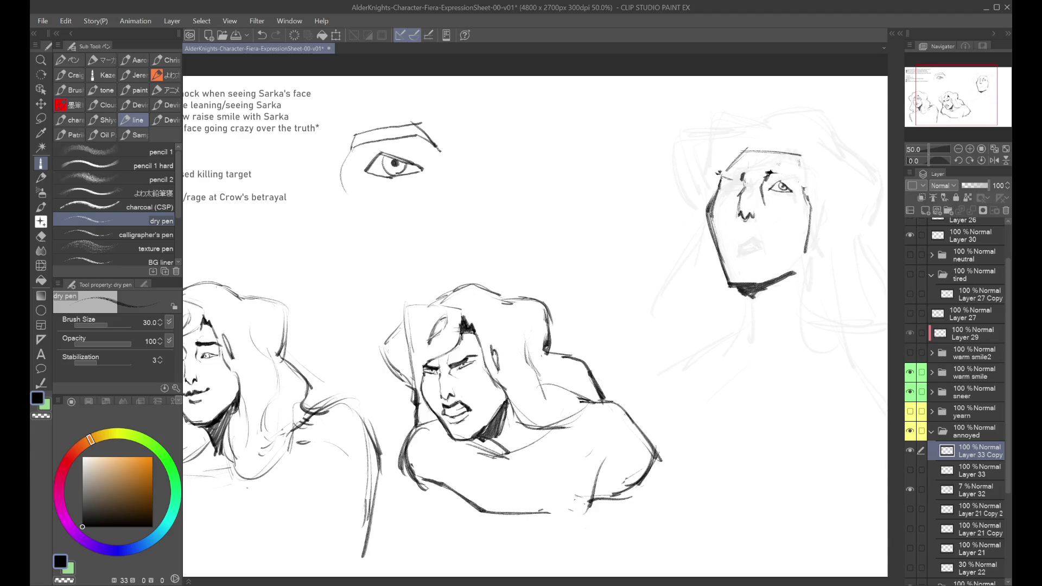
Compare the longer eyebrow stroke, then hatch a dark eyebrow over the left eye.
key("ctrl+z")
key("ctrl+y")
key("ctrl+z")
key("ctrl+y")
key("ctrl+y")
key("ctrl+z")
key("ctrl+y")
key("ctrl+z")
key("ctrl+y")
mouse_move(730, 175)
left_mouse_down()
mouse_move(743, 168)
mouse_move(722, 171)
mouse_move(736, 181)
left_mouse_up()
Redraw the left eyelid stroke and flip the canvas horizontally to check proportions.
key("ctrl+z")
key("ctrl+z")
key("ctrl+z")
left_click_drag(723, 186, 739, 179)
key("ctrl+z")
key("ctrl+z")
key("ctrl+z")
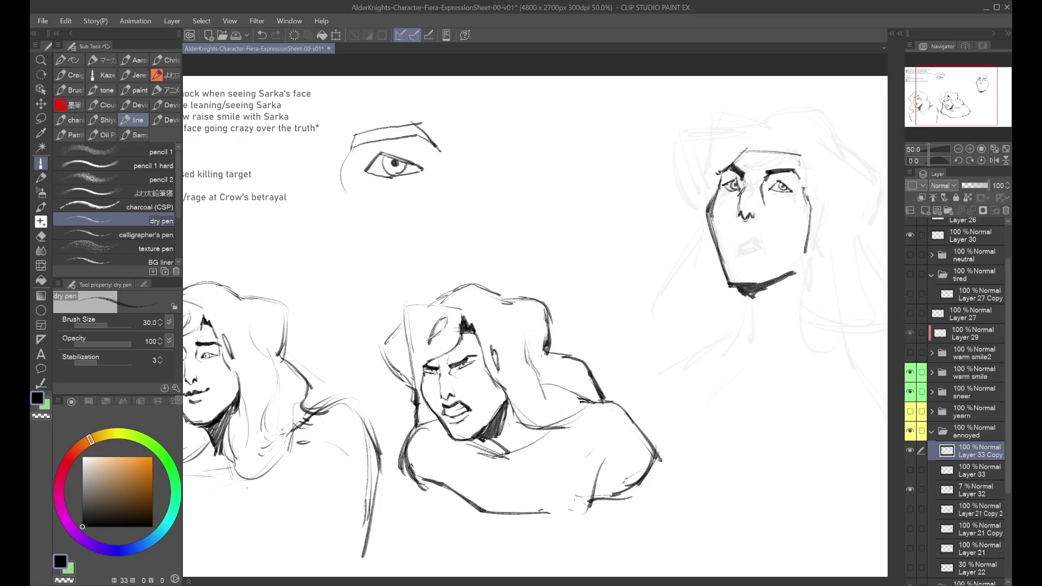
key("ctrl+minus")
key("h")
key("h")
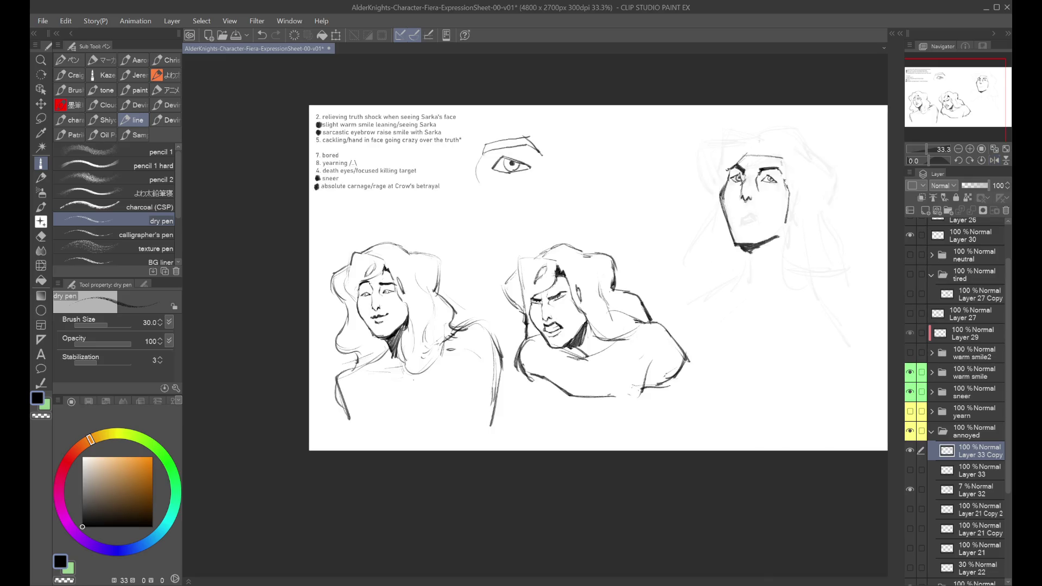
scroll(715, 169, "up", 1)
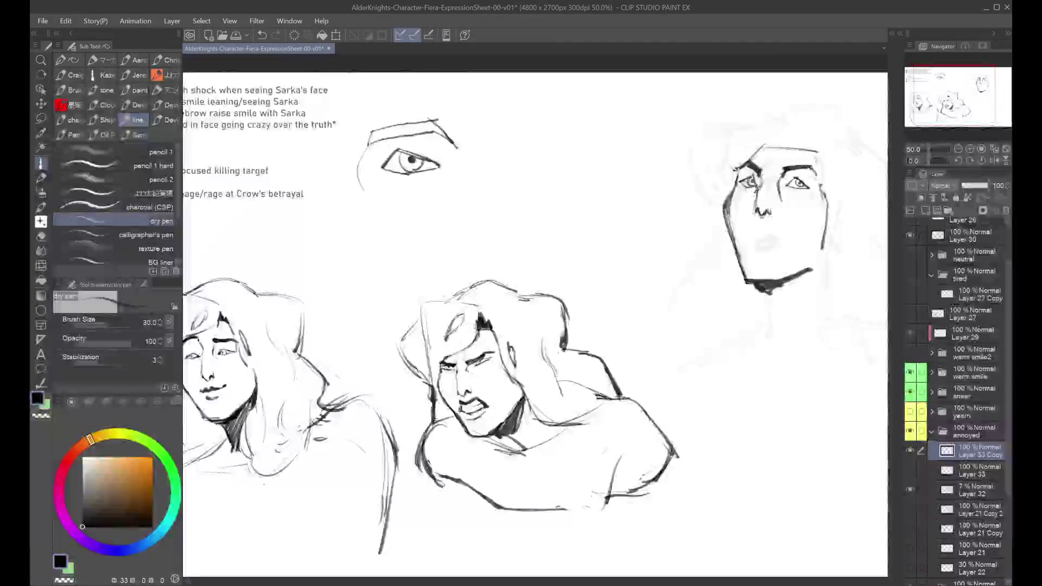
Compare the open eye outline against closed-eye lines on the right face.
key("ctrl+z")
key("ctrl+z")
key("ctrl+z")
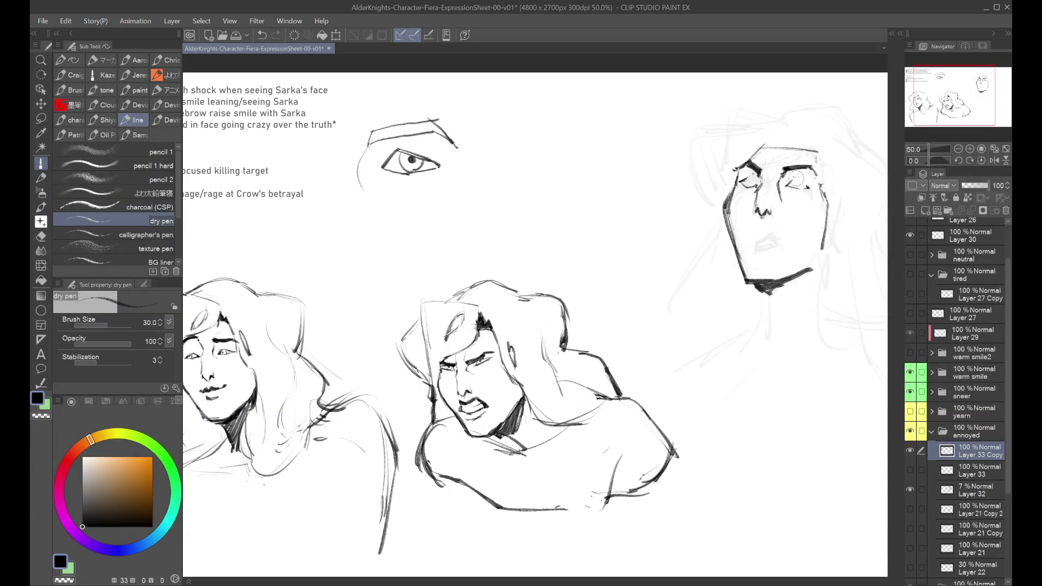
key("ctrl+z")
scroll(793, 169, "down", 2)
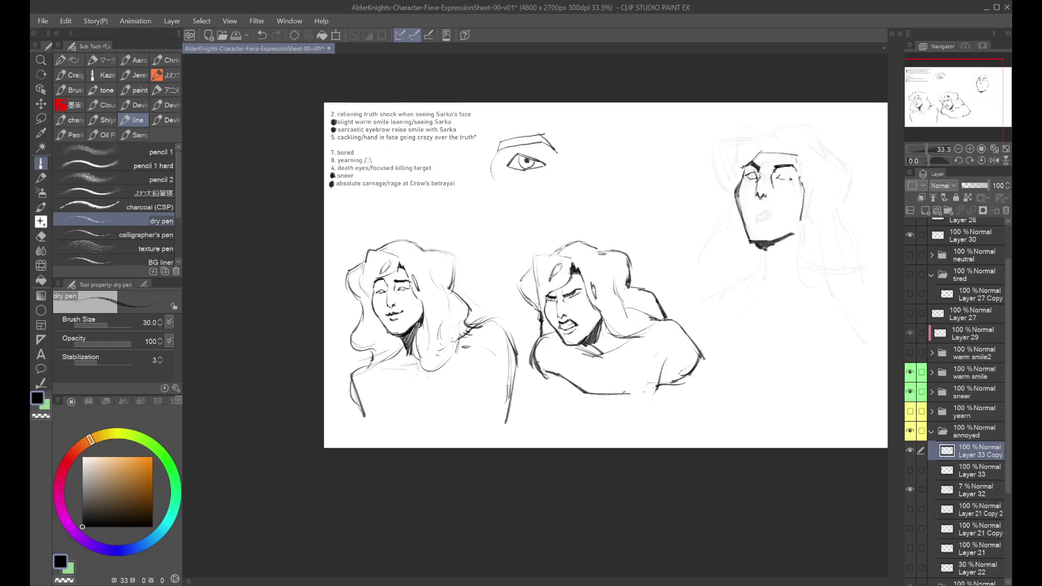
scroll(771, 154, "up", 2)
left_click_drag(770, 153, 765, 160)
key("ctrl+z")
key("ctrl+z")
key("ctrl+y")
key("ctrl+y")
key("ctrl+z")
key("ctrl+y")
Weigh the left-eye and brow strokes with and without, zooming out to view the sheet.
key("ctrl+z")
key("ctrl+y")
key("ctrl+z")
key("ctrl+z")
key("ctrl+y")
key("ctrl+y")
key("ctrl+z")
key("ctrl+z")
key("ctrl+y")
key("ctrl+z")
key("ctrl+y")
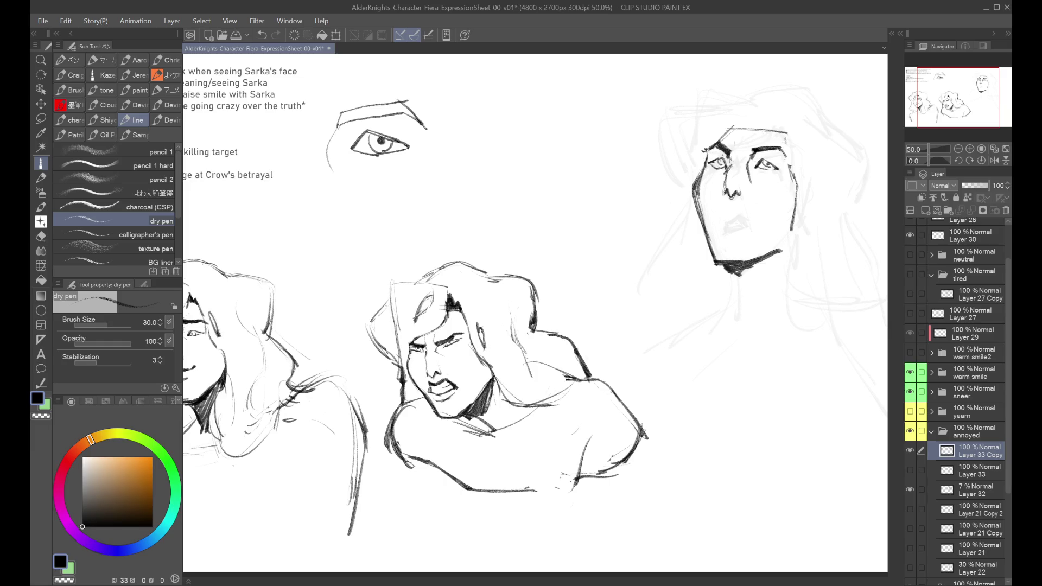
key("ctrl+z")
key("ctrl+minus")
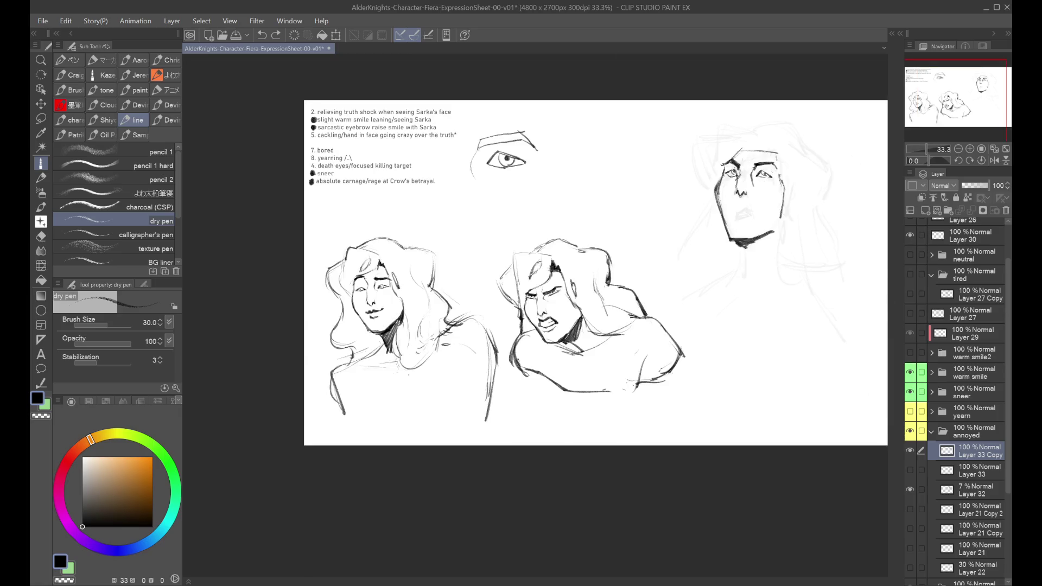
key("ctrl+plus")
Scrub both eyes into narrowed shapes and test a mark at the left eye's inner corner.
left_click_drag(705, 173, 760, 174)
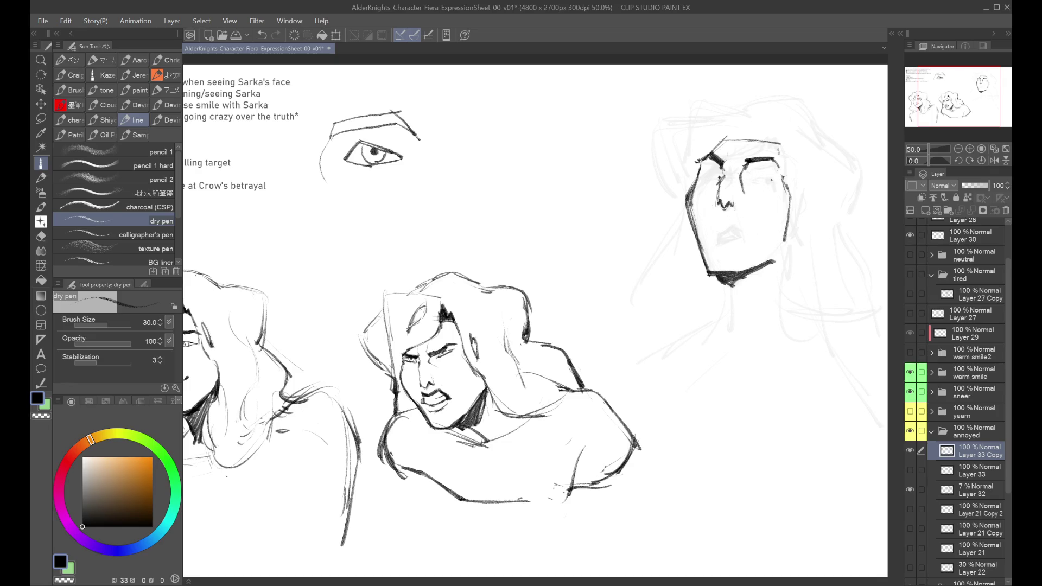
key("ctrl+z")
key("ctrl+y")
left_click_drag(746, 157, 742, 167)
key("ctrl+z")
Draw a small, thick mouth under the nose after discarding temporary guide strokes.
left_click_drag(700, 172, 816, 178)
left_click_drag(694, 245, 809, 207)
key("ctrl+z")
key("ctrl+z")
left_click_drag(722, 232, 737, 228)
key("ctrl+z")
key("ctrl+z")
left_click_drag(718, 226, 736, 224)
key("ctrl+z")
mouse_move(718, 228)
left_mouse_down()
mouse_move(737, 222)
mouse_move(773, 252)
left_mouse_up()
Add a light line along the cheek and mirror the view to check the face.
key("ctrl+z")
left_click_drag(698, 211, 705, 285)
left_click_drag(784, 215, 736, 272)
key("ctrl+z")
key("ctrl+z")
left_click_drag(767, 234, 751, 258)
key("h")
key("ctrl+z")
Retry the jaw and under-mouth strokes on the angry face, checking it in a mirrored view.
mouse_move(281, 189)
left_mouse_down()
mouse_move(285, 215)
mouse_move(329, 274)
left_mouse_up()
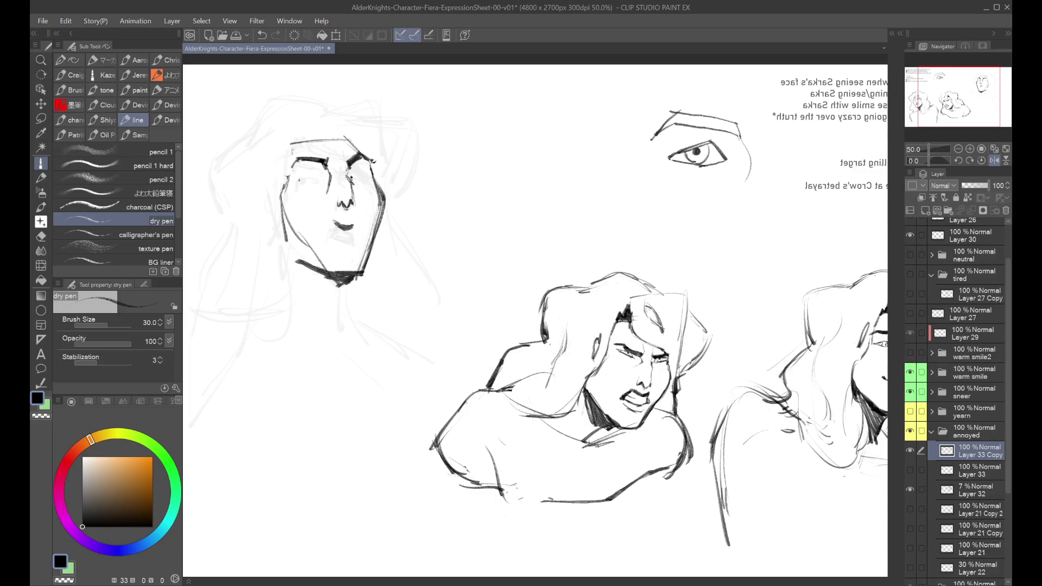
key("h")
key("ctrl+z")
mouse_move(741, 222)
left_mouse_down()
mouse_move(739, 242)
mouse_move(712, 277)
left_mouse_up()
key("ctrl+z")
key("ctrl+z")
left_click_drag(695, 232, 714, 278)
key("ctrl+z")
key("h")
scroll(718, 204, "down", 1)
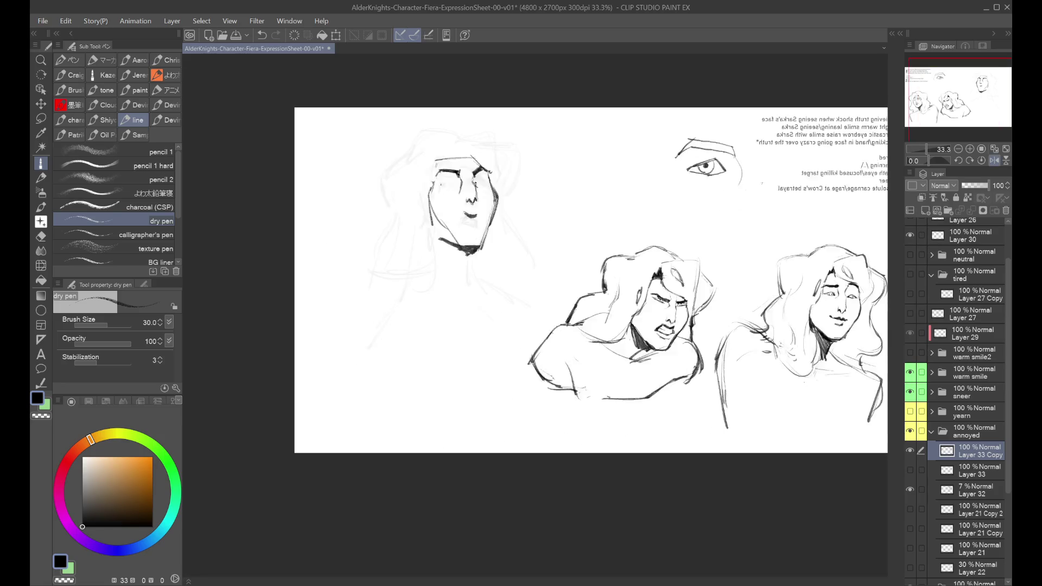
key("h")
left_click_drag(698, 186, 748, 196)
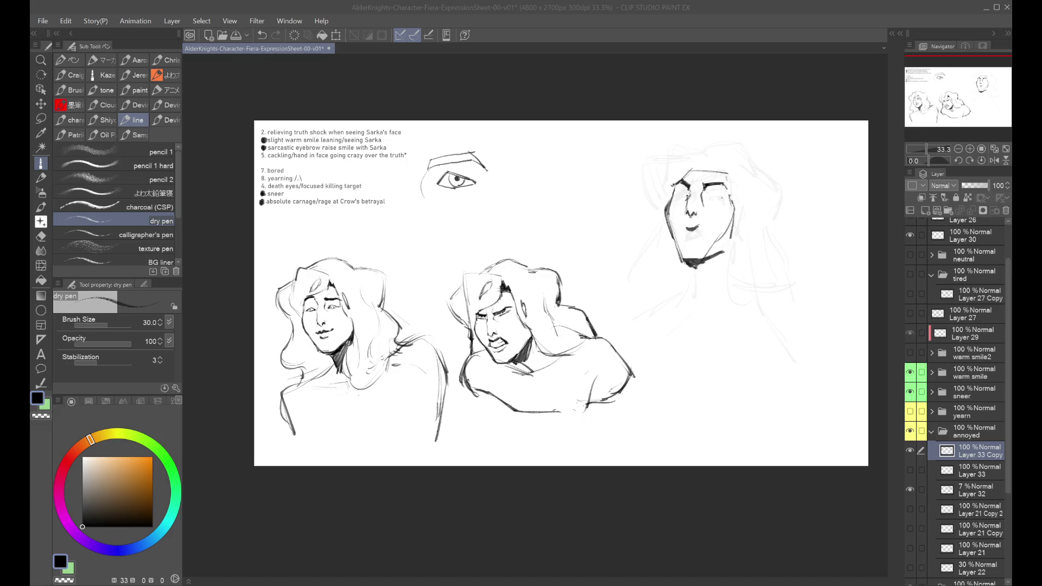
scroll(707, 275, "up", 1)
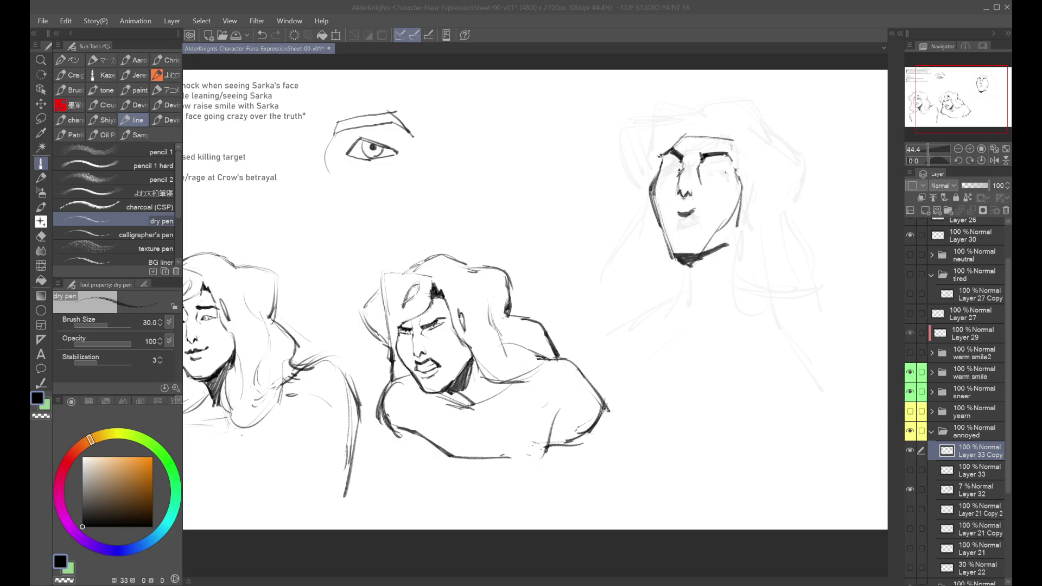
Rework the angry mouth's corner, teeth and lower-lip strokes, undoing the failed attempts.
mouse_move(695, 211)
left_mouse_down()
mouse_move(705, 220)
mouse_move(673, 228)
mouse_move(704, 216)
mouse_move(682, 235)
left_mouse_up()
key("ctrl+z")
key("ctrl+z")
key("ctrl+z")
key("ctrl+z")
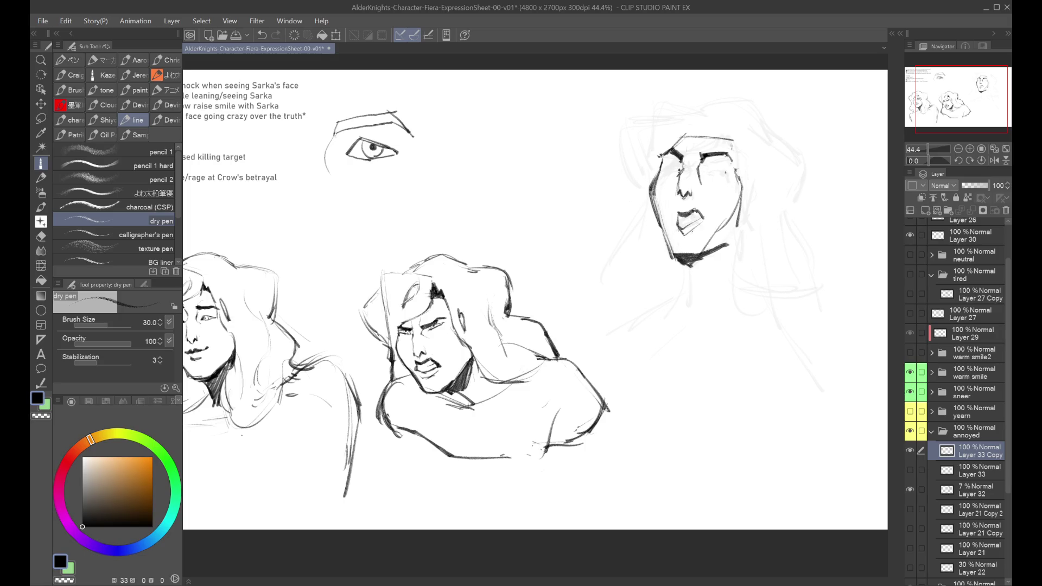
key("ctrl+z")
key("ctrl+z")
left_click_drag(706, 215, 699, 226)
key("ctrl+z")
key("ctrl+y")
key("ctrl+z")
mouse_move(685, 229)
left_mouse_down()
mouse_move(702, 220)
mouse_move(698, 235)
left_mouse_up()
key("ctrl+z")
key("ctrl+z")
Draw the cheek-to-jaw curve, a mark under the mouth, and darken the mouth's right corner.
left_click_drag(741, 194, 715, 233)
left_click(702, 231)
key("h")
scroll(359, 191, "down", 1)
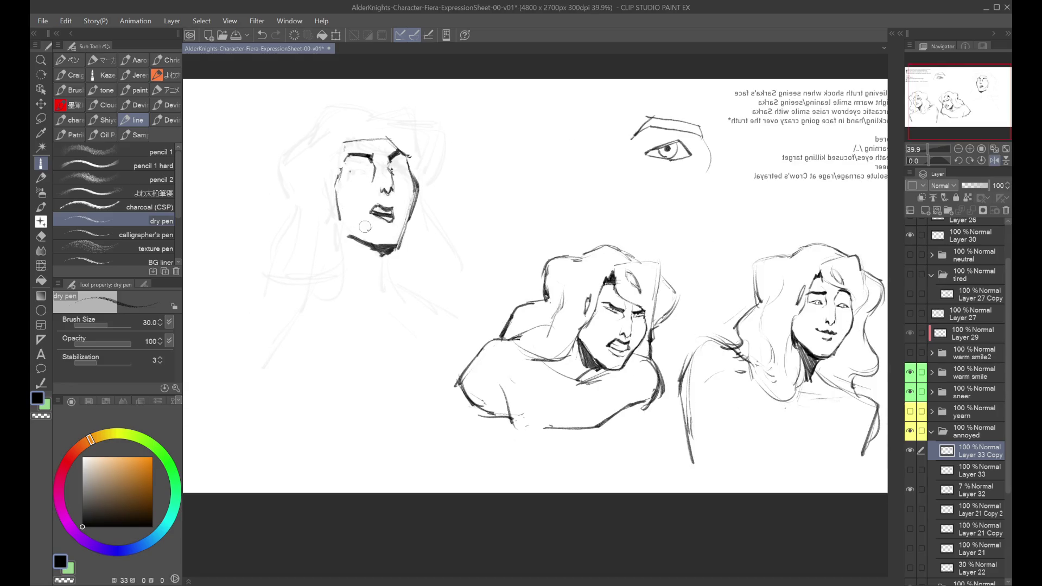
key("h")
scroll(691, 255, "up", 2)
mouse_move(703, 198)
left_mouse_down()
mouse_move(698, 205)
mouse_move(718, 232)
left_mouse_up()
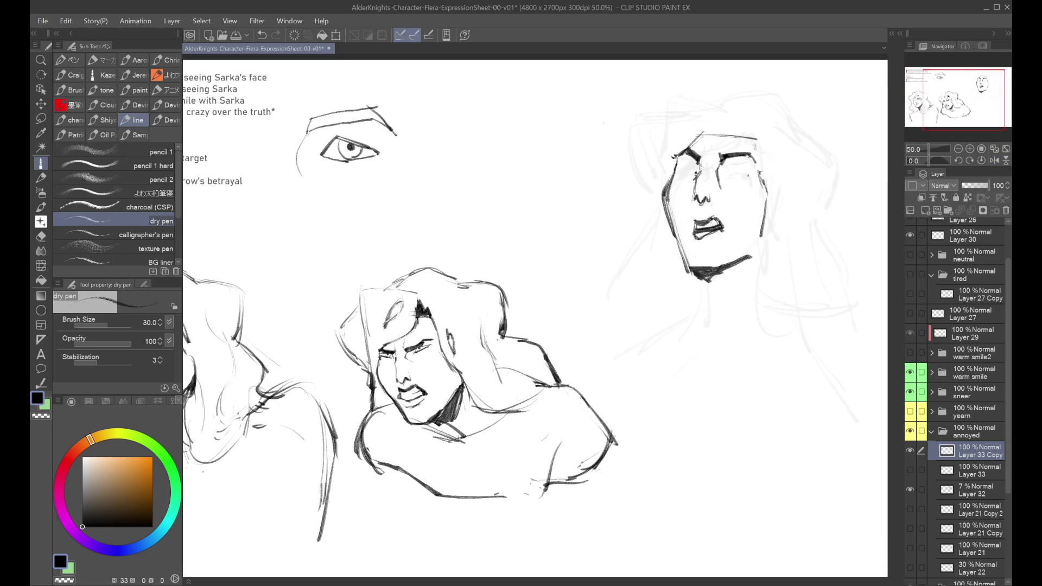
Try Liquify at brush size 170, then darken the upper lip with the dry pen.
left_click(40, 266)
key("bracketleft")
key("bracketleft")
key("bracketleft")
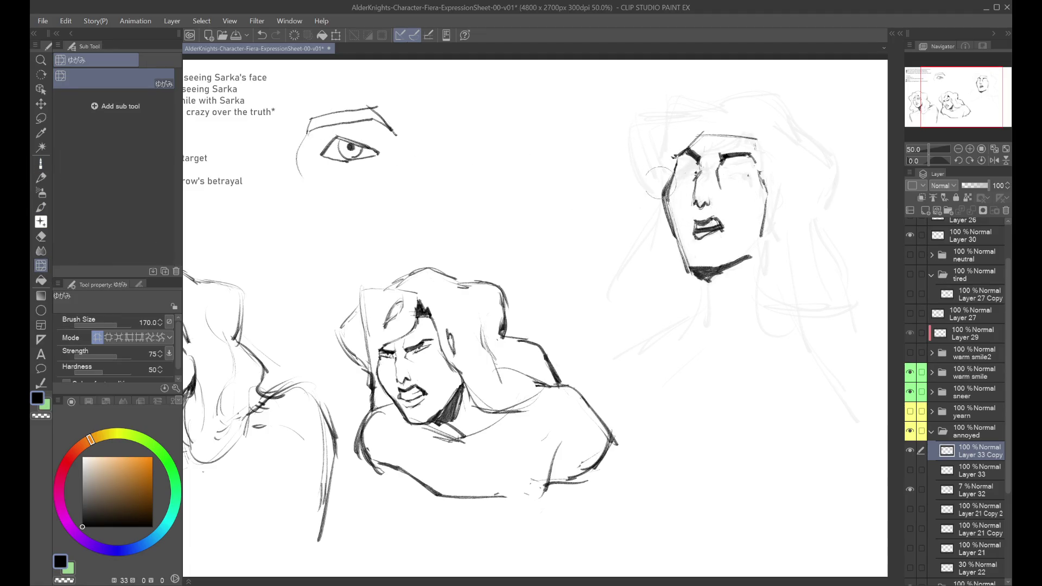
left_click(41, 178)
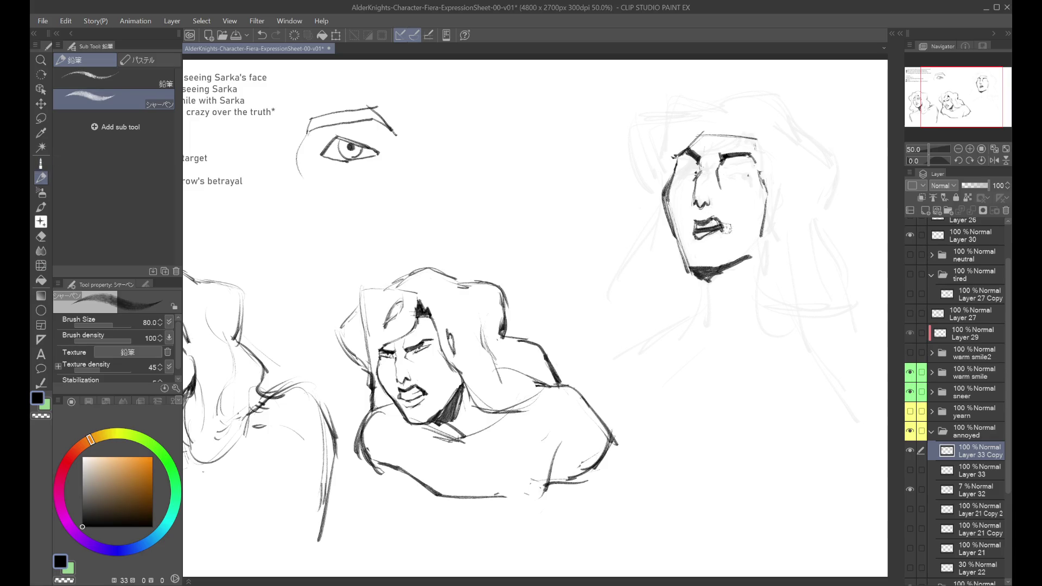
left_click(41, 162)
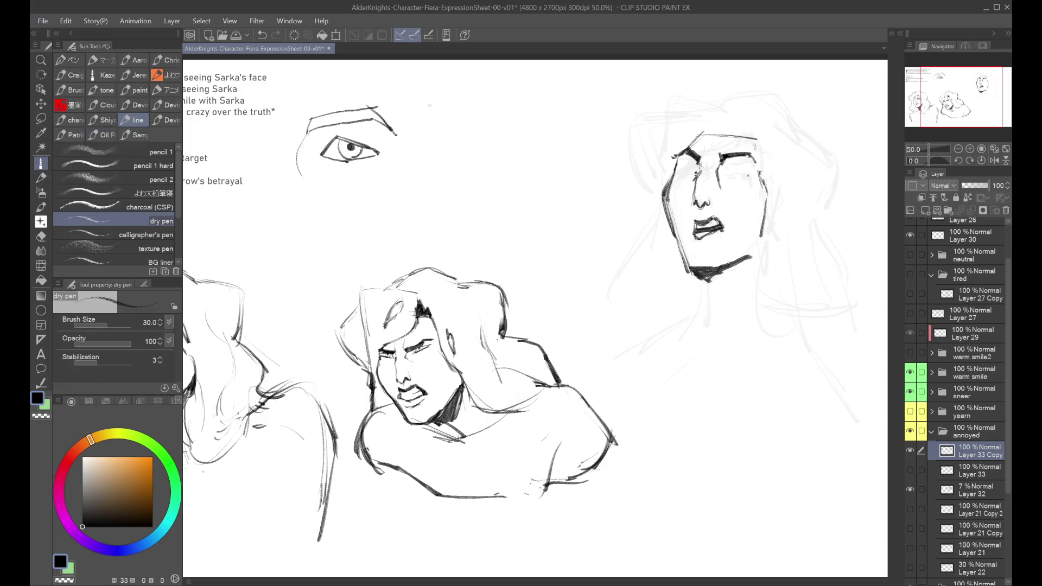
left_click_drag(706, 220, 716, 217)
Compare the lip strokes with undo/redo and a flipped canvas, then discard the mouth retouch.
key("ctrl+z")
key("ctrl+y")
key("ctrl+z")
key("ctrl+y")
key("ctrl+z")
key("ctrl+y")
key("ctrl+z")
key("ctrl+y")
key("ctrl+z")
key("ctrl+y")
key("h")
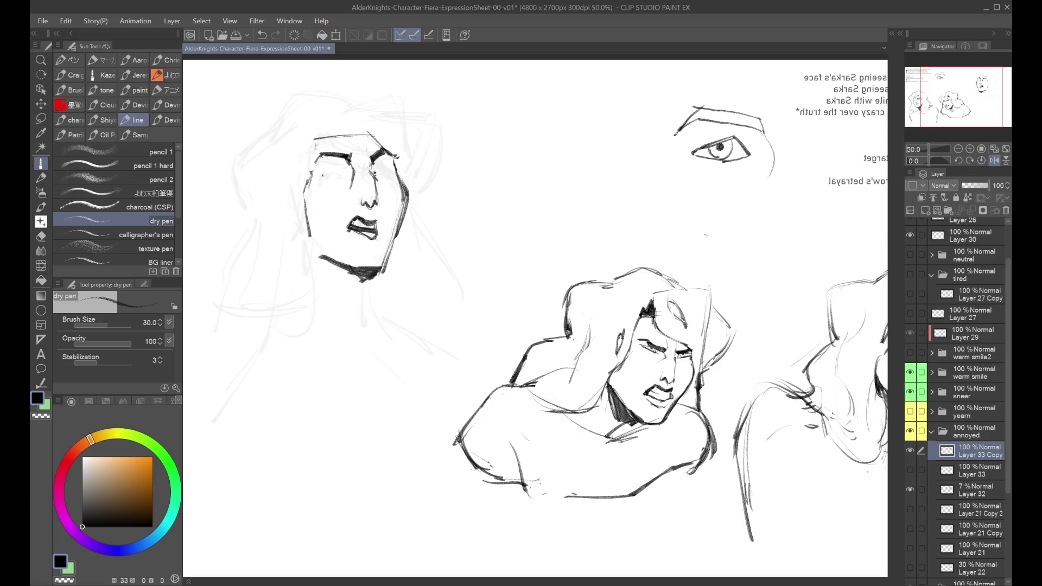
key("h")
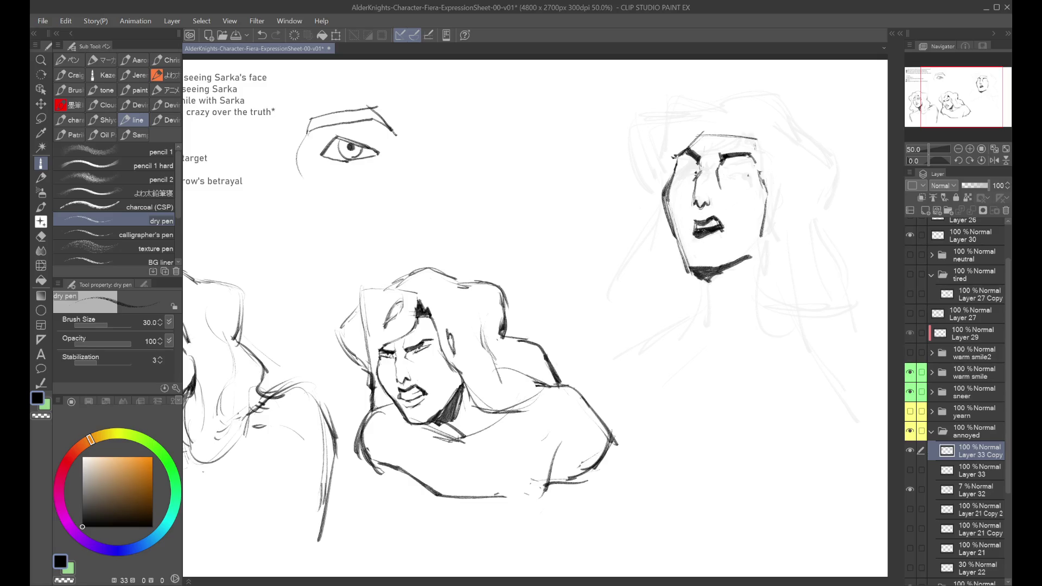
key("ctrl+z")
mouse_move(694, 232)
left_mouse_down()
mouse_move(694, 244)
mouse_move(718, 240)
left_mouse_up()
key("ctrl+z")
key("ctrl+z")
key("ctrl+z")
Compare against the alternate Layer 33 expression, keep the angry-mouth version, and drop a trial eye stroke.
left_click(911, 451)
left_click(911, 470)
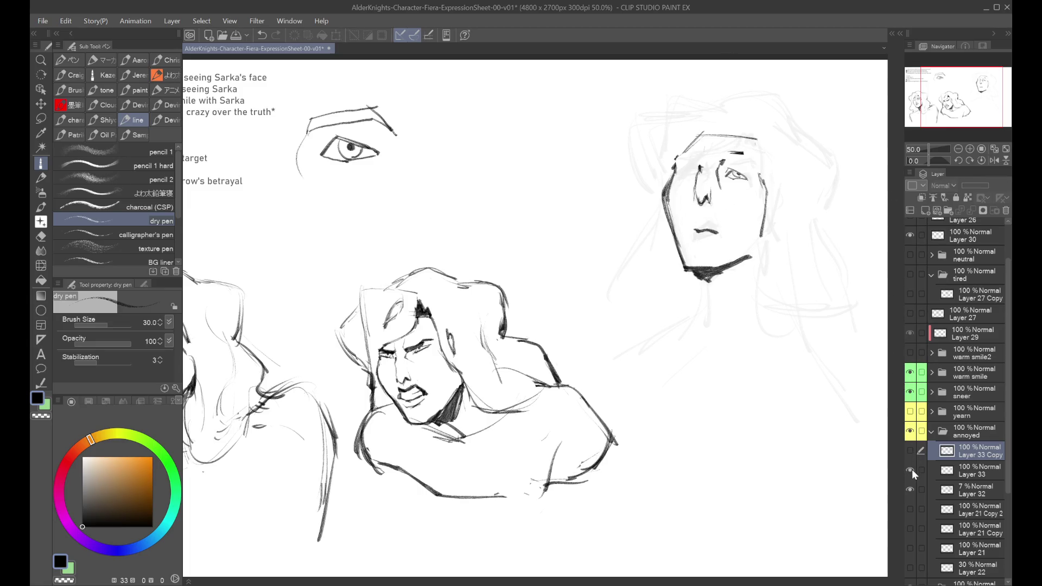
left_click(911, 468)
left_click(911, 451)
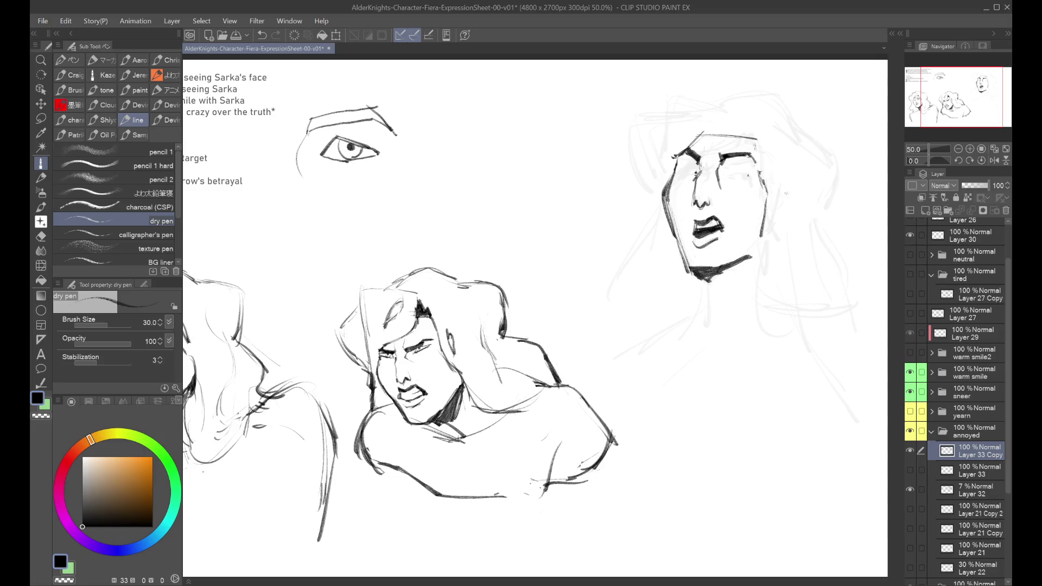
mouse_move(741, 174)
left_mouse_down()
mouse_move(736, 183)
mouse_move(732, 173)
mouse_move(747, 180)
left_mouse_up()
key("ctrl+z")
key("ctrl+z")
key("ctrl+z")
left_click_drag(488, 326, 548, 327)
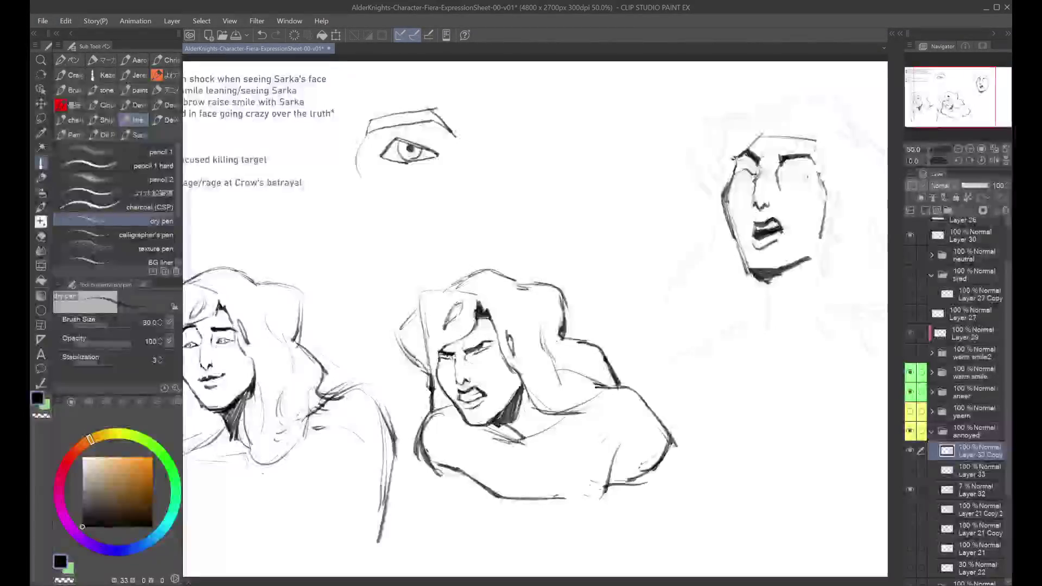
Redraw the eyelid line by the right face's eye and try a Liquify warp, then undo it.
key("ctrl+z")
mouse_move(735, 169)
left_mouse_down()
mouse_move(803, 178)
mouse_move(784, 165)
mouse_move(810, 154)
left_mouse_up()
key("ctrl+z")
key("ctrl+z")
key("ctrl+z")
key("ctrl+z")
key("ctrl+z")
key("ctrl+z")
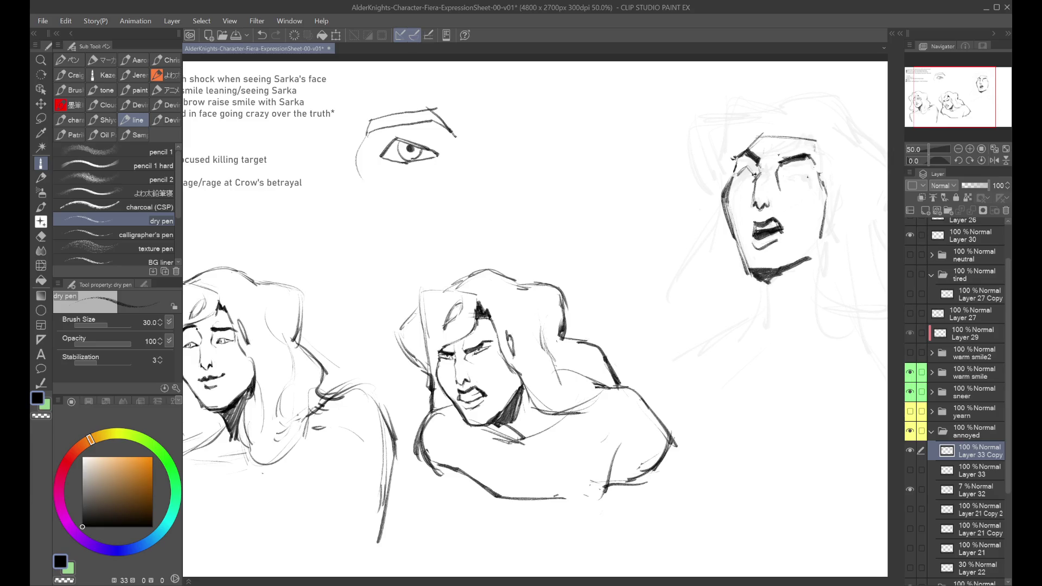
key("ctrl+z")
left_click_drag(787, 173, 790, 172)
left_click(41, 266)
mouse_move(794, 192)
left_mouse_down()
mouse_move(771, 174)
mouse_move(781, 185)
mouse_move(814, 179)
mouse_move(811, 171)
mouse_move(792, 187)
mouse_move(775, 163)
left_mouse_up()
key("ctrl+z")
key("ctrl+z")
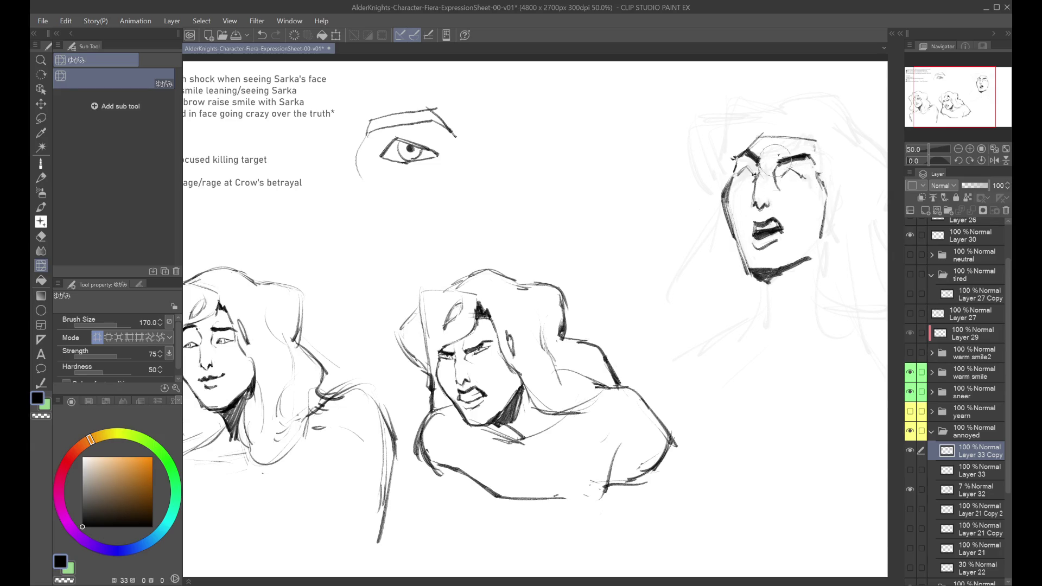
Check the eyes mirrored, ink a crease between them, keep the last stroke, and zoom out.
key("h")
key("h")
left_click(41, 163)
mouse_move(771, 173)
left_mouse_down()
mouse_move(773, 186)
mouse_move(803, 185)
mouse_move(808, 173)
left_mouse_up()
key("ctrl+z")
key("ctrl+z")
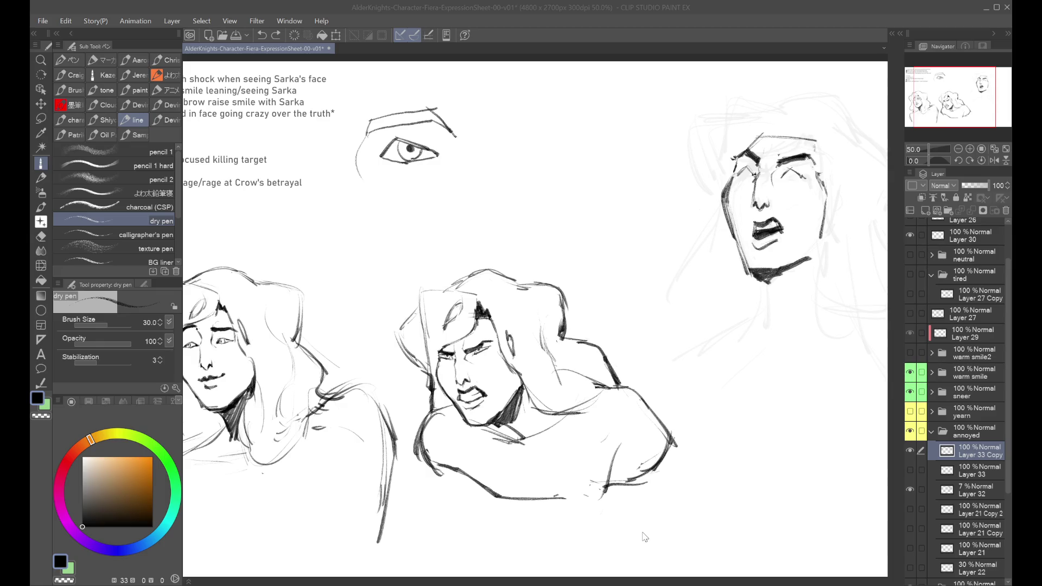
mouse_move(796, 179)
left_mouse_down()
mouse_move(747, 149)
mouse_move(753, 157)
mouse_move(701, 147)
left_mouse_up()
key("ctrl+z")
key("ctrl+z")
key("ctrl+z")
key("ctrl+z")
key("ctrl+z")
key("ctrl+y")
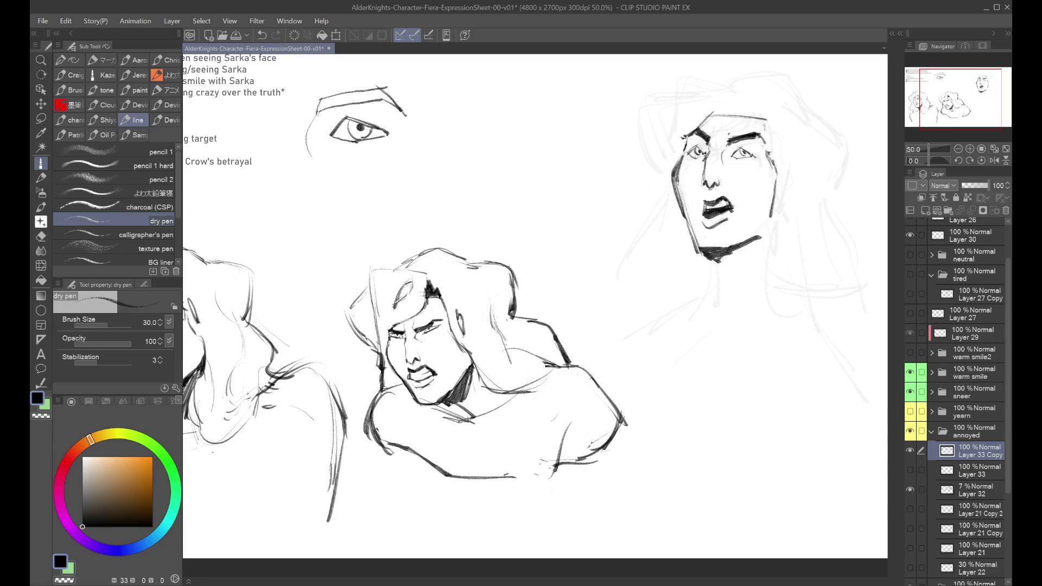
key("ctrl+minus")
Add a stroke at the angry face's mouth corner and save the sheet.
key("h")
key("h")
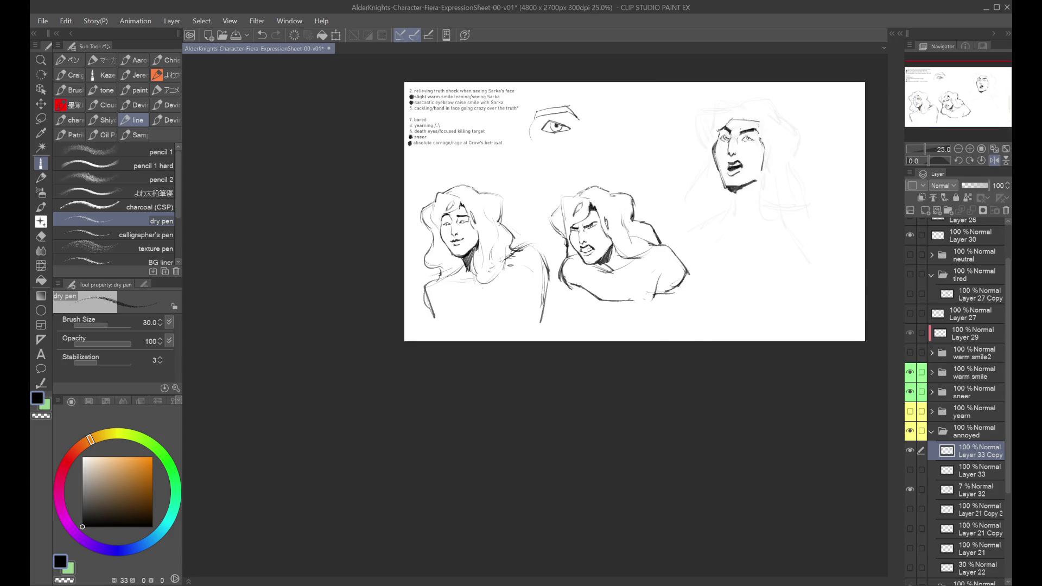
scroll(695, 185, "up", 2)
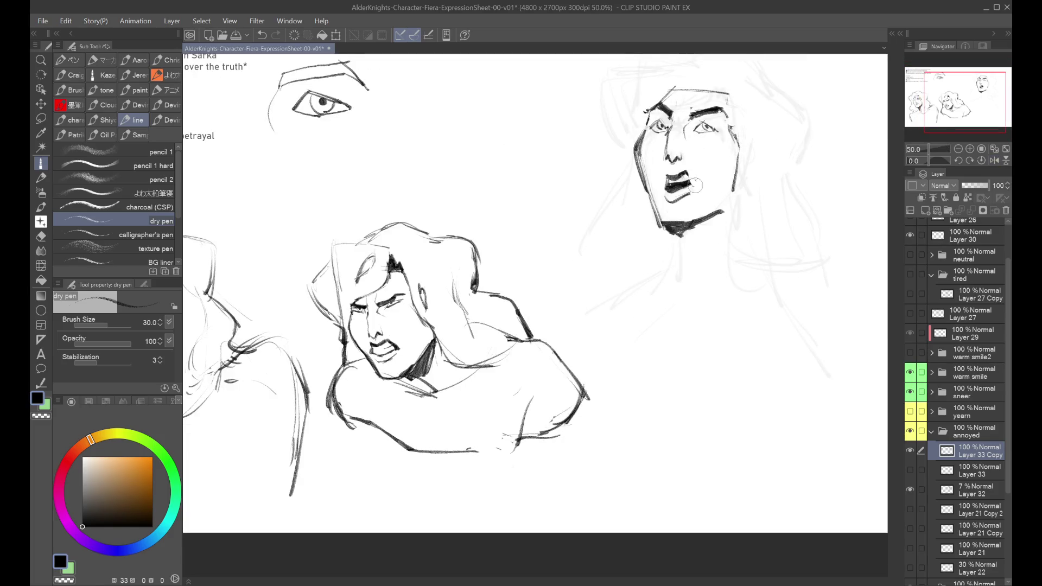
left_click_drag(689, 172, 694, 188)
key("ctrl+z")
key("ctrl+y")
scroll(695, 202, "down", 1)
key("h")
key("h")
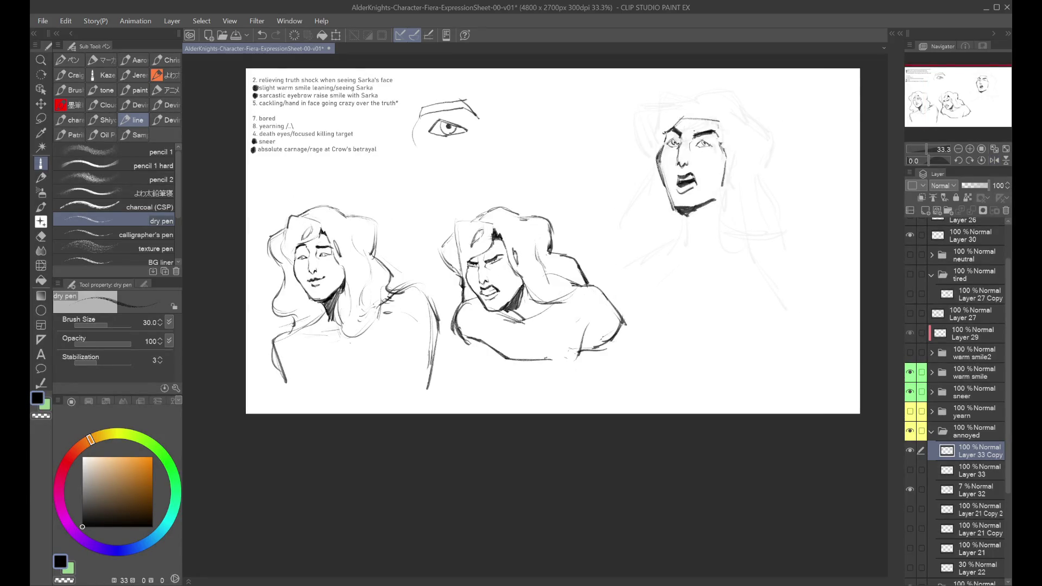
key("ctrl+s")
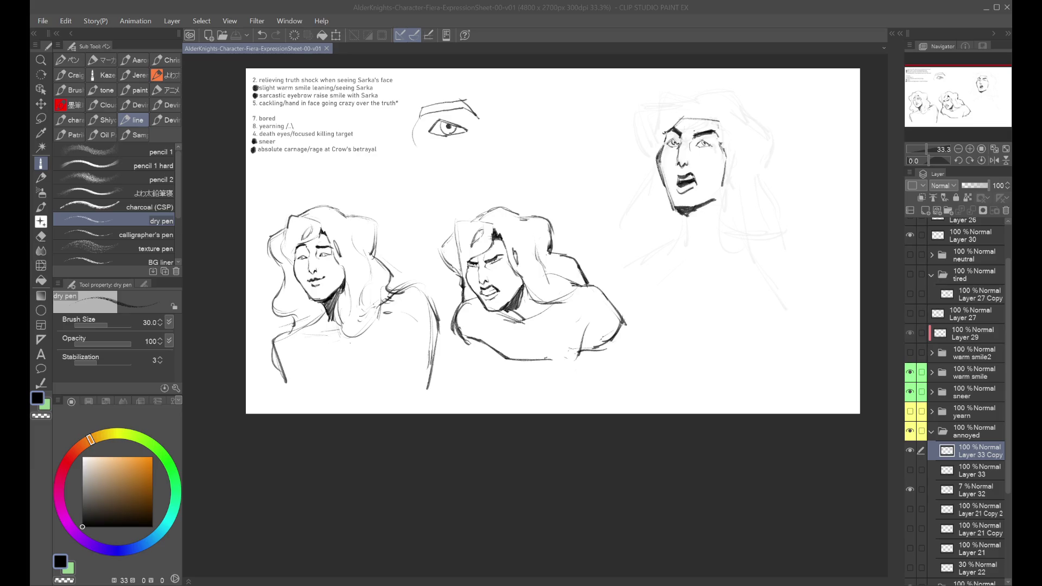
Show the 'neutral' folder, make it the working layer, and save again.
left_click(909, 254)
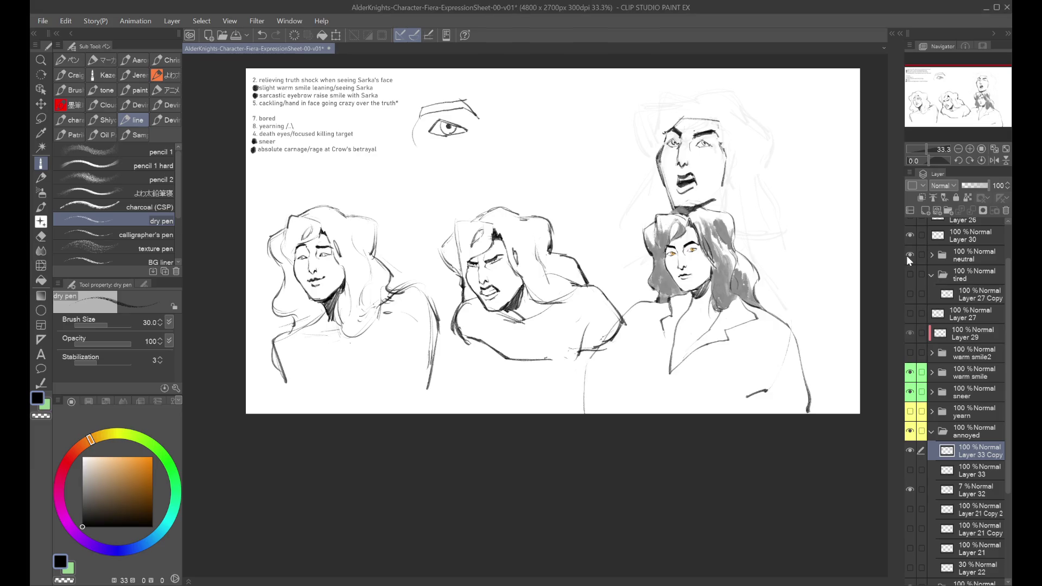
left_click(939, 256)
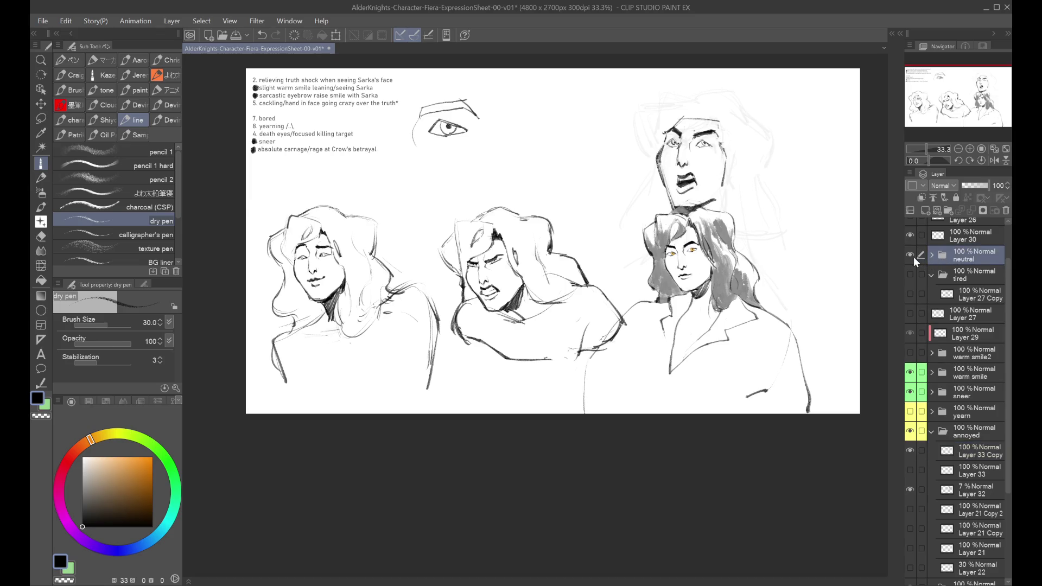
key("ctrl+s")
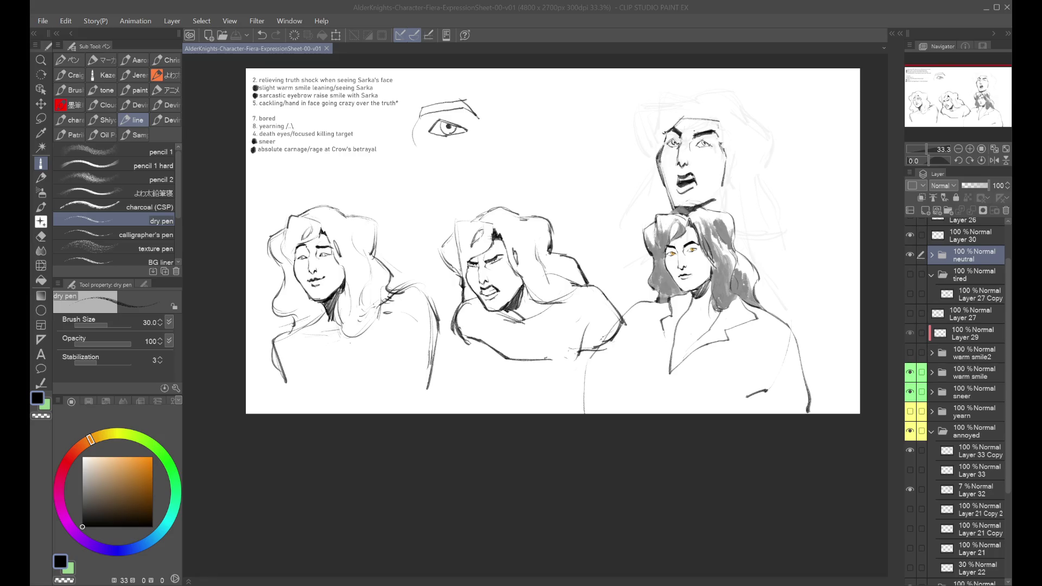
Compare the smile, sneer and angry sketches by toggling their visibility, then hide the neutral sketch.
left_click(910, 372)
left_click(910, 372)
left_click(910, 391)
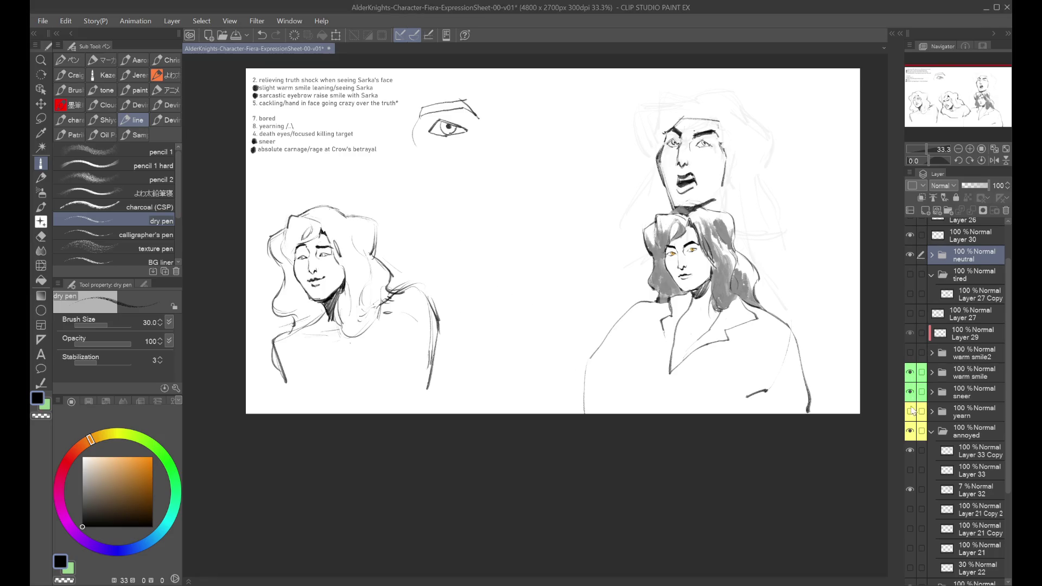
left_click(910, 449)
left_click(909, 450)
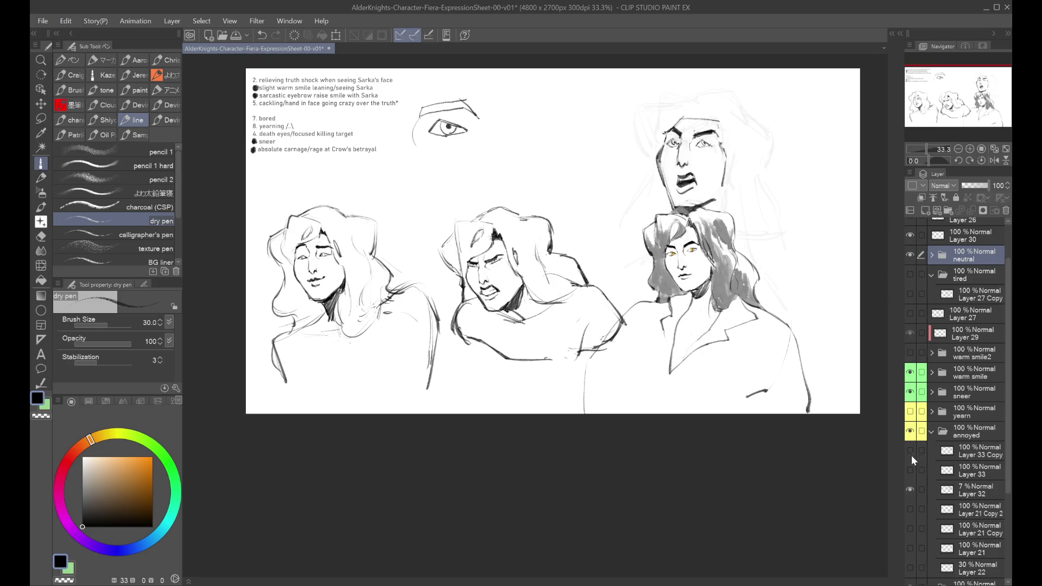
left_click(910, 449)
left_click(910, 257)
Toggle the warm smile, sneer, yearn and annoyed folders, leaving annoyed visible and Layer 33 Copy selected.
left_click(914, 376)
left_click(921, 392)
left_click(911, 392)
left_click(910, 392)
left_click(910, 411)
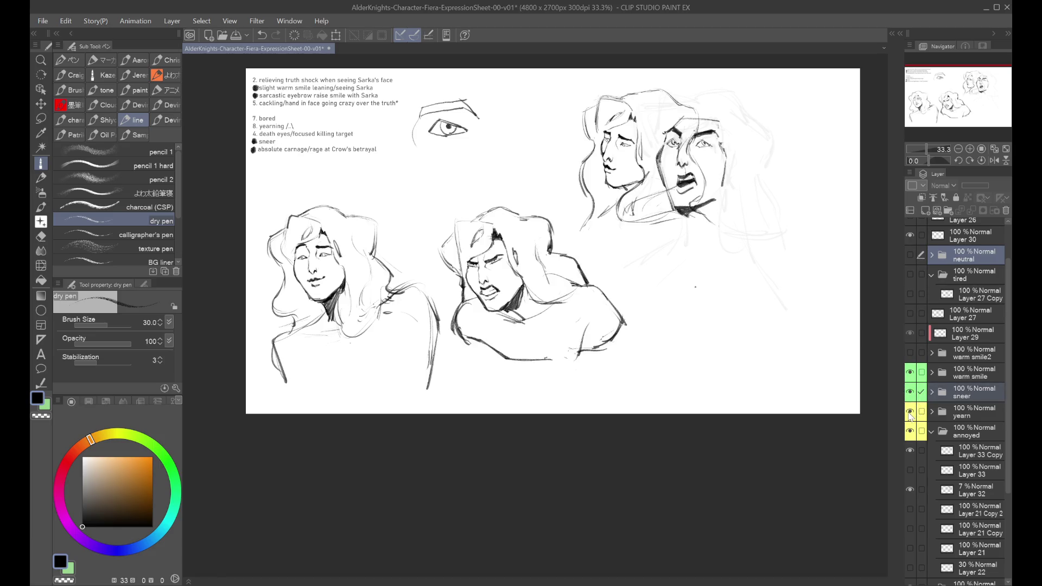
left_click(909, 412)
left_click(911, 412)
left_click(910, 411)
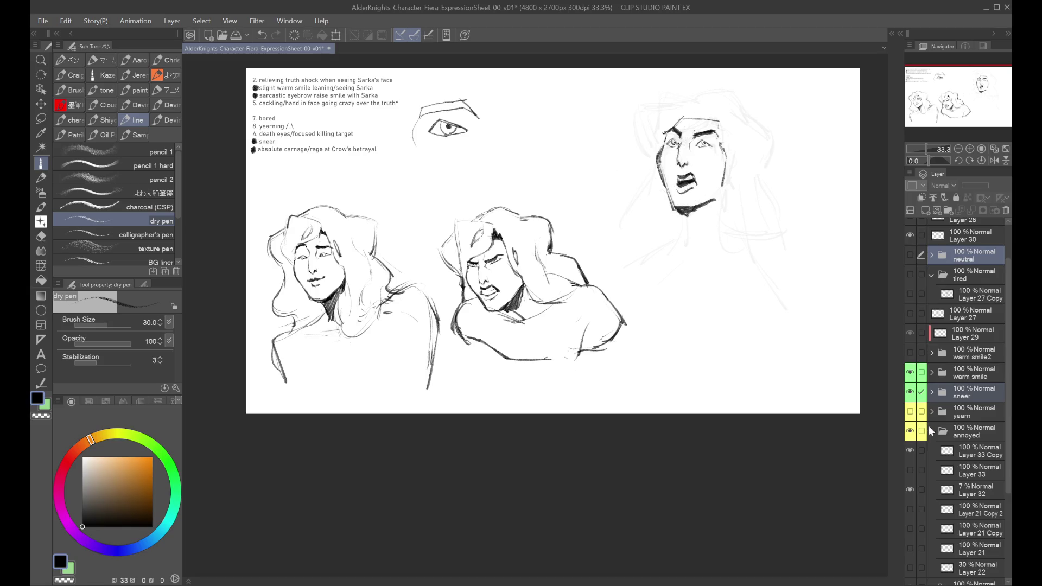
left_click(917, 432)
left_click(910, 431)
left_click(910, 431)
left_click(938, 453)
left_click(910, 431)
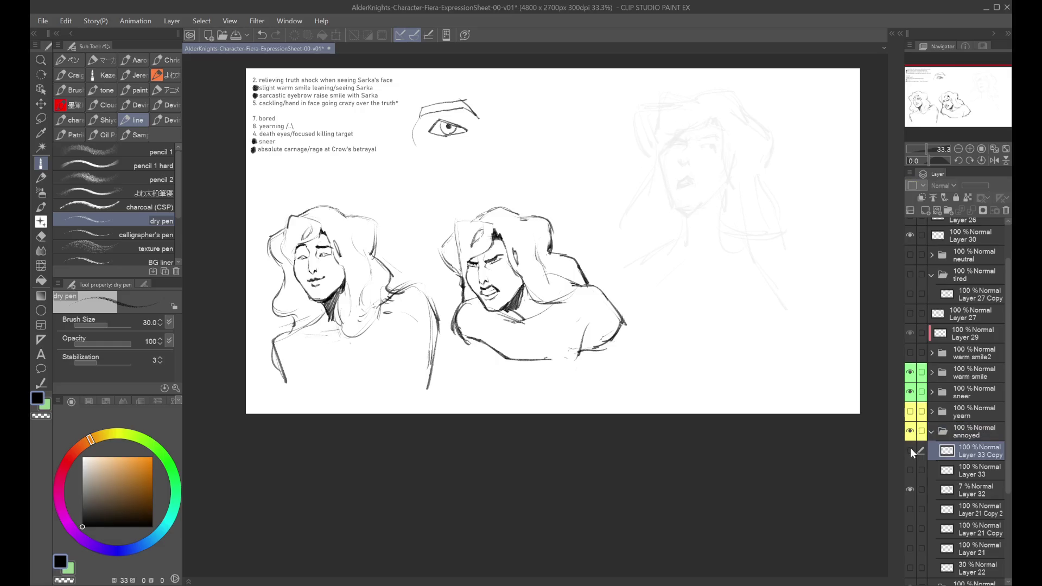
left_click(910, 430)
scroll(705, 163, "up", 1)
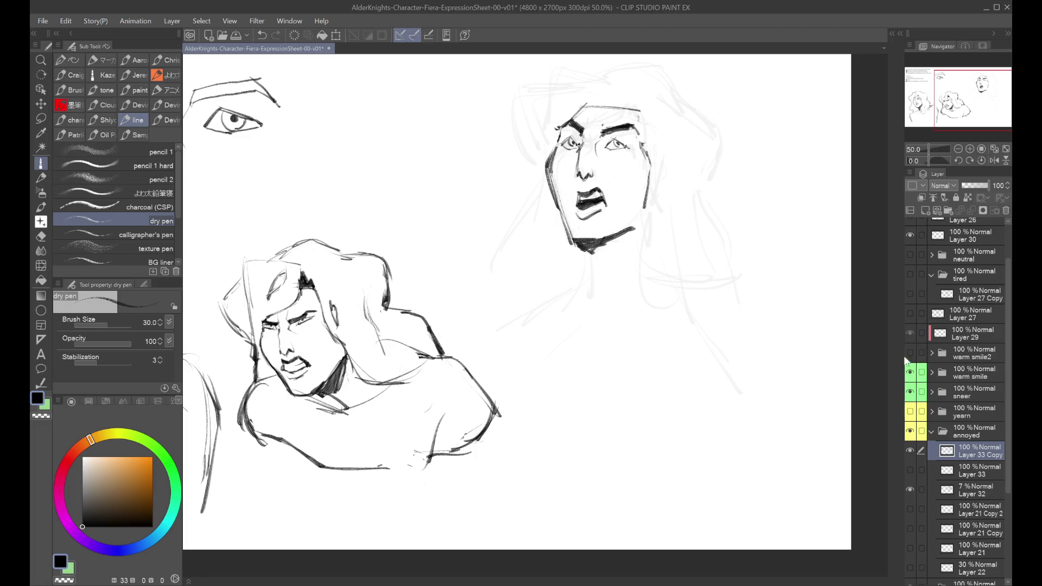
Duplicate Layer 33 Copy, hide the original, fade the copy to 30%, and add a new layer.
key("ctrl+j")
left_click(910, 470)
left_click(910, 471)
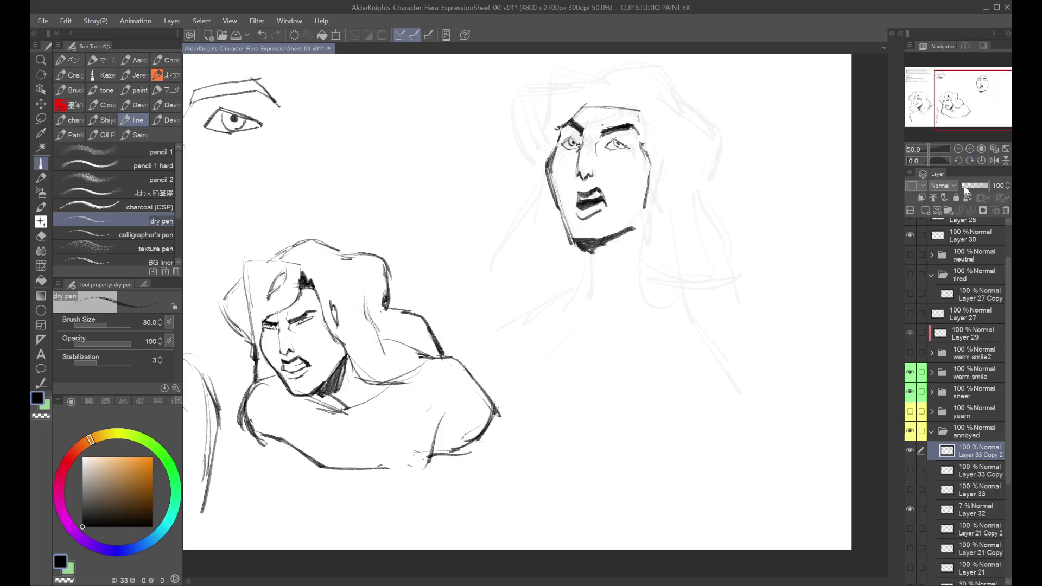
left_click_drag(975, 186, 970, 188)
left_click(925, 210)
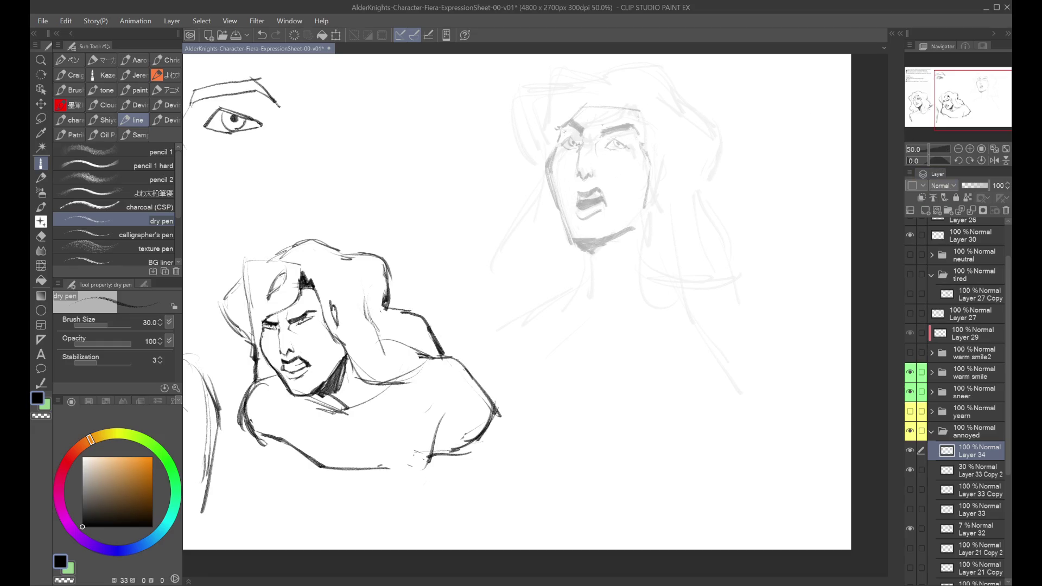
Ink the right face's eyebrow arc on Layer 34, retrying heavier and thinner versions.
left_click_drag(560, 128, 584, 112)
key("ctrl+z")
key("ctrl+z")
key("ctrl+z")
key("ctrl+z")
key("ctrl+z")
key("ctrl+z")
left_click_drag(588, 115, 591, 116)
key("ctrl+z")
left_click_drag(576, 116, 556, 123)
key("ctrl+z")
key("ctrl+z")
mouse_move(586, 116)
left_mouse_down()
mouse_move(557, 123)
mouse_move(586, 104)
mouse_move(573, 153)
left_mouse_up()
key("ctrl+z")
key("ctrl+z")
key("ctrl+z")
key("ctrl+z")
key("ctrl+z")
key("ctrl+z")
key("ctrl+z")
key("ctrl+z")
mouse_move(588, 111)
left_mouse_down()
mouse_move(573, 163)
mouse_move(588, 175)
left_mouse_up()
key("ctrl+z")
key("ctrl+z")
key("ctrl+z")
Ink the nostril and redraw the upper-right face's right eye as an almond shape.
left_click_drag(573, 163, 573, 172)
key("ctrl+z")
key("ctrl+z")
key("ctrl+z")
key("ctrl+z")
key("ctrl+z")
mouse_move(573, 162)
left_mouse_down()
mouse_move(590, 172)
mouse_move(600, 149)
mouse_move(589, 144)
mouse_move(611, 126)
mouse_move(634, 134)
left_mouse_up()
key("ctrl+z")
key("ctrl+z")
key("ctrl+z")
key("ctrl+z")
key("ctrl+z")
key("ctrl+z")
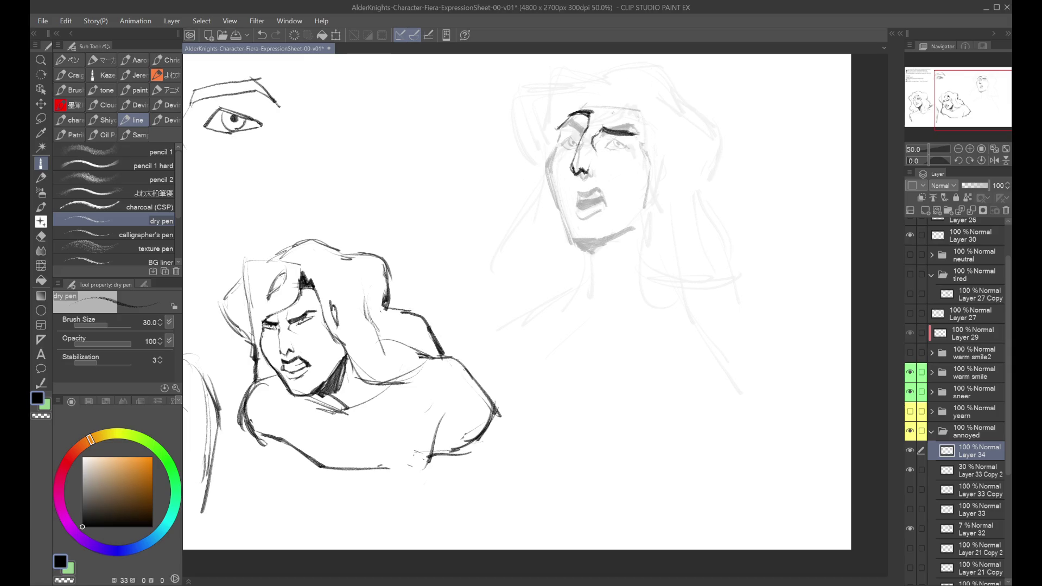
mouse_move(602, 142)
left_mouse_down()
mouse_move(623, 141)
mouse_move(602, 143)
mouse_move(611, 142)
left_mouse_up()
key("ctrl+z")
key("ctrl+z")
left_click_drag(609, 144, 625, 142)
key("ctrl+z")
left_click_drag(609, 144, 625, 142)
key("ctrl+z")
key("ctrl+y")
key("ctrl+z")
left_click_drag(607, 146, 627, 147)
Ink the upper lip and the mouth's right corner, undoing the lower-lip strokes.
key("ctrl+z")
key("ctrl+z")
left_click_drag(574, 191, 600, 192)
mouse_move(596, 193)
left_mouse_down()
mouse_move(602, 199)
mouse_move(577, 201)
mouse_move(608, 203)
mouse_move(579, 201)
mouse_move(596, 211)
left_mouse_up()
key("ctrl+z")
key("ctrl+z")
key("ctrl+z")
key("ctrl+z")
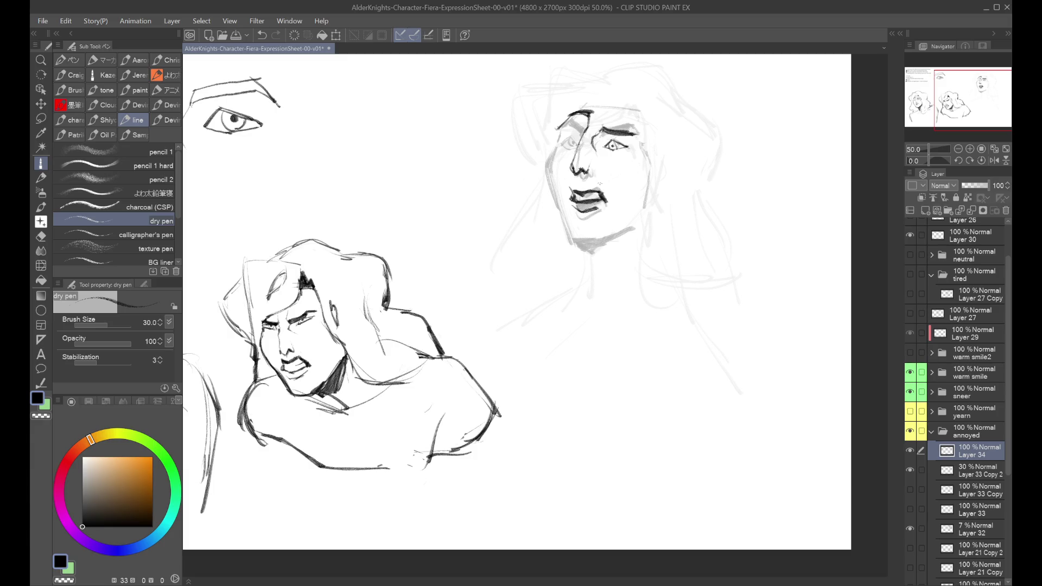
key("ctrl+z")
Undo the dark lower-lip stroke and redraw a short lip stroke with the dry pen.
key("ctrl+y")
key("ctrl+z")
key("ctrl+z")
left_click_drag(597, 192, 610, 189)
Compare the left eye with and without the small stroke beside it, keeping the stroke.
key("ctrl+z")
key("ctrl+y")
key("ctrl+z")
key("ctrl+y")
key("ctrl+z")
key("ctrl+y")
key("ctrl+z")
key("ctrl+y")
key("ctrl+z")
key("ctrl+y")
key("ctrl+z")
key("ctrl+y")
key("ctrl+z")
key("ctrl+y")
key("ctrl+z")
key("ctrl+y")
key("ctrl+z")
key("ctrl+y")
key("ctrl+z")
key("ctrl+y")
key("ctrl+z")
key("ctrl+y")
key("ctrl+z")
key("ctrl+y")
key("ctrl+z")
key("ctrl+y")
key("ctrl+z")
key("ctrl+y")
key("ctrl+z")
key("ctrl+y")
left_click_drag(903, 469, 907, 469)
Refine the hairline with a thinner short stroke, checking it in a mirrored view.
left_click(914, 470)
left_click(914, 470)
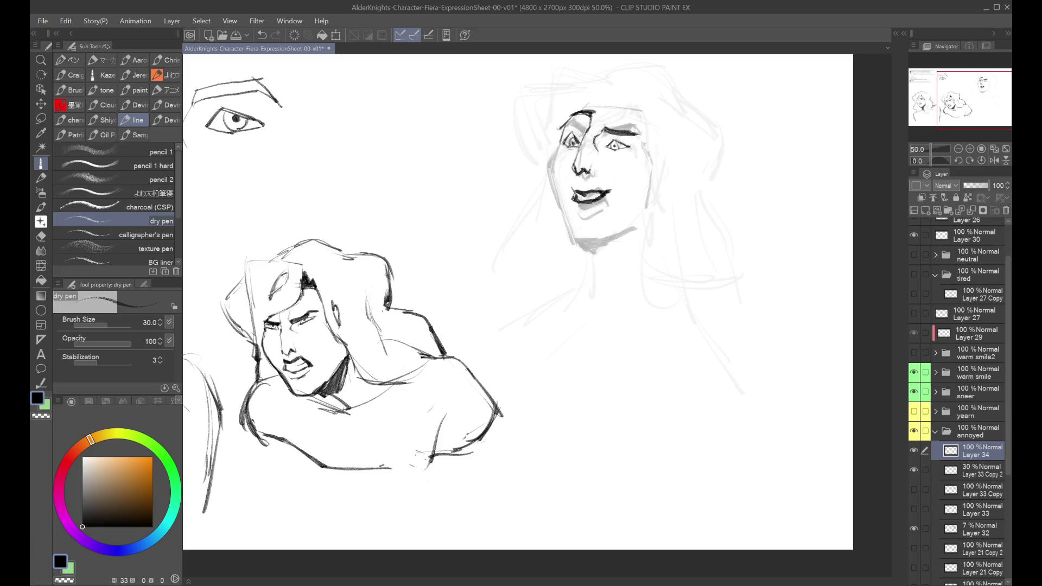
key("h")
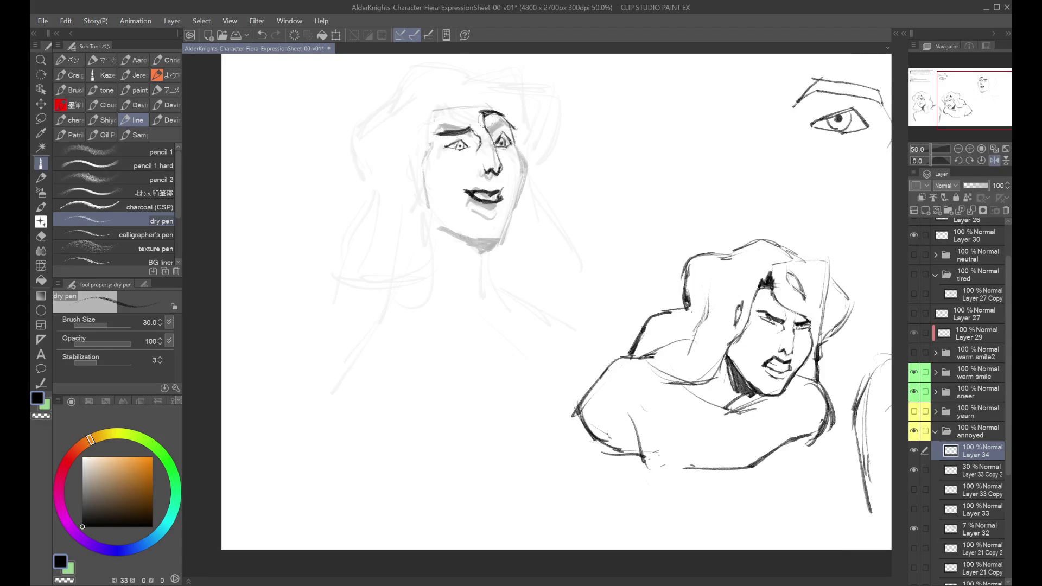
key("ctrl+z")
left_click_drag(483, 116, 498, 111)
key("h")
key("ctrl+z")
key("ctrl+z")
key("ctrl+y")
key("ctrl+y")
key("ctrl+z")
key("ctrl+y")
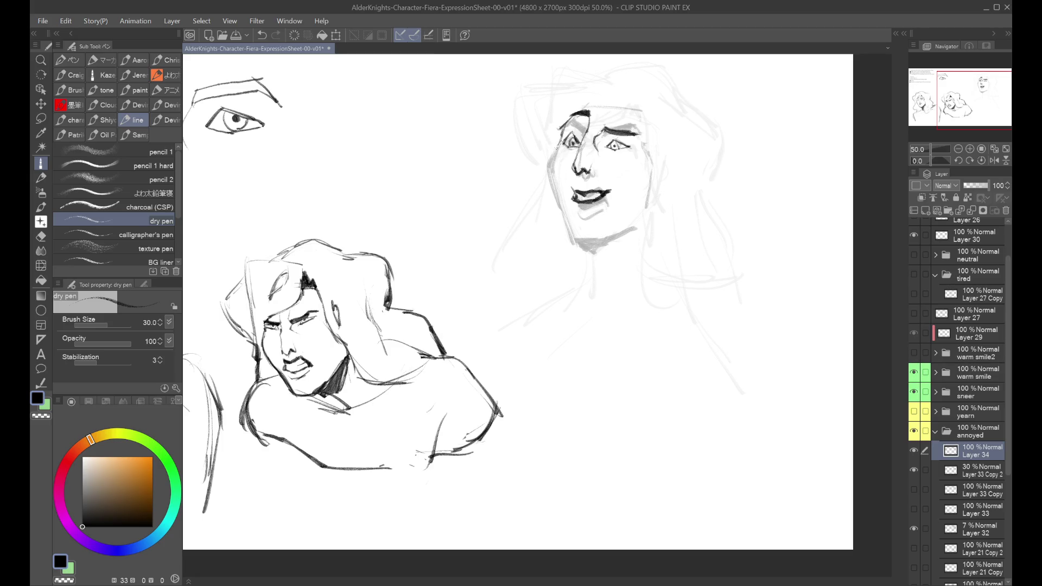
Draw the left cheek line down to the jaw, then review the mirrored, zoomed-out sheet.
left_click_drag(555, 140, 568, 225)
mouse_move(553, 176)
left_mouse_down()
mouse_move(567, 233)
mouse_move(567, 220)
mouse_move(570, 231)
mouse_move(607, 240)
mouse_move(640, 220)
mouse_move(657, 172)
left_mouse_up()
key("ctrl+z")
key("ctrl+minus")
key("h")
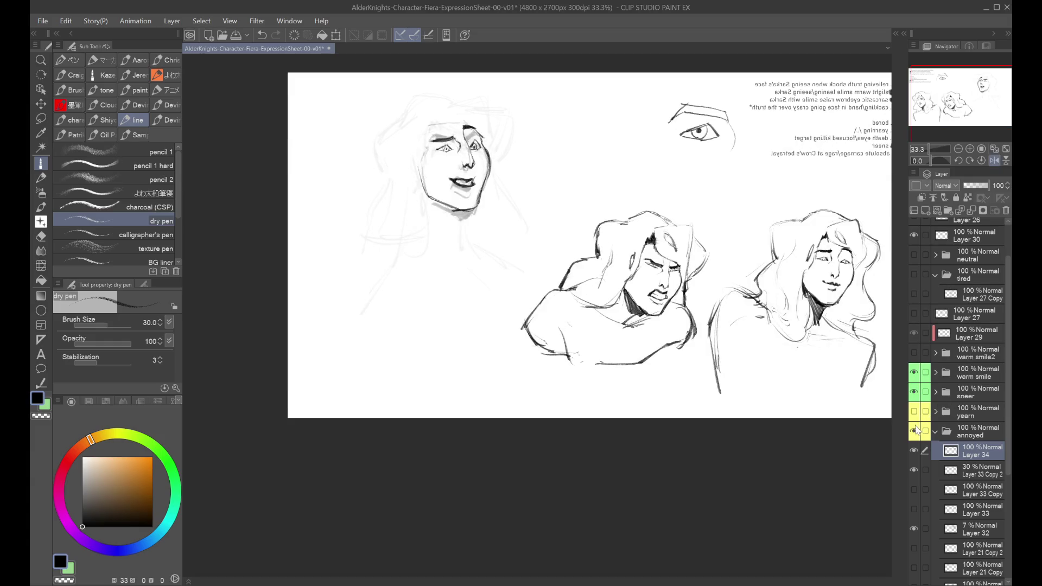
Compare the annoyed faces and Layer 33 Copy 2, then raise Layer 33 Copy 2 to 100% opacity.
left_click(913, 431)
left_click(914, 431)
left_click(914, 470)
left_click(914, 470)
left_click(976, 470)
left_click_drag(978, 188, 991, 186)
key("h")
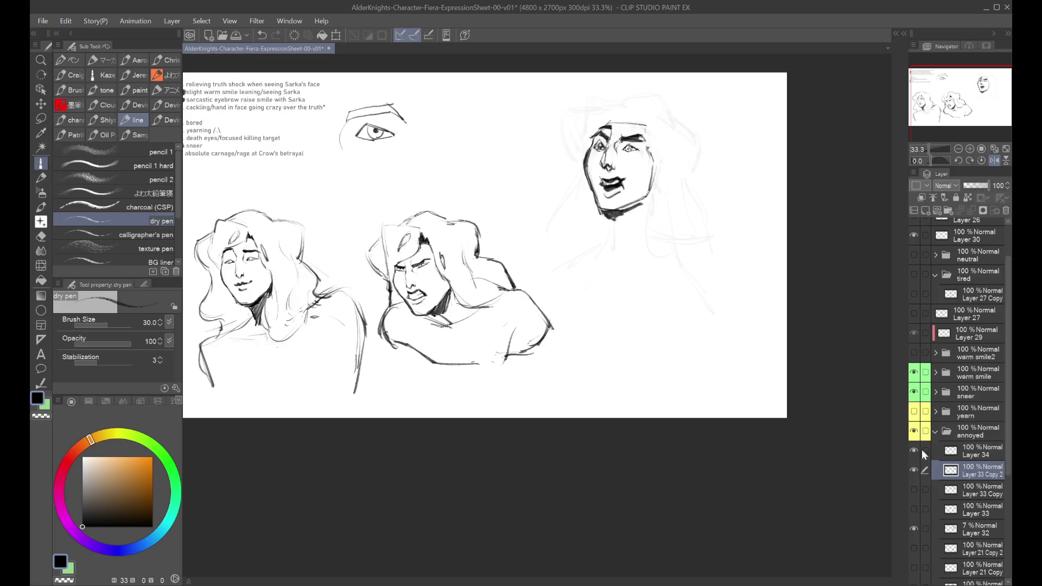
Hide Layer 33 Copy 2 and make Layer 34 visible and the active drawing layer.
left_click(914, 469)
left_click(913, 469)
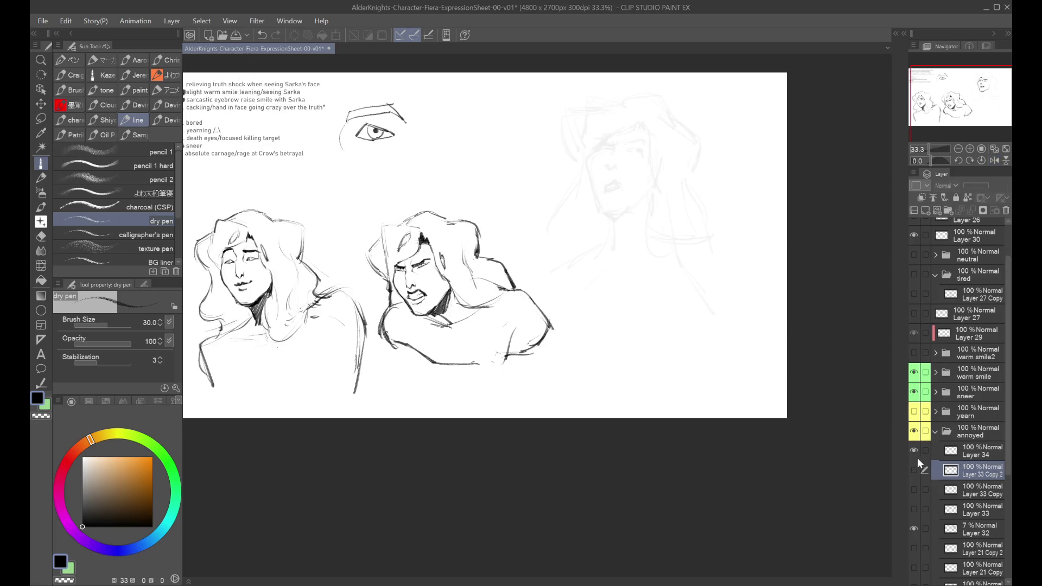
left_click(913, 451)
left_click(926, 451)
scroll(672, 186, "up", 1)
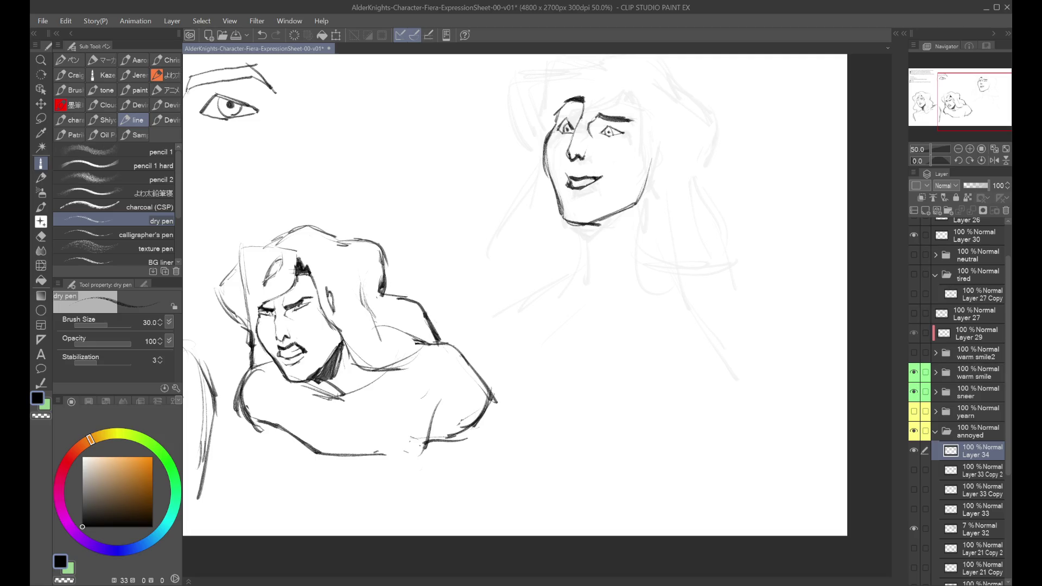
Redraw the lower lip under the mouth, checking it in mirrored and zoomed views.
key("h")
key("h")
mouse_move(562, 186)
left_mouse_down()
mouse_move(580, 204)
mouse_move(584, 197)
left_mouse_up()
key("ctrl+z")
key("ctrl+z")
key("h")
key("ctrl+minus")
key("h")
key("ctrl+plus")
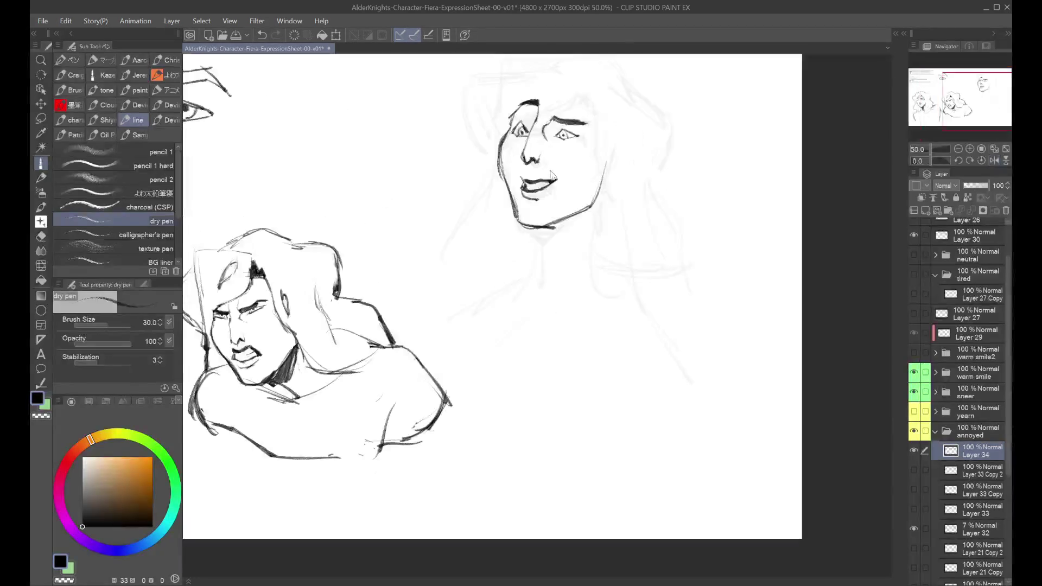
mouse_move(556, 186)
left_mouse_down()
mouse_move(586, 189)
mouse_move(578, 196)
mouse_move(587, 180)
left_mouse_up()
key("ctrl+z")
key("ctrl+z")
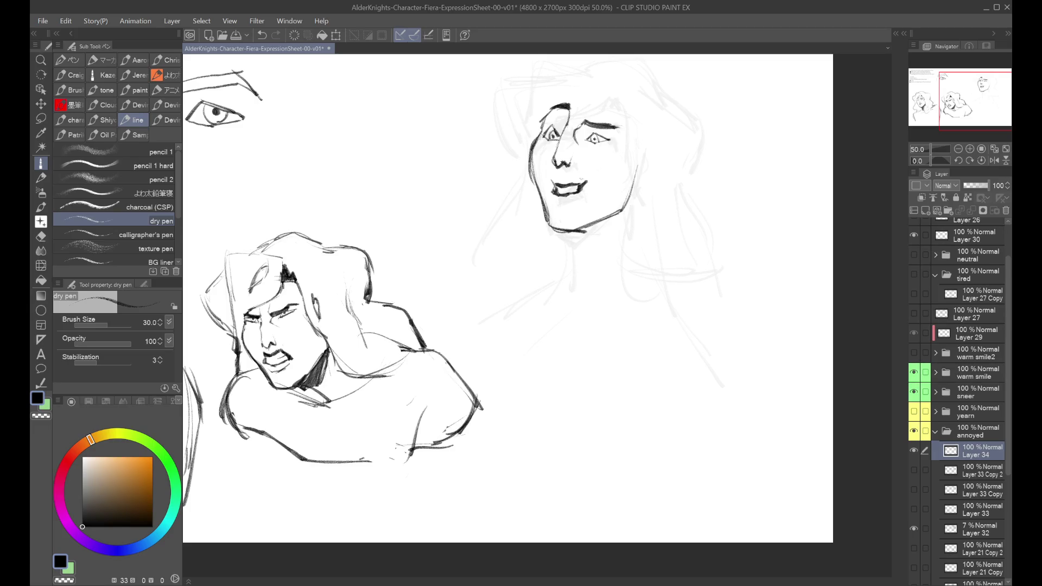
Review all faces, restore the upturned smile at the mouth corner, and duplicate Layer 34.
scroll(508, 298, "left", 10)
key("ctrl+minus")
scroll(508, 298, "right", 8)
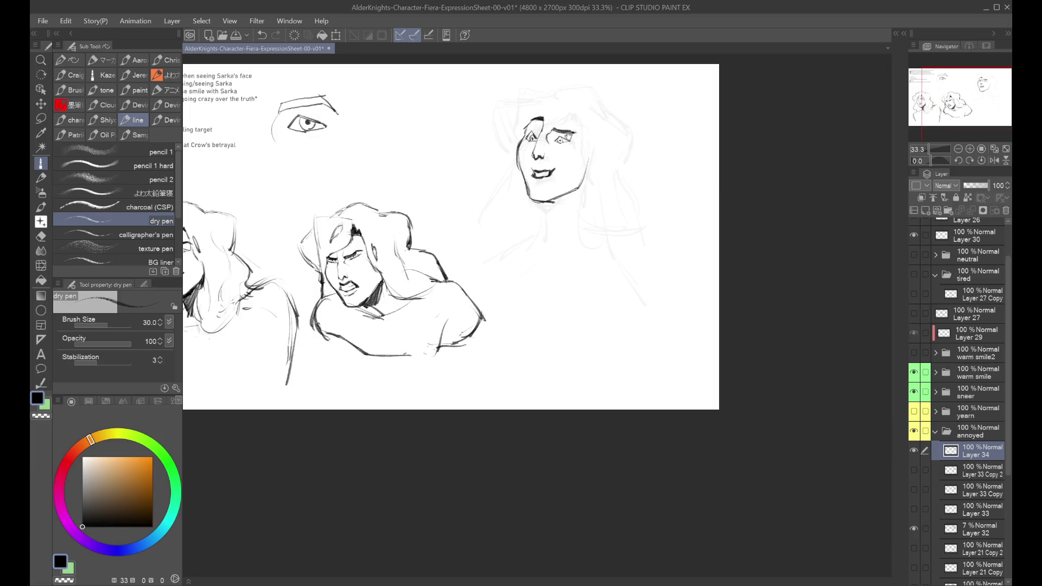
scroll(450, 237, "left", 3)
key("ctrl+z")
key("ctrl+z")
key("ctrl+plus")
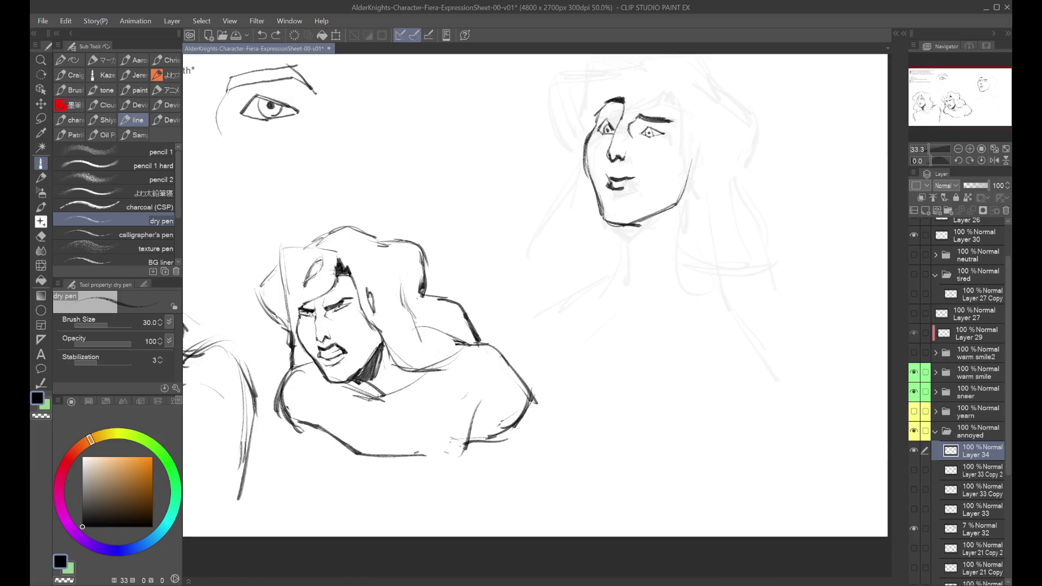
key("ctrl+y")
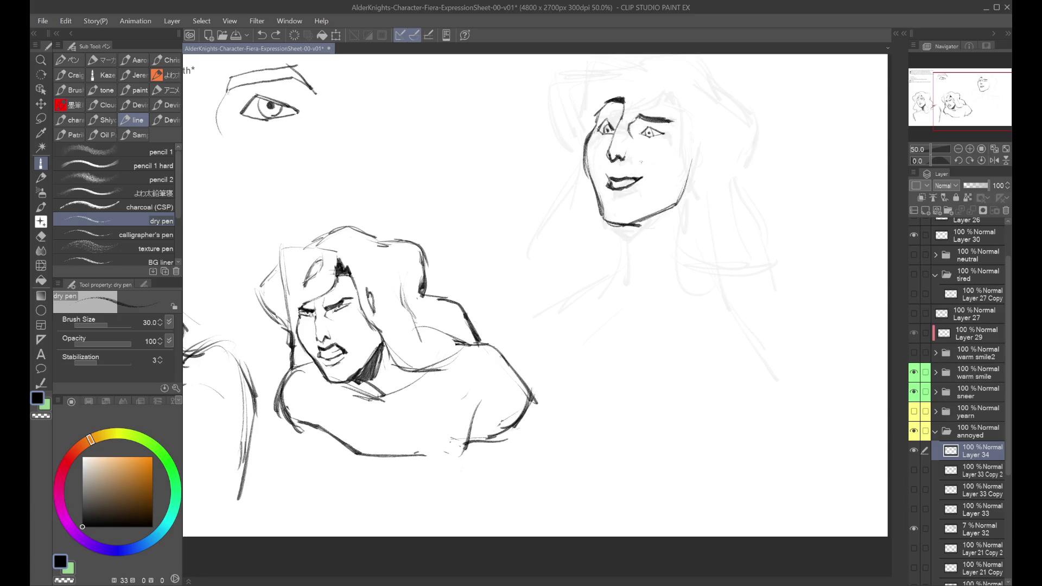
key("ctrl+j")
left_click(914, 470)
Compare the open-mouth and smiling versions, ending on the darker smiling mouth.
key("ctrl+z")
key("ctrl+z")
key("ctrl+z")
key("ctrl+z")
key("ctrl+z")
key("ctrl+z")
key("ctrl+z")
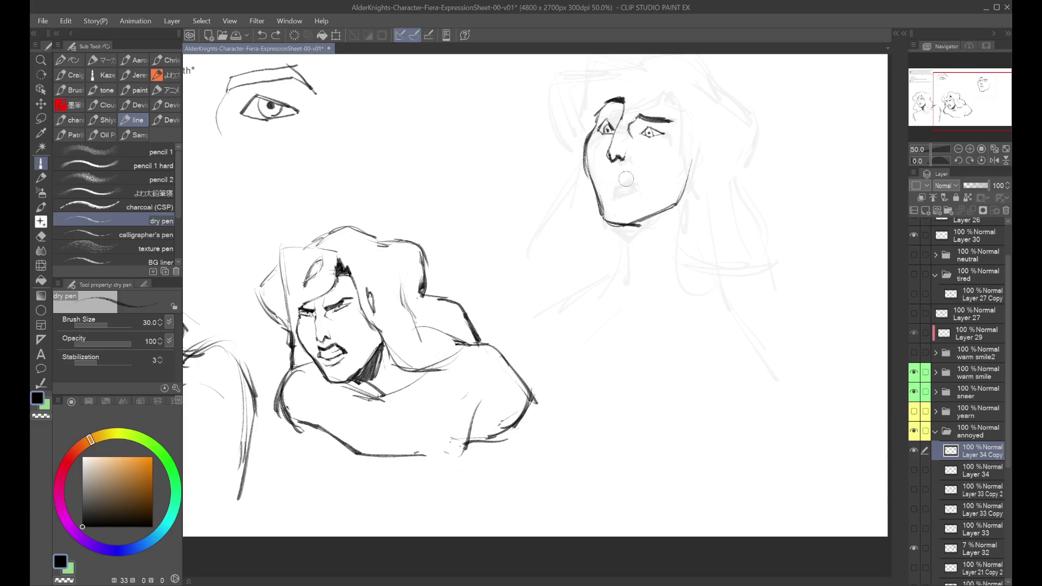
key("ctrl+y")
key("ctrl+y")
key("ctrl+z")
key("ctrl+z")
key("ctrl+minus")
key("h")
key("h")
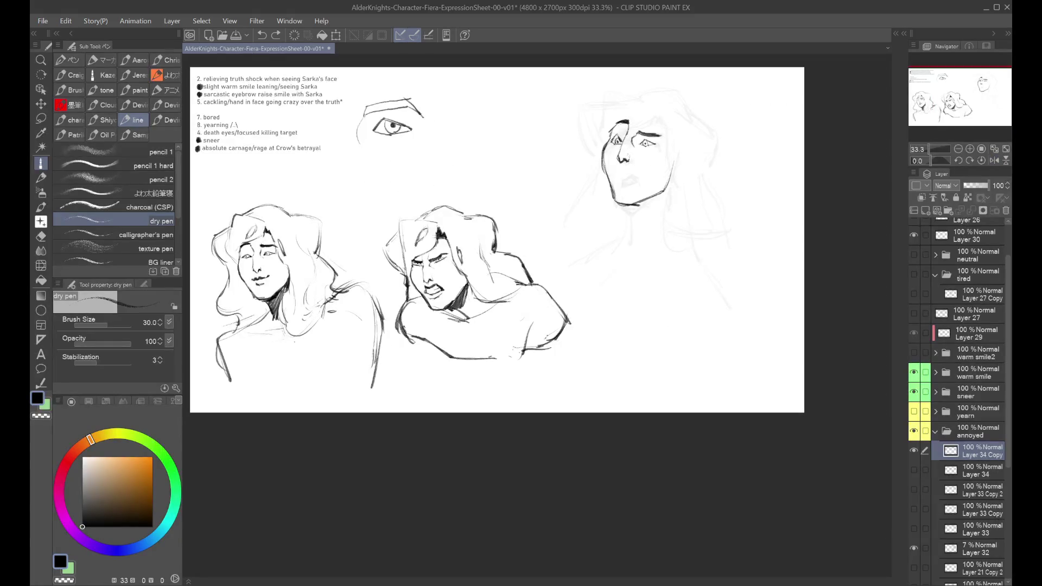
key("ctrl+y")
key("ctrl+y")
Collapse the annoyed folder and toggle the warm smile, warm smile2 and sneer faces to compare.
scroll(939, 440, "up", 1)
left_click(933, 440)
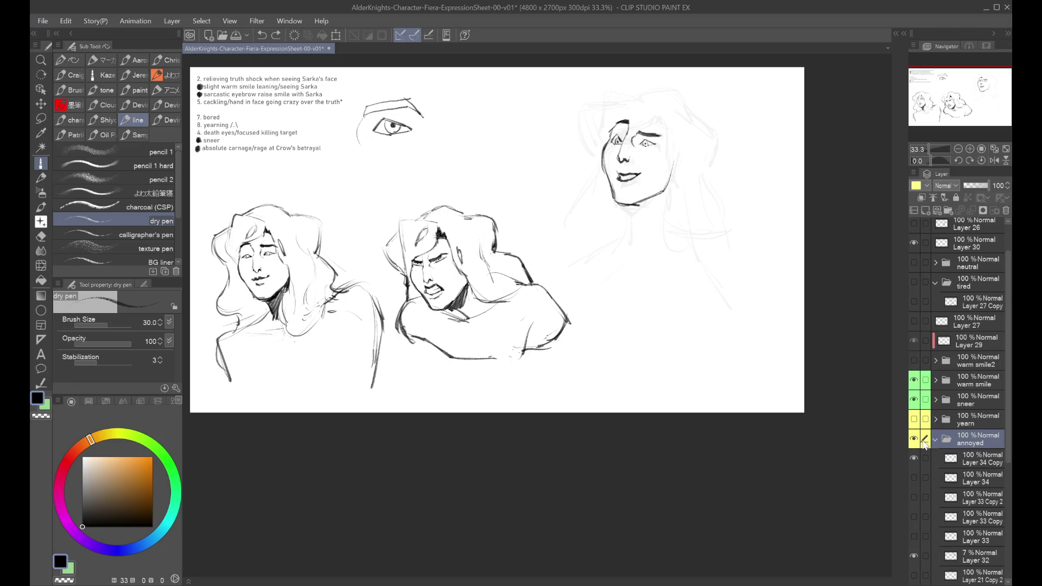
left_click(934, 439)
left_click(914, 438)
left_click(914, 419)
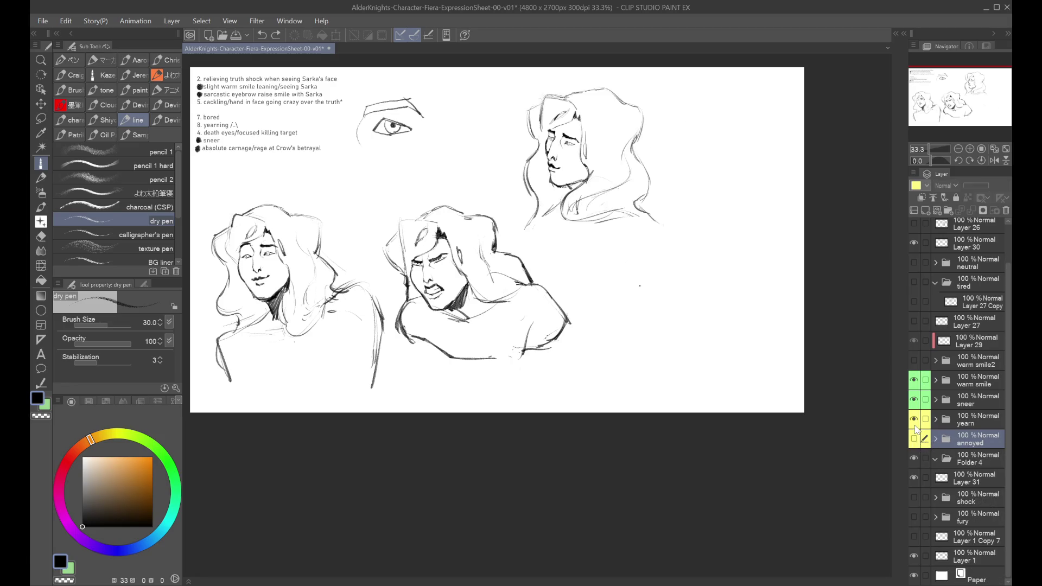
left_click(913, 419)
left_click(914, 360)
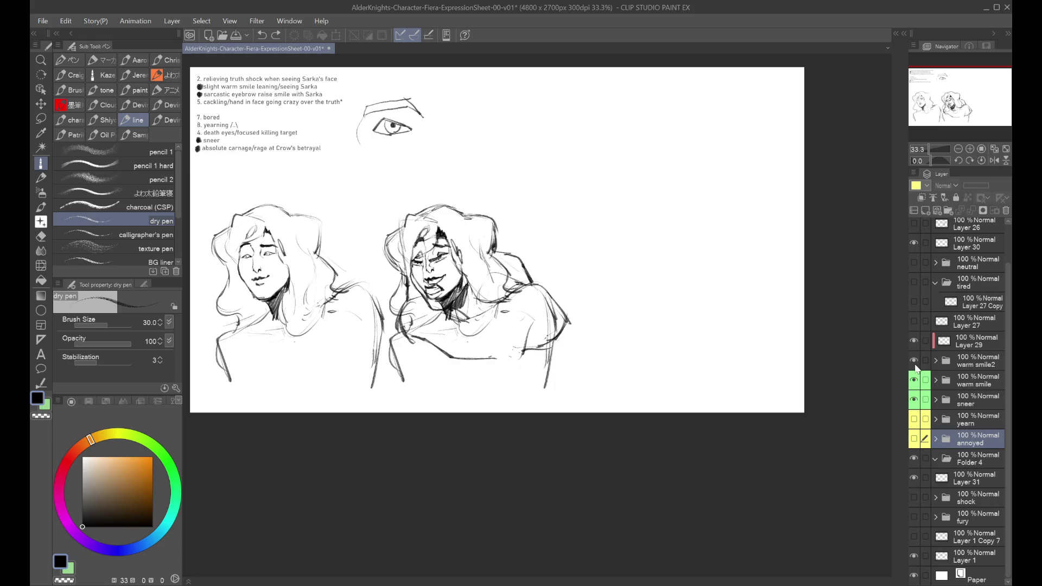
left_click_drag(914, 380, 914, 399)
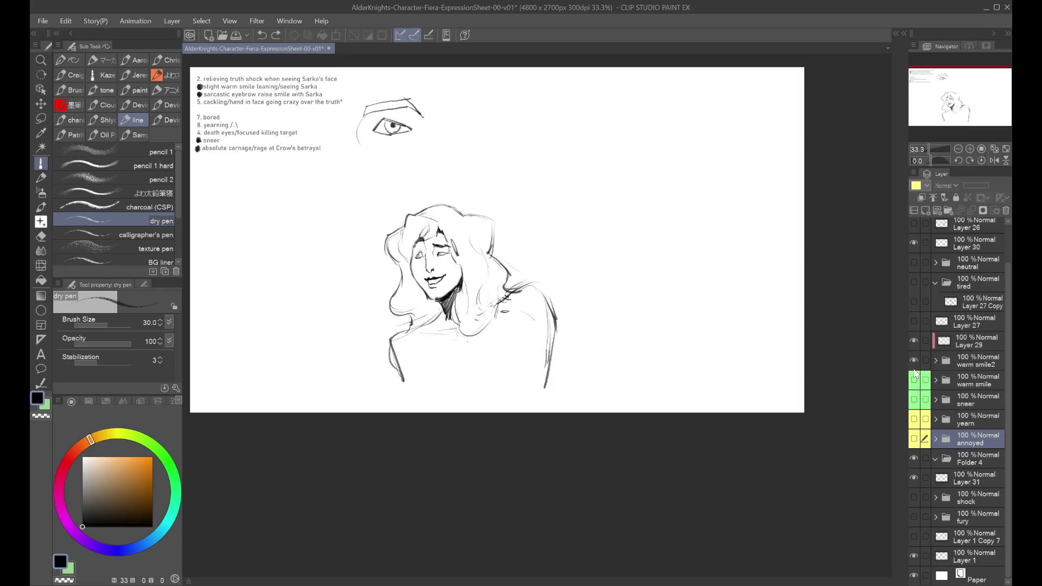
left_click(914, 360)
left_click(914, 380)
left_click(914, 380)
left_click(914, 399)
left_click(913, 399)
Hide the warm smile2 and warm smile faces, expand the annoyed folder and select Layer 34 Copy.
left_click(914, 360)
left_click(914, 380)
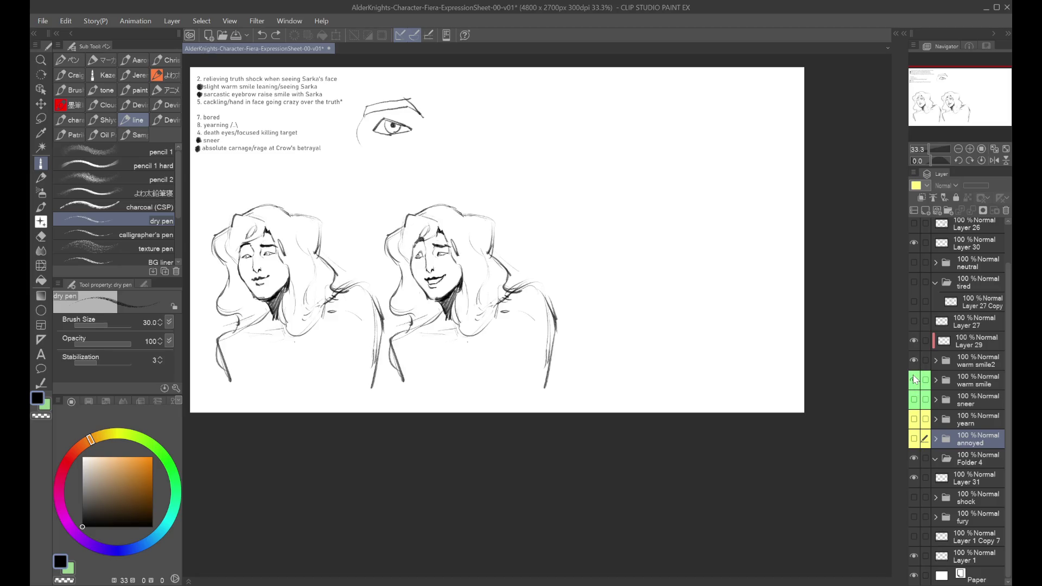
left_click(944, 363)
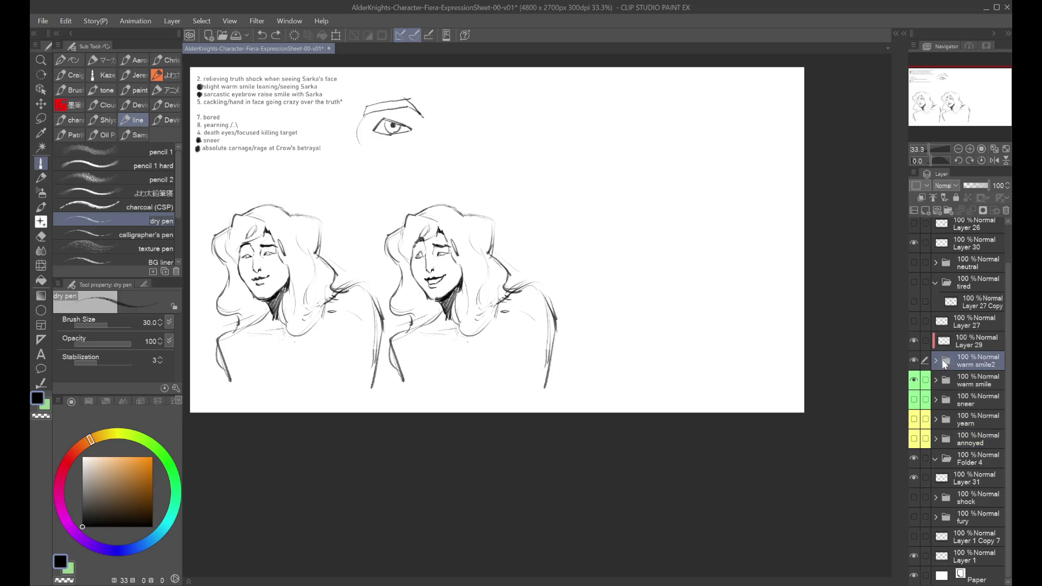
left_click(915, 360)
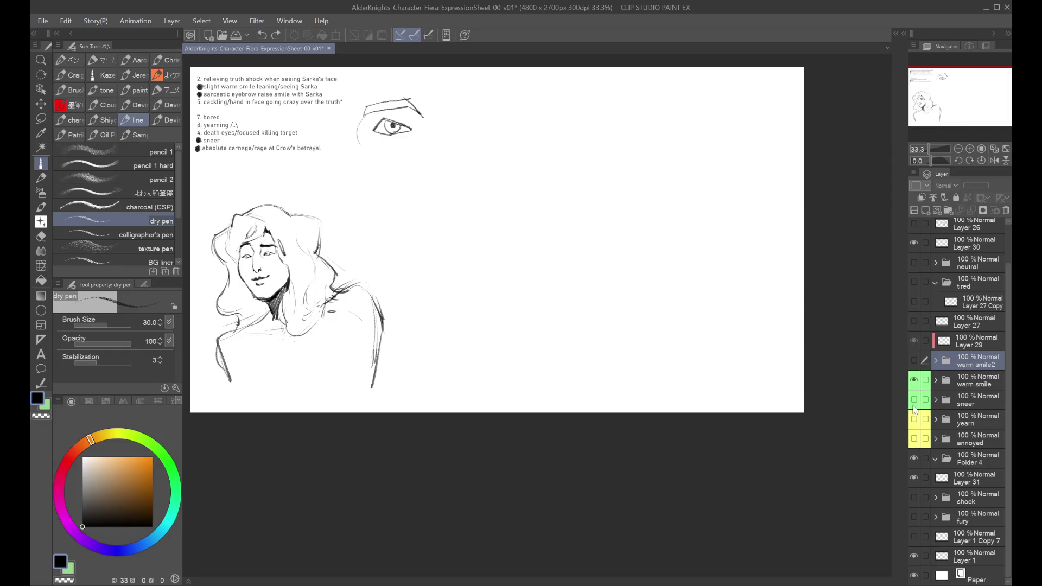
left_click(914, 382)
left_click(914, 438)
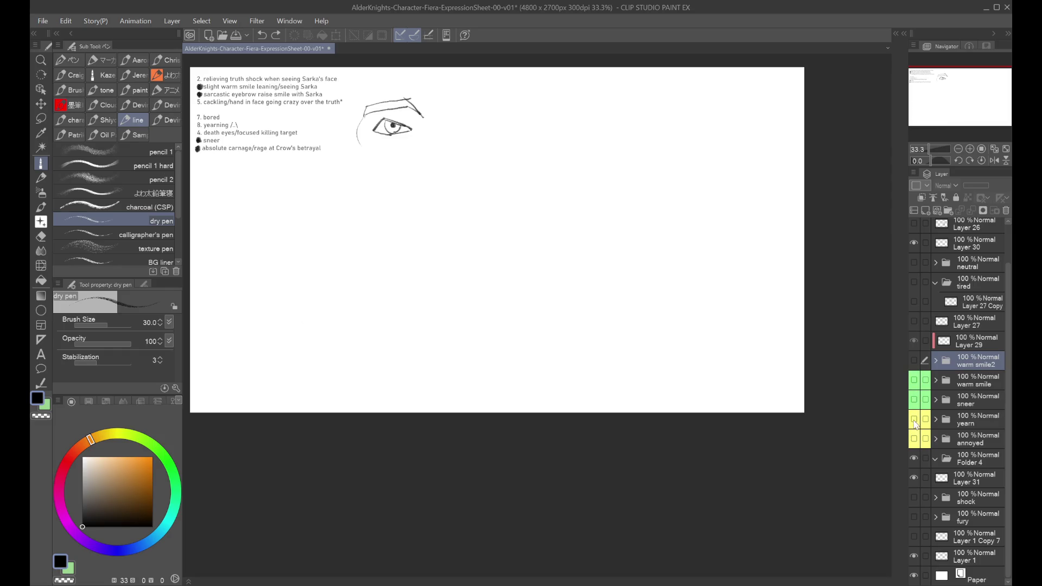
left_click(915, 439)
left_click(915, 439)
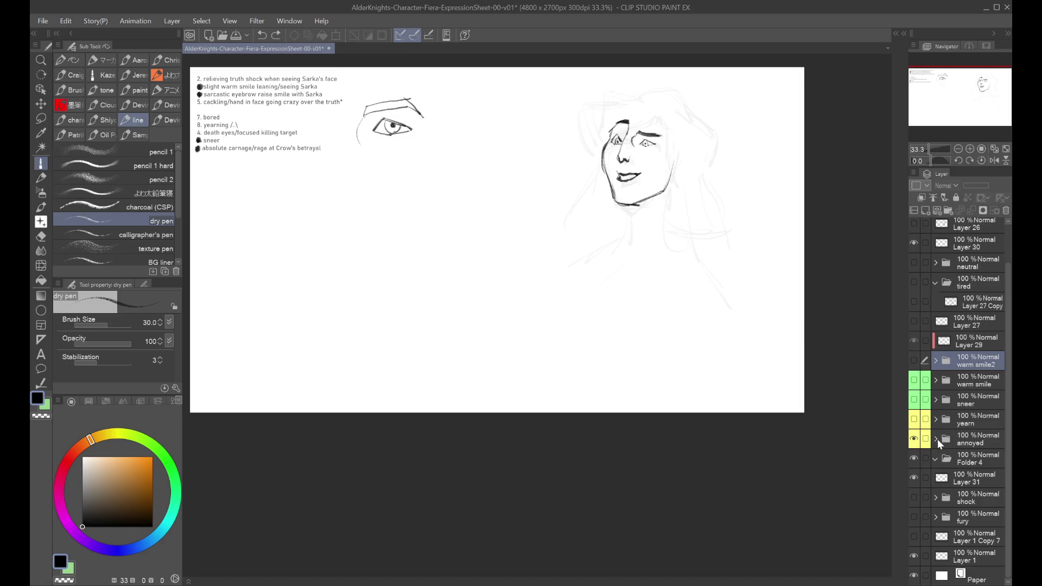
left_click(935, 438)
left_click(942, 459)
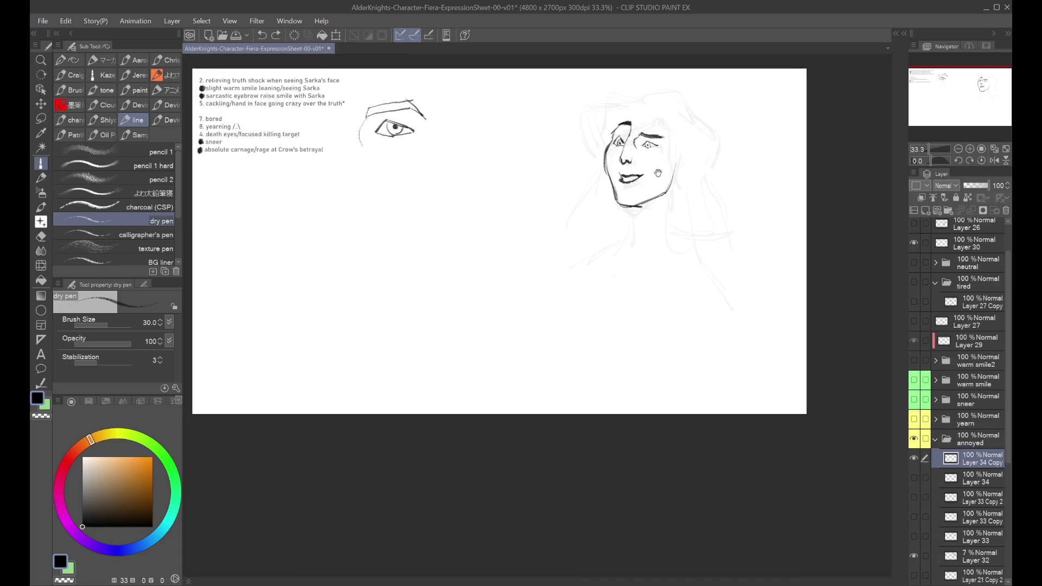
Darken the right eyelid and iris, then undo the smile back to a neutral mouth.
scroll(607, 143, "up", 1)
left_click_drag(659, 140, 679, 144)
key("ctrl+z")
key("ctrl+y")
key("ctrl+z")
Draw a short downturned mouth, undoing trial strokes near the eye and head.
key("ctrl+z")
left_click_drag(624, 197, 644, 207)
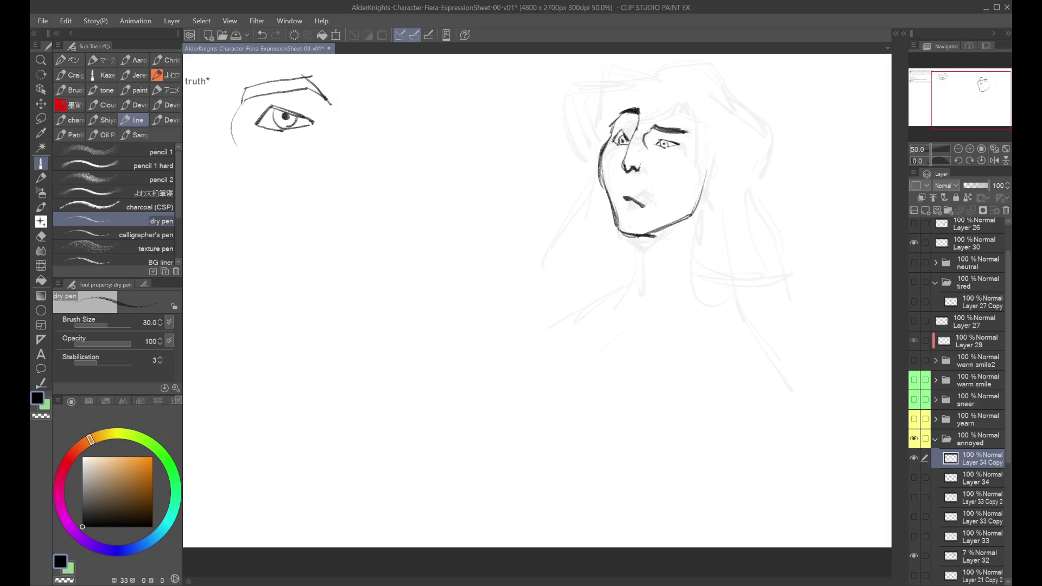
key("ctrl+z")
left_click_drag(620, 138, 637, 126)
key("ctrl+z")
mouse_move(622, 114)
left_mouse_down()
mouse_move(638, 113)
mouse_move(616, 126)
mouse_move(685, 133)
left_mouse_up()
key("ctrl+z")
key("ctrl+z")
key("ctrl+z")
key("ctrl+z")
left_click_drag(624, 189, 632, 191)
key("ctrl+z")
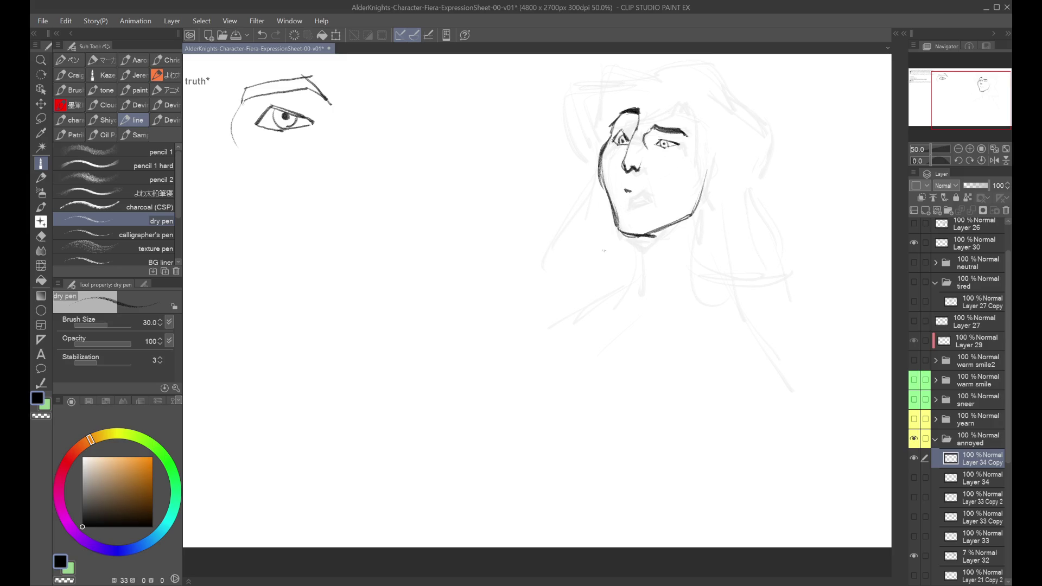
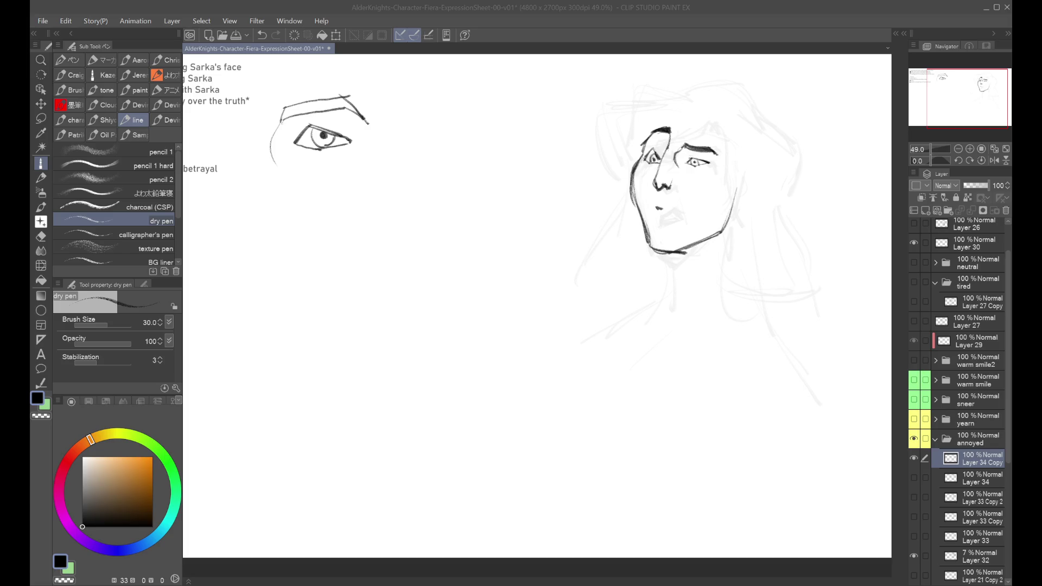
Extend the upper face's mouth stroke and show the neutral sketch beneath for comparison.
left_click_drag(658, 205, 670, 206)
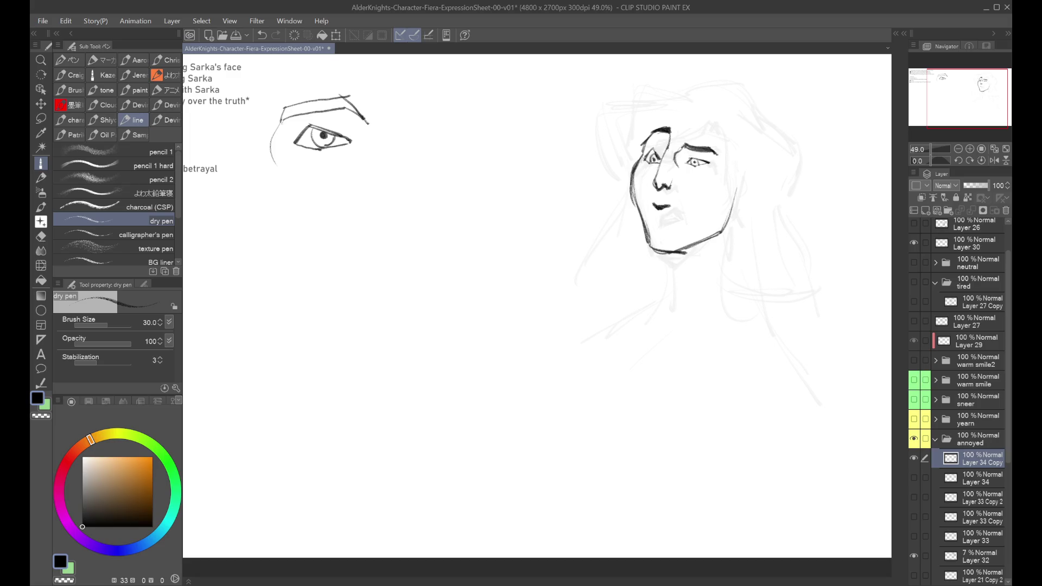
key("ctrl+minus")
key("ctrl+plus")
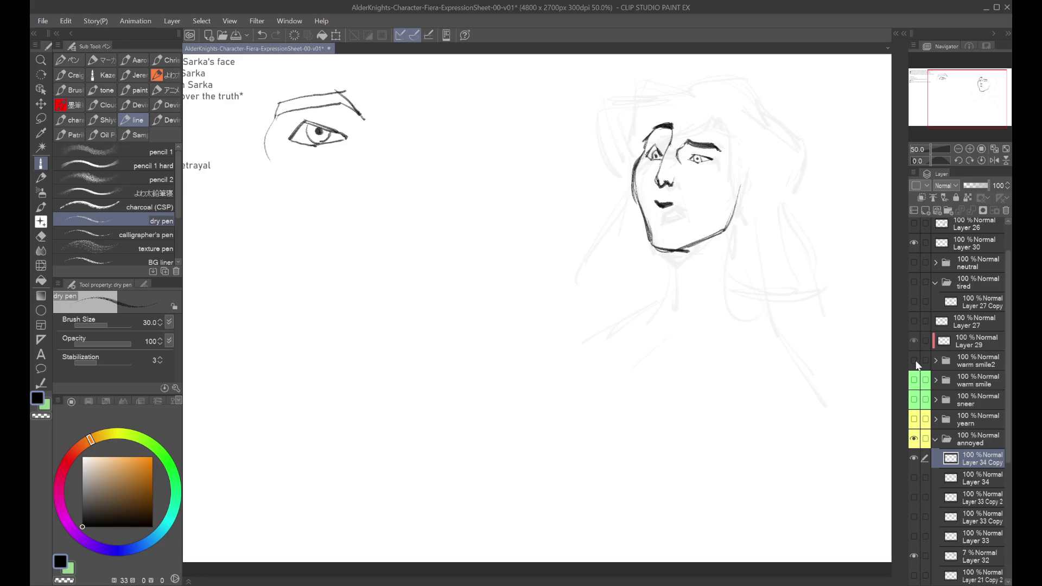
left_click(915, 263)
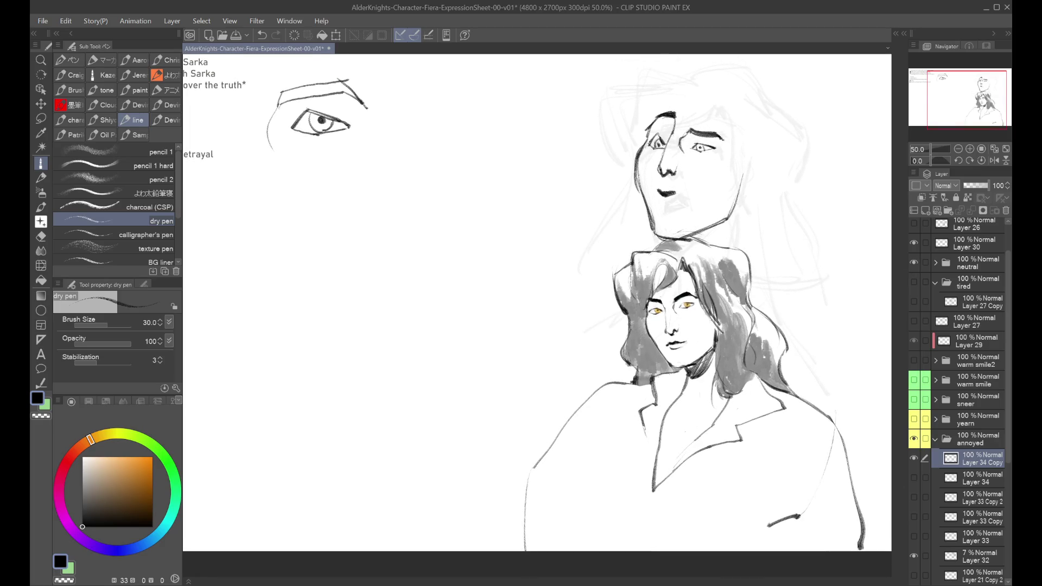
key("ctrl+z")
left_click(955, 263)
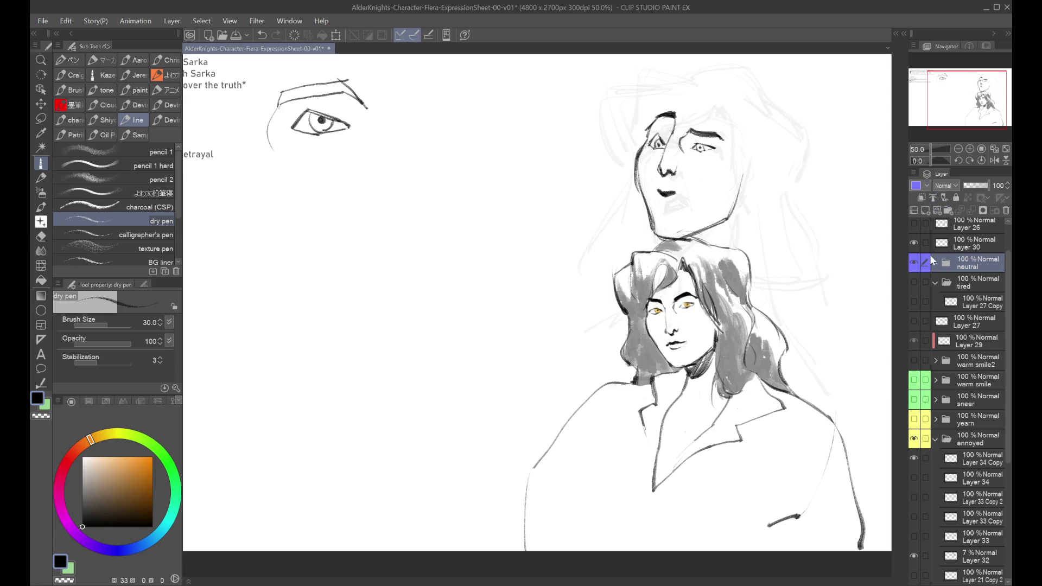
left_click(964, 439)
left_click(966, 460)
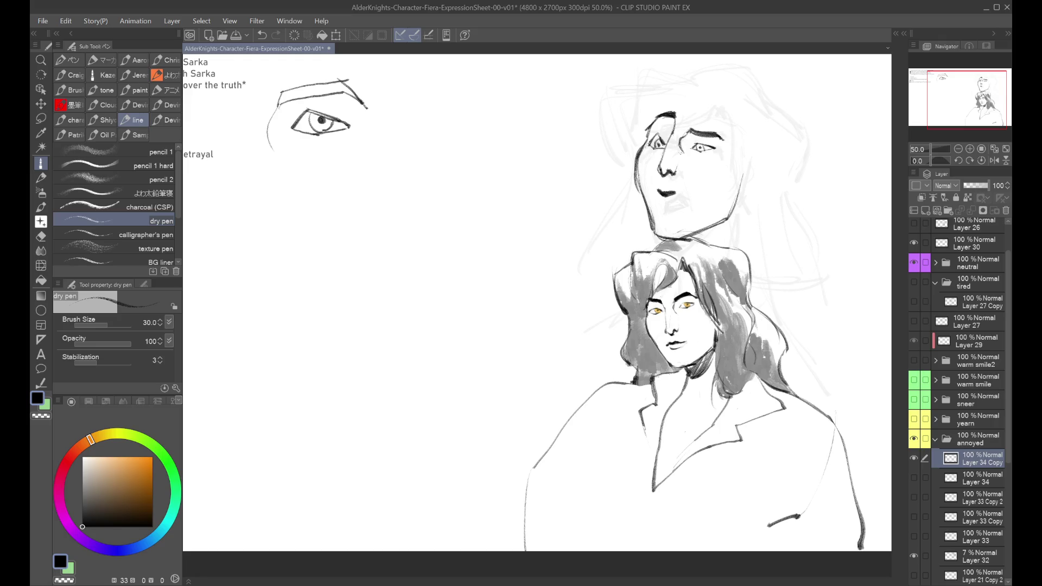
scroll(667, 193, "up", 1)
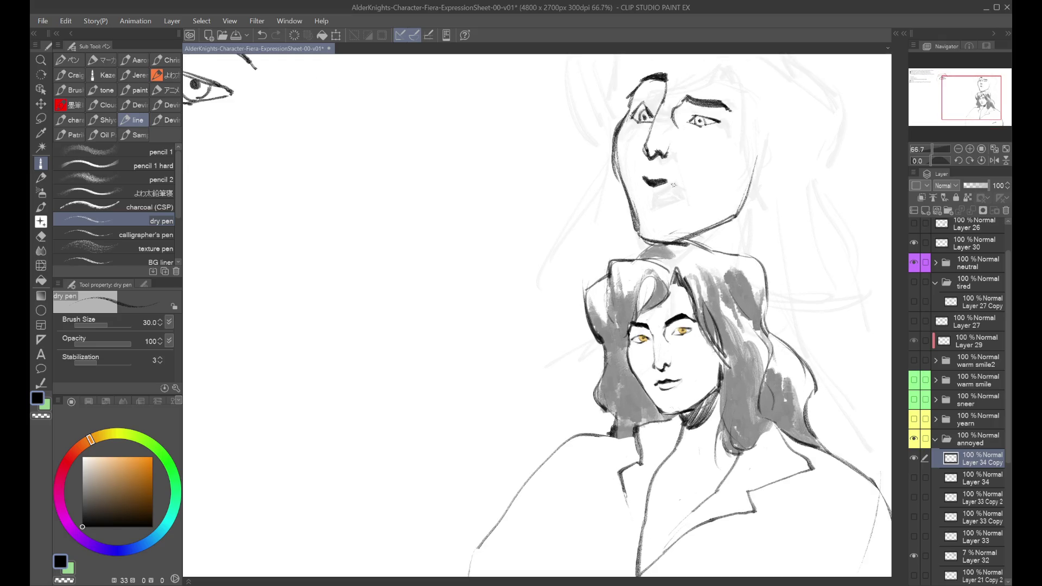
Add a lower lip under the upper face's mouth and mirror the canvas to check it.
mouse_move(665, 182)
left_mouse_down()
mouse_move(676, 195)
mouse_move(643, 186)
mouse_move(675, 188)
mouse_move(640, 195)
mouse_move(665, 193)
left_mouse_up()
key("ctrl+z")
key("ctrl+z")
key("ctrl+z")
key("ctrl+z")
key("ctrl+z")
key("ctrl+z")
key("ctrl+z")
key("ctrl+z")
key("ctrl+z")
left_click_drag(641, 190, 675, 192)
key("h")
key("h")
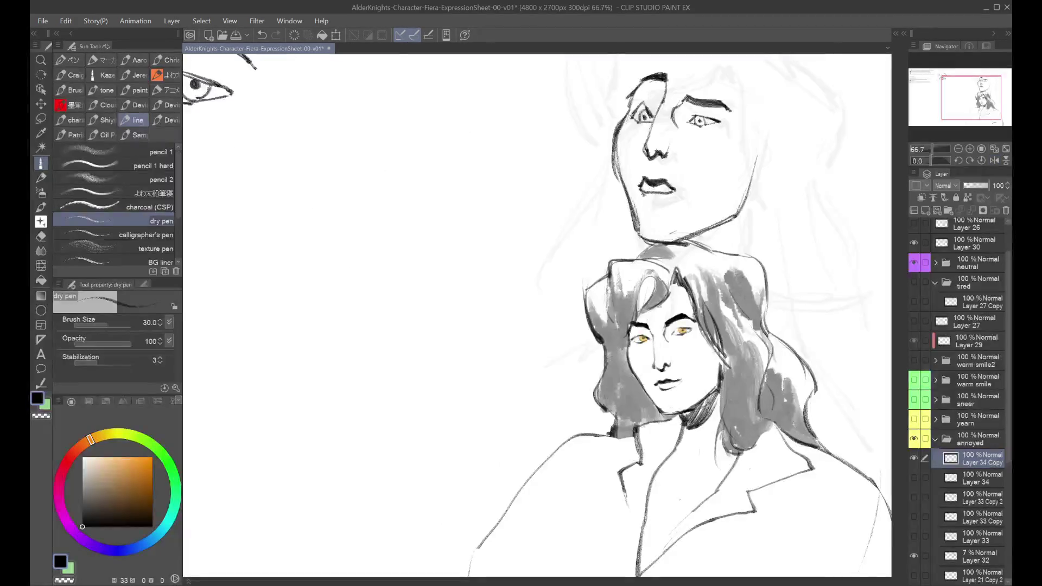
key("c")
key("c")
key("h")
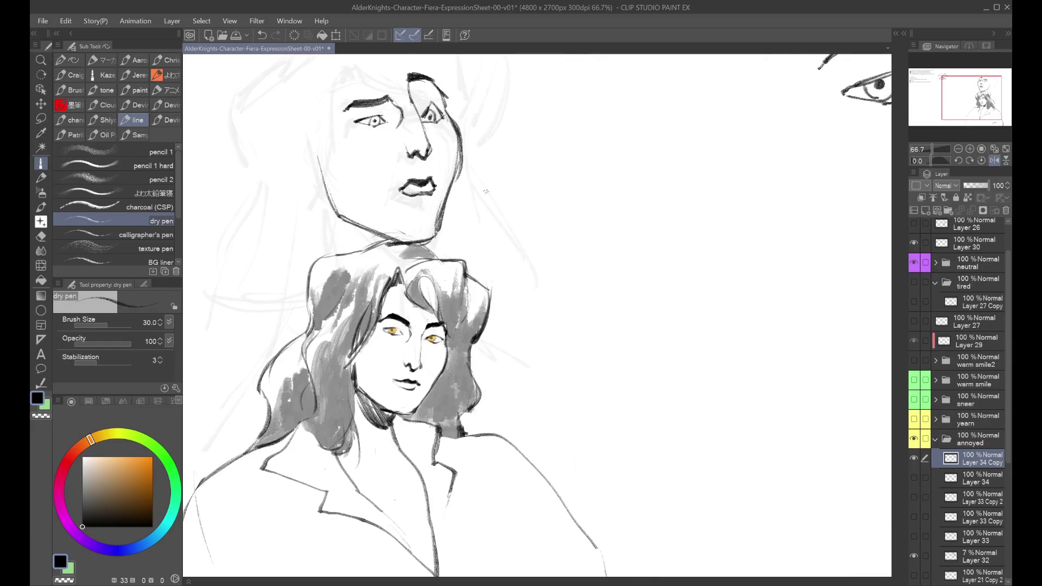
key("h")
key("c")
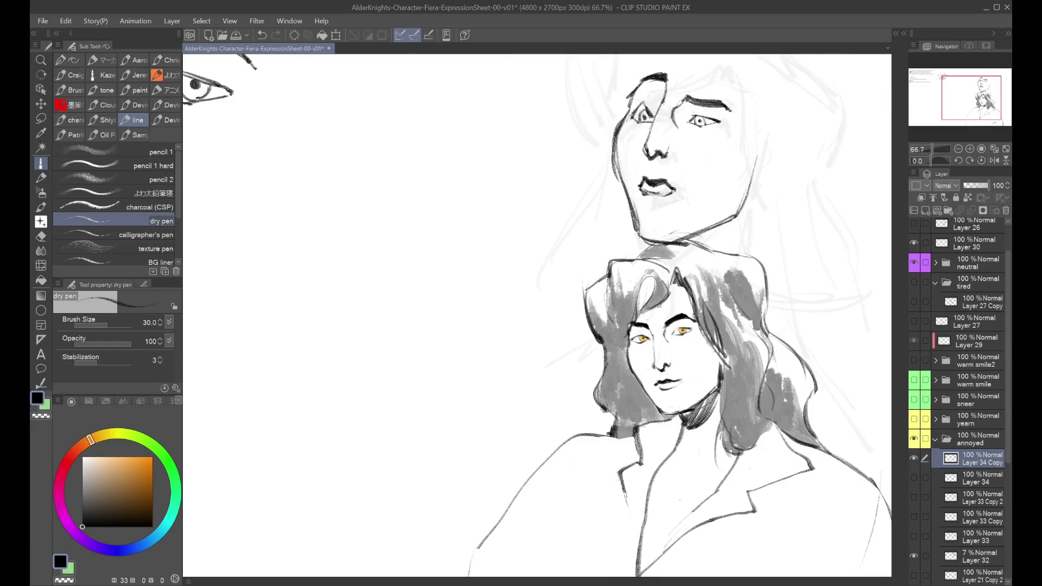
key("c")
key("c")
key("c")
left_click_drag(643, 199, 353, 198)
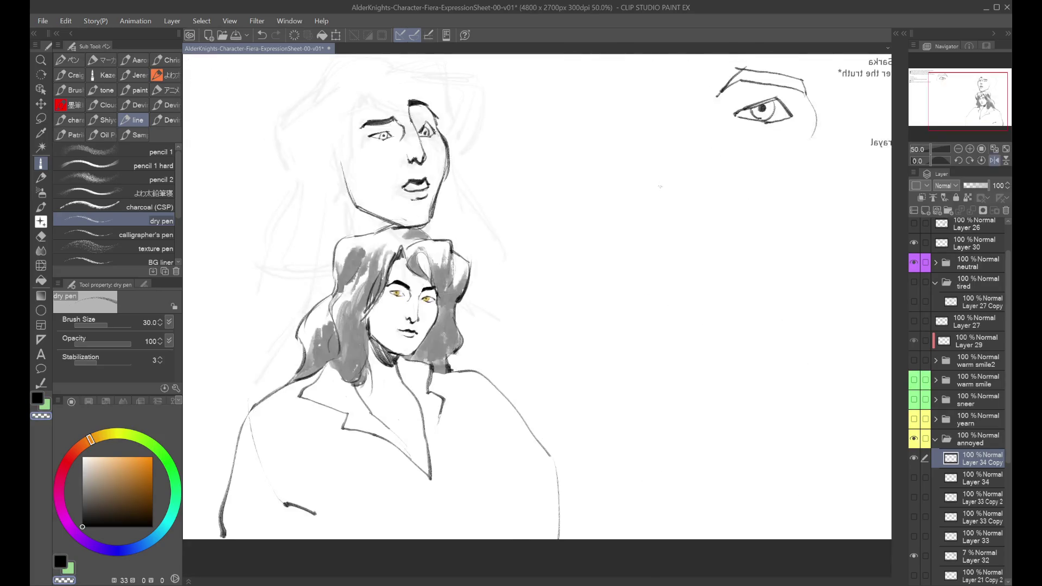
Rename the annoyed folder to 'confused' and add a new folder below it.
scroll(489, 271, "down", 3)
left_click(914, 439)
left_click(913, 439)
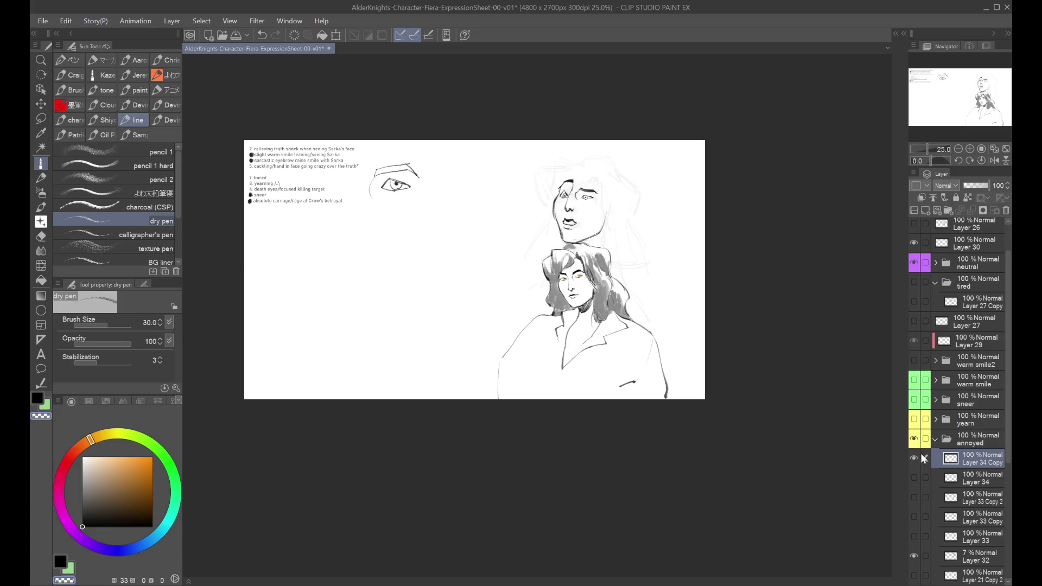
left_click(961, 443)
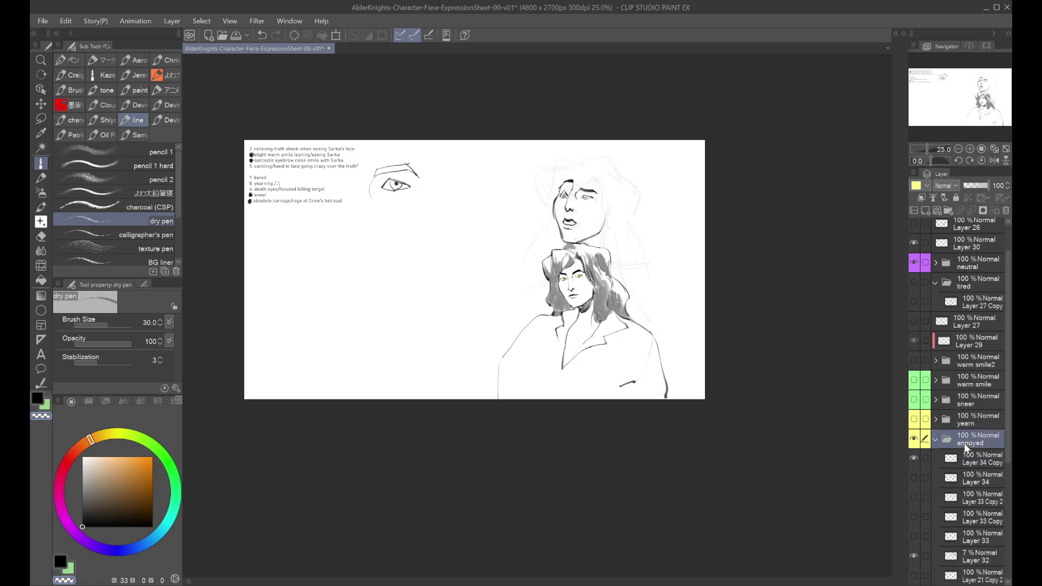
type("confused")
left_click(936, 439)
key("ctrl+shift+n")
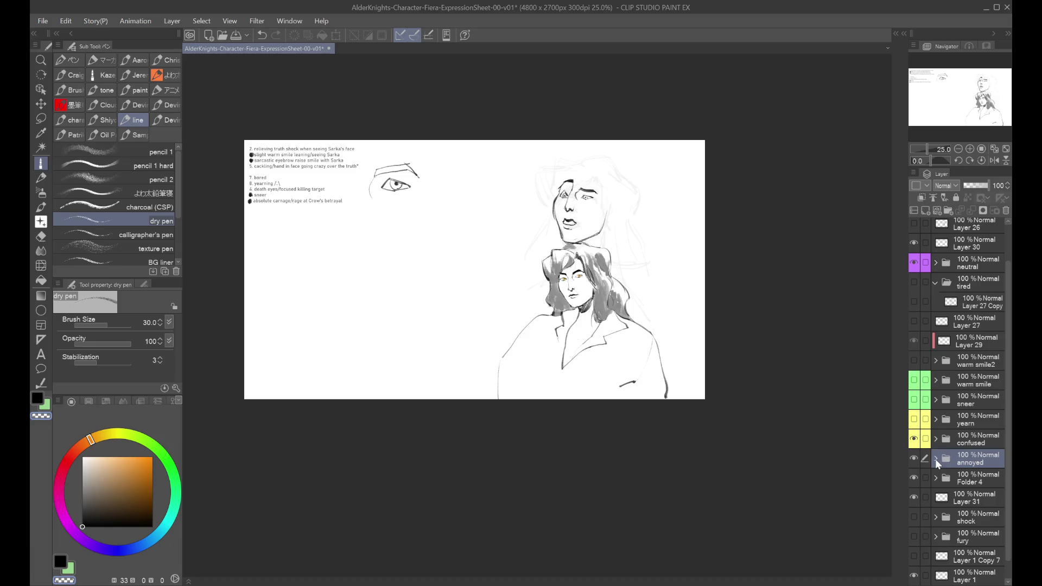
Hide the neutral sketch and preview the warm smile, sneer and yearn sketches, leaving all hidden.
left_click(913, 440)
left_click(914, 263)
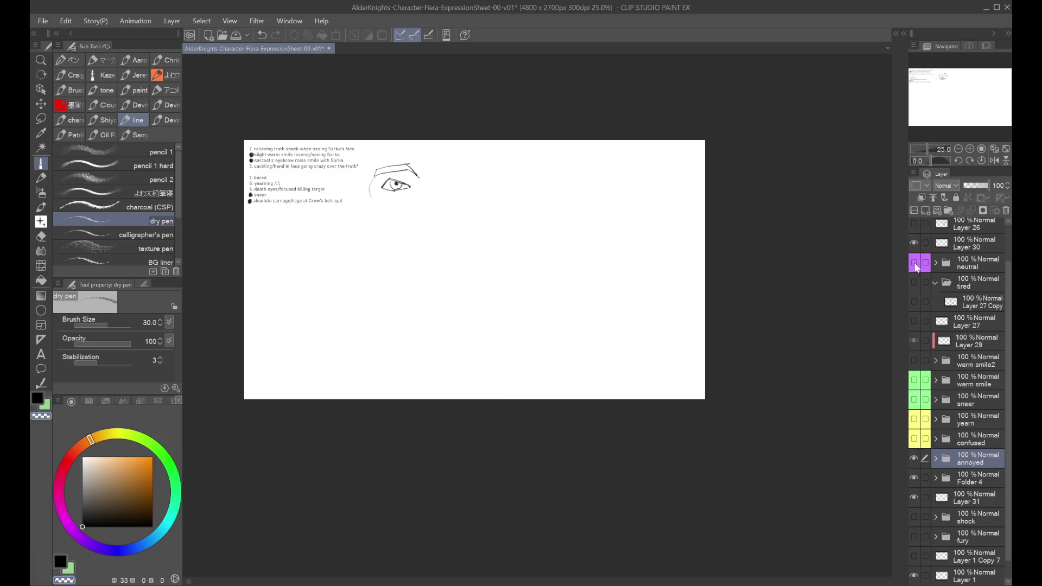
left_click(971, 381)
left_click(914, 380)
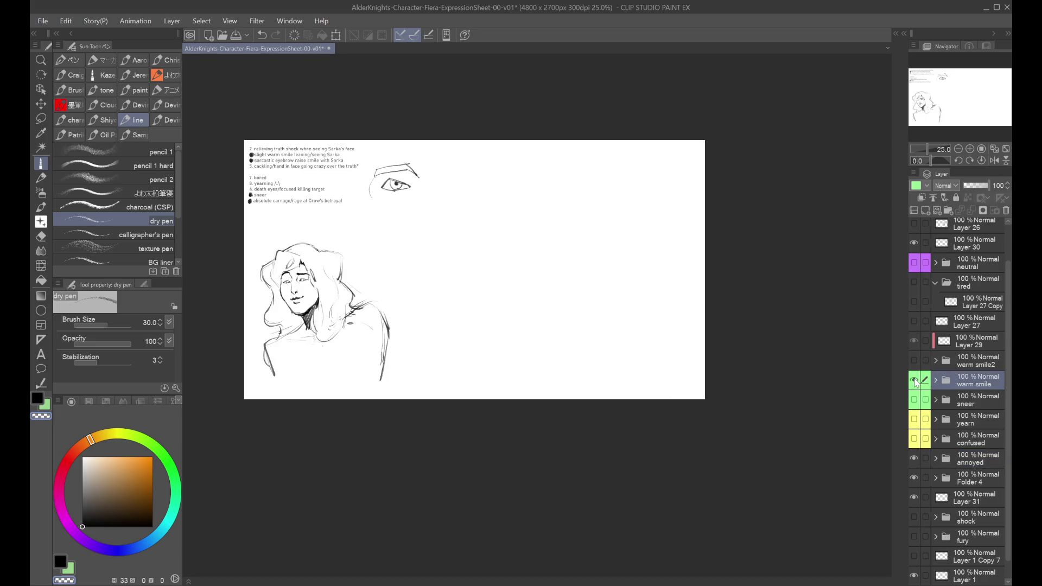
left_click(914, 379)
left_click(914, 400)
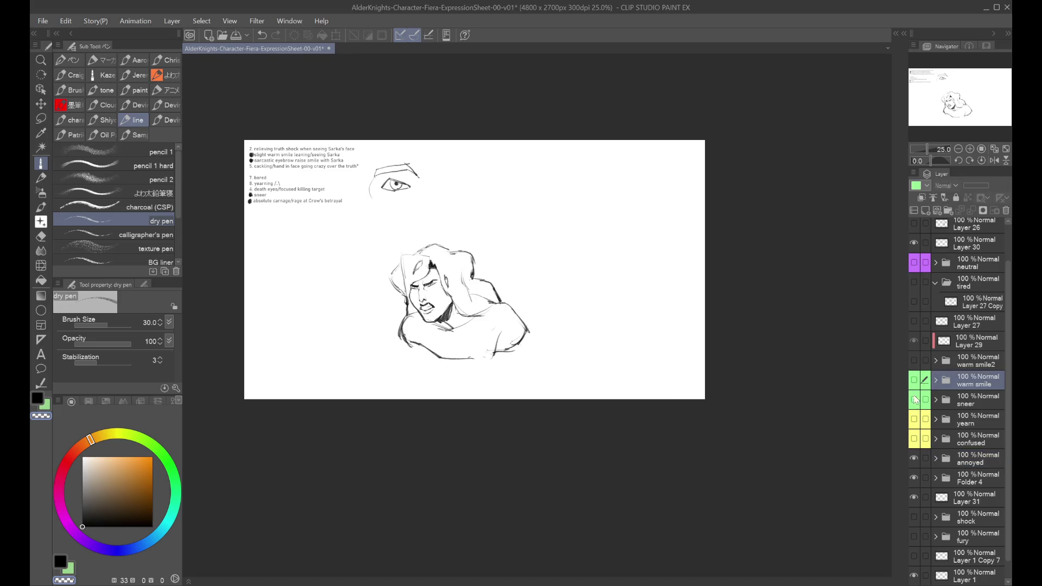
left_click(914, 399)
left_click(913, 380)
left_click(914, 399)
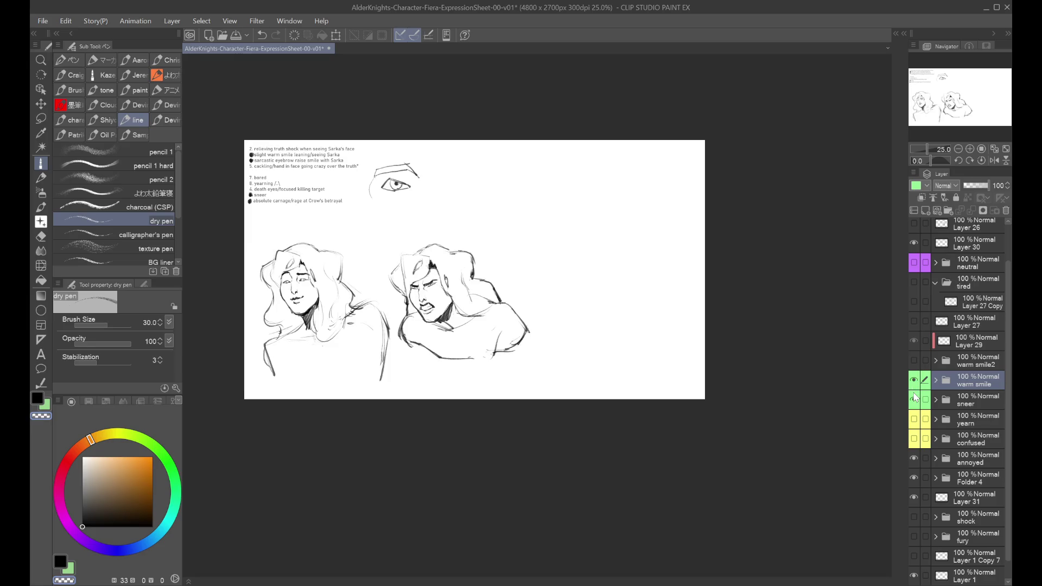
left_click(914, 400)
left_click(914, 380)
left_click(913, 418)
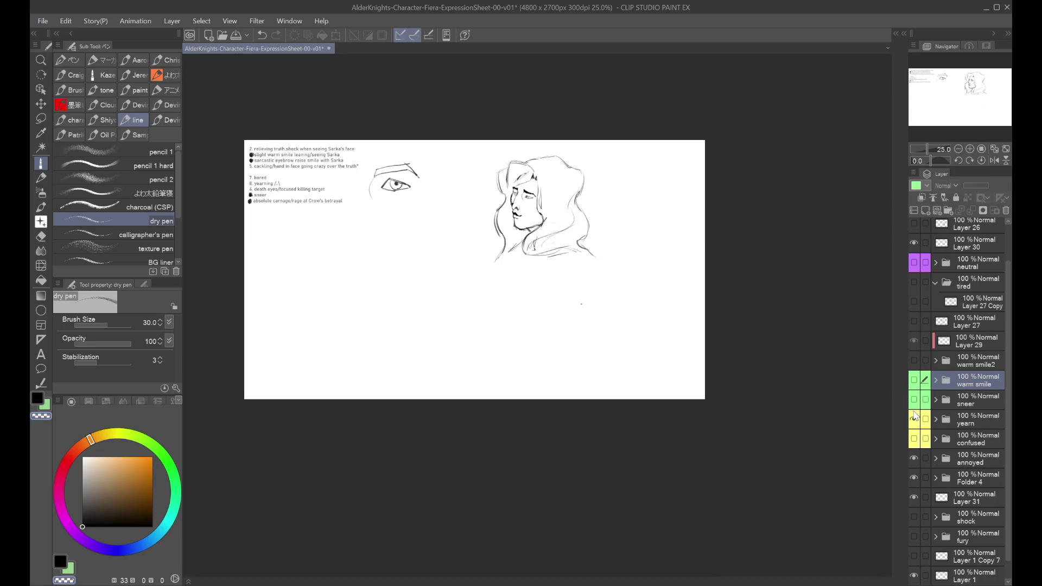
left_click(914, 418)
Show only the confused sketch, expand its folder and select Layer 34 Copy.
left_click(914, 438)
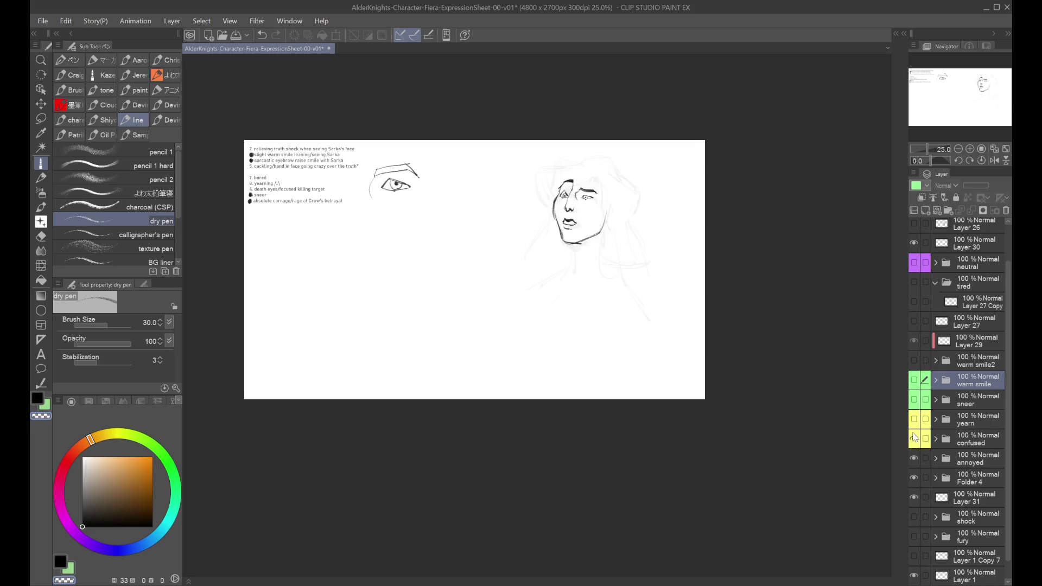
left_click(944, 441)
left_click(935, 439)
left_click(949, 460)
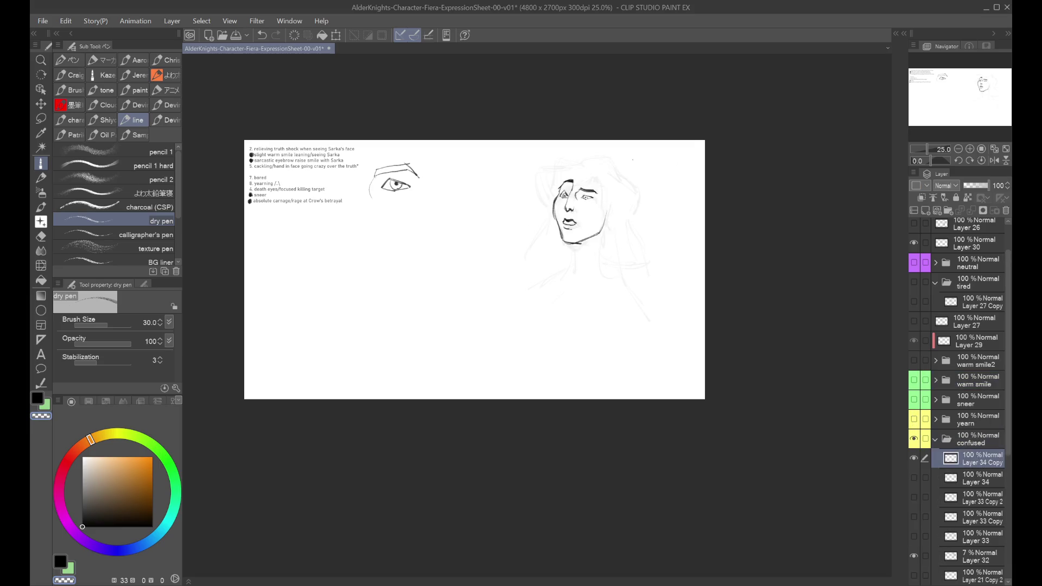
Mirror-check the confused face up close and duplicate its ink layer.
scroll(605, 195, "up", 3)
scroll(577, 220, "up", 1)
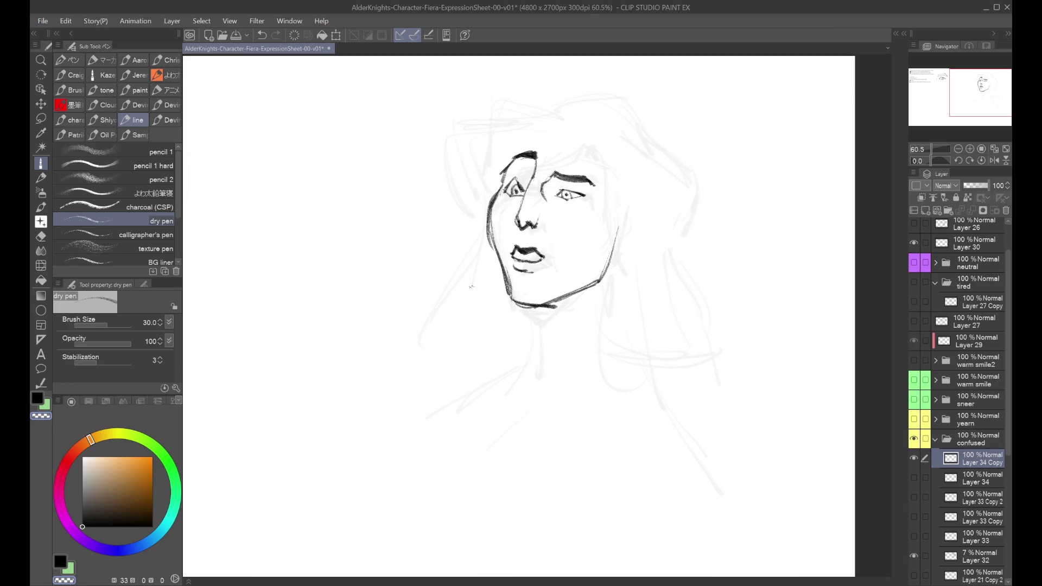
scroll(470, 286, "down", 2)
key("h")
key("h")
scroll(470, 285, "down", 1)
key("h")
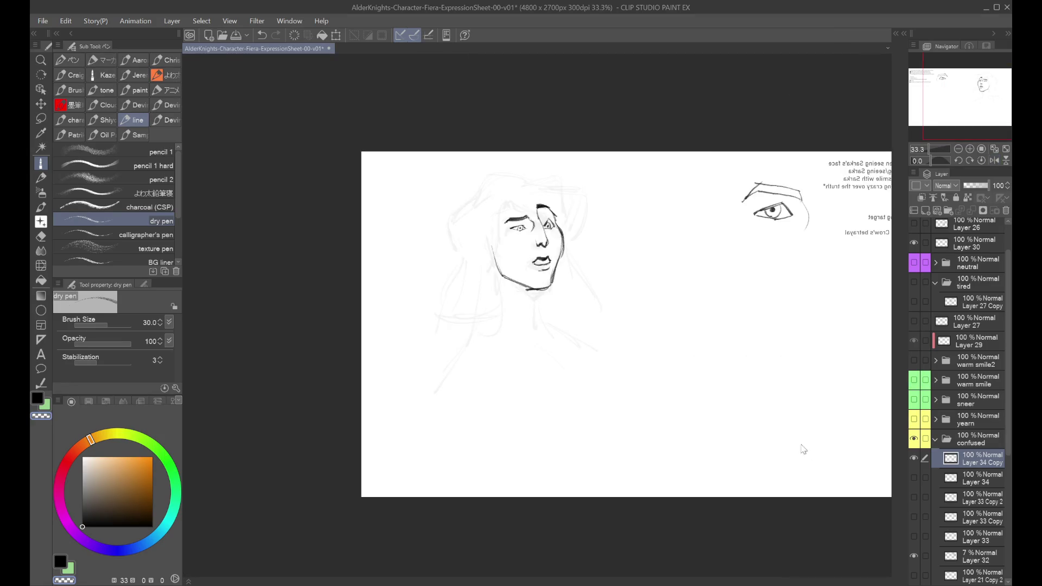
scroll(814, 455, "up", 1)
key("h")
scroll(868, 472, "up", 2)
key("ctrl+j")
Show Layer 34 Copy 2, hide Layer 33 Copy 2 and move it above the confused folder.
key("ctrl+minus")
key("ctrl+minus")
left_click(914, 498)
left_click_drag(912, 457, 916, 519)
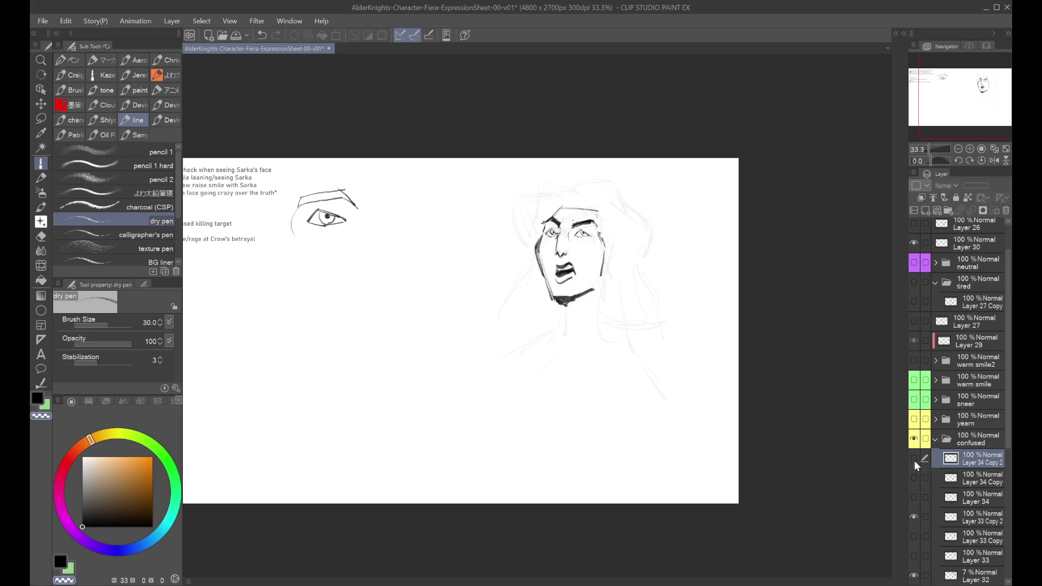
left_click(914, 458)
left_click(914, 515)
mouse_move(971, 517)
left_mouse_down()
mouse_move(975, 430)
mouse_move(959, 480)
left_mouse_up()
left_click(936, 458)
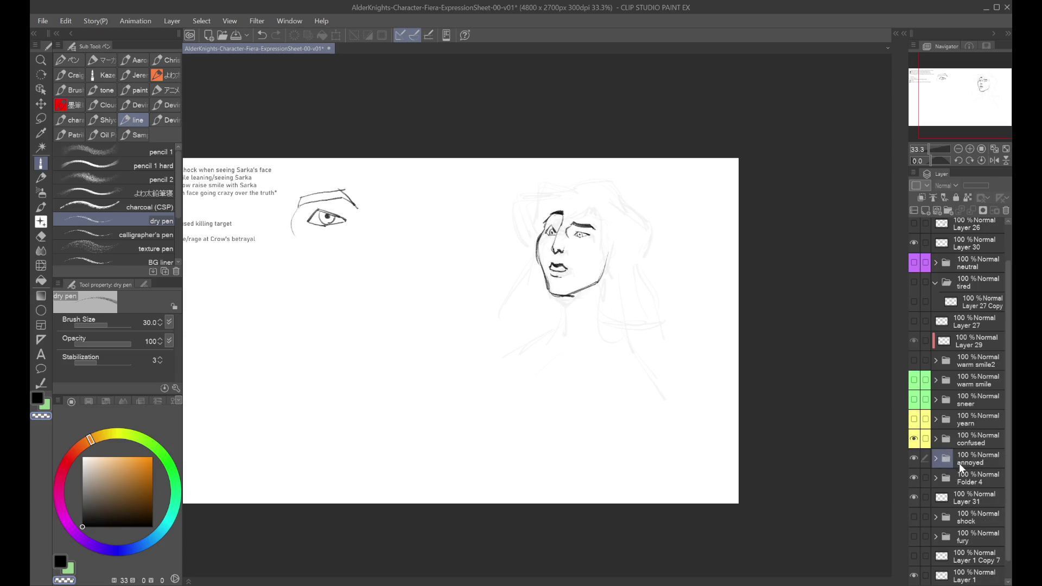
left_click(958, 462)
left_click(936, 458)
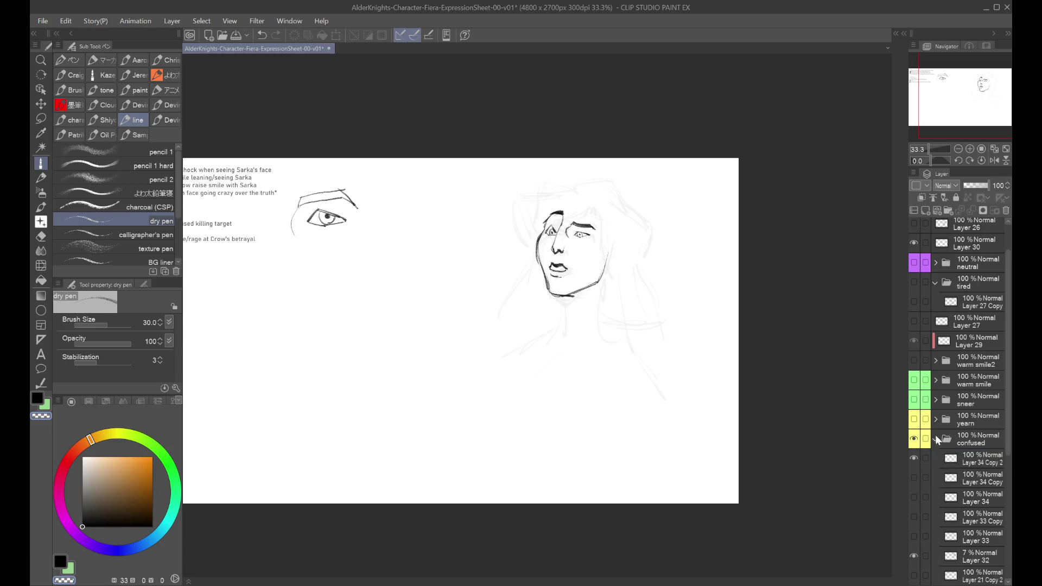
left_click(972, 459)
Replace the open-mouth lips with a single closed mouth line on Layer 34 Copy 2.
scroll(620, 275, "up", 1)
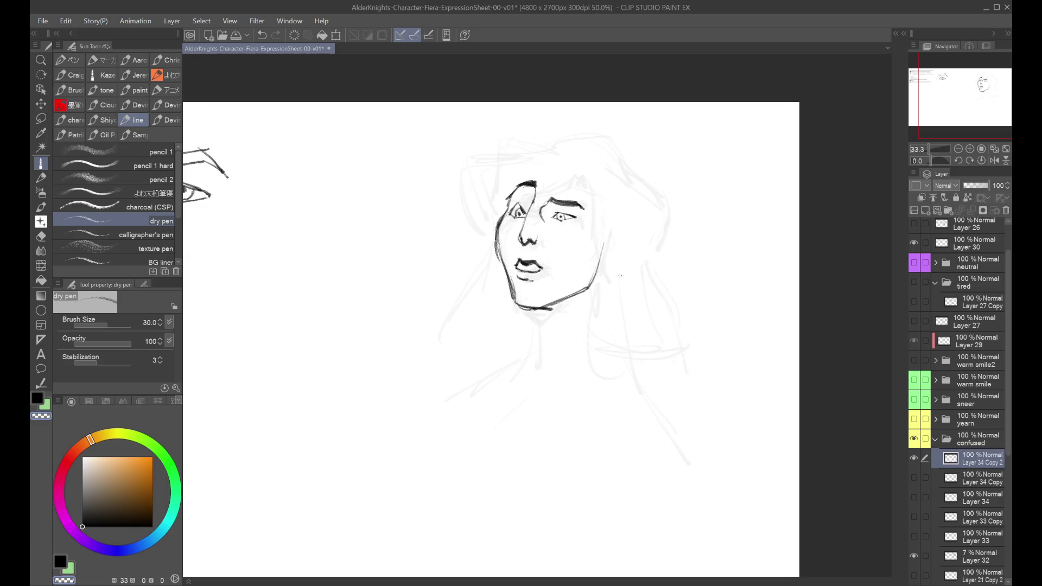
scroll(621, 275, "up", 1)
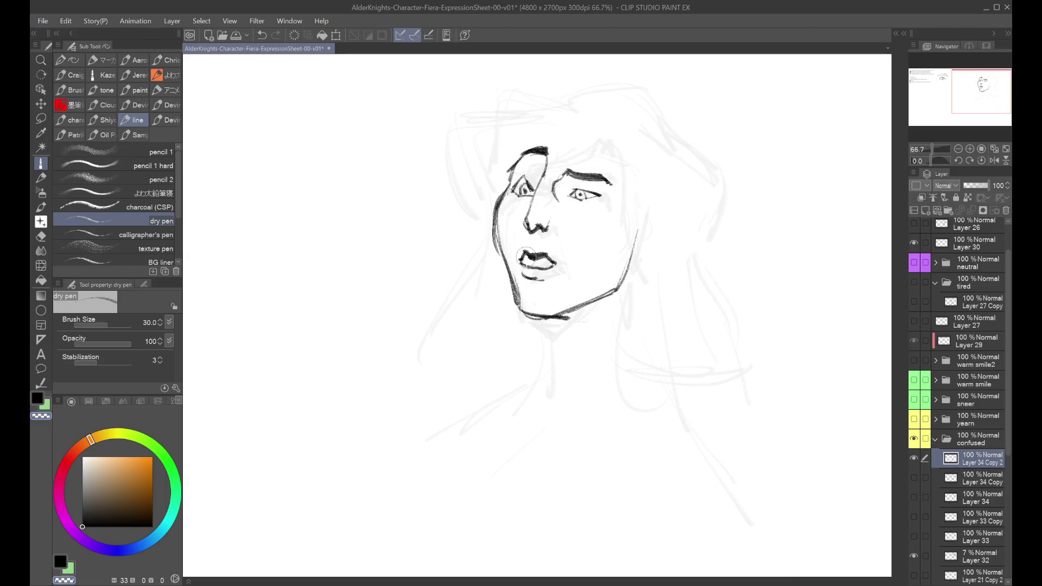
key("ctrl+z")
mouse_move(524, 252)
left_mouse_down()
mouse_move(556, 263)
mouse_move(526, 252)
mouse_move(514, 261)
mouse_move(550, 271)
left_mouse_up()
key("c")
key("ctrl+z")
key("ctrl+z")
key("ctrl+minus")
key("ctrl+minus")
key("ctrl+minus")
scroll(537, 260, "right", 5)
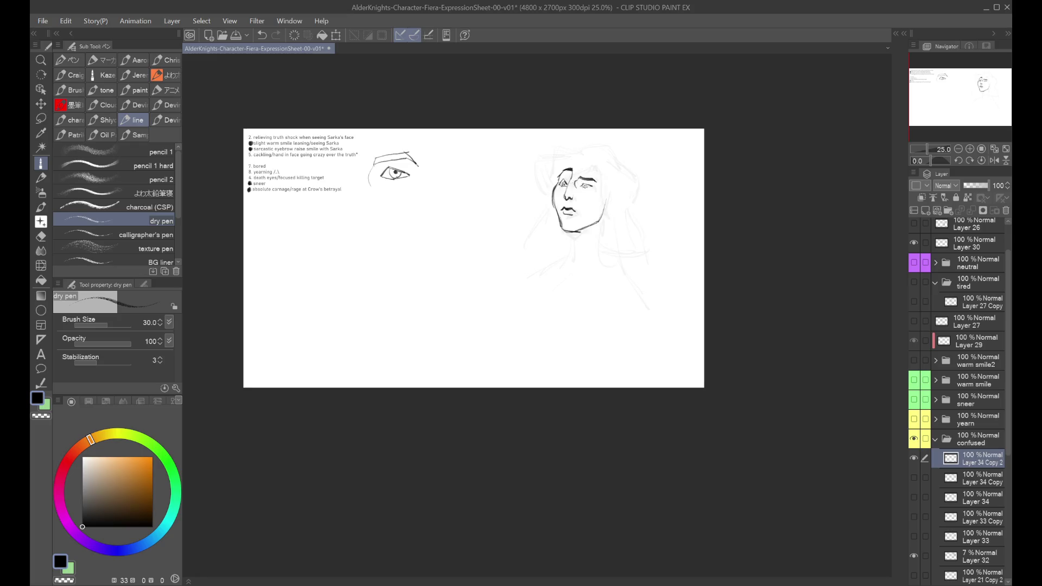
key("ctrl+plus")
key("ctrl+plus")
key("h")
key("h")
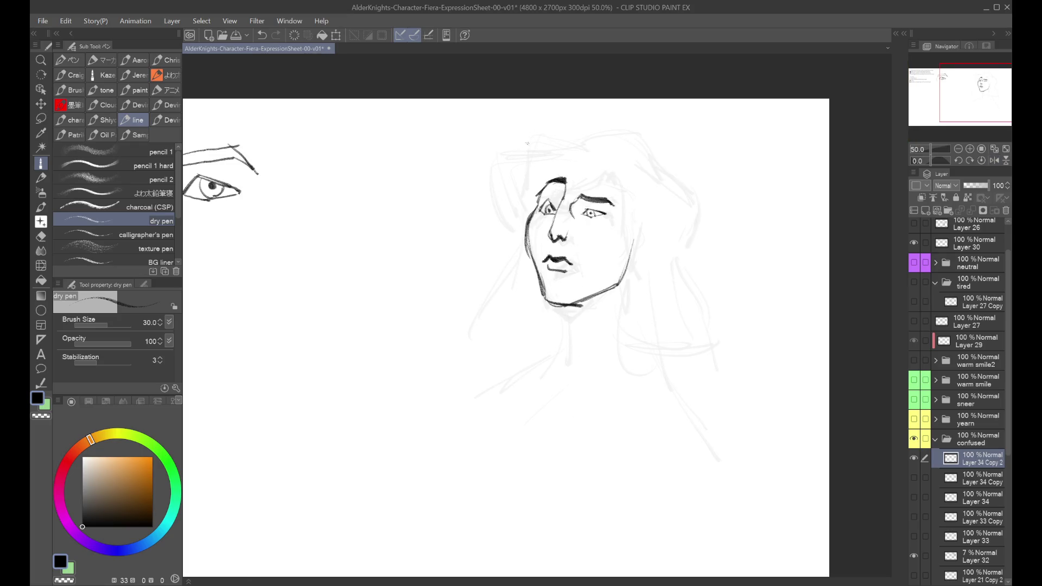
Revise the forehead hair and nose strokes, mirror-checking the face.
key("ctrl+z")
key("ctrl+z")
key("ctrl+y")
key("ctrl+z")
Remove the upper nose-bridge line and a stray mark, then duplicate the ink layer as Layer 34 Copy 3.
key("ctrl+z")
key("ctrl+z")
key("ctrl+y")
key("ctrl+z")
key("ctrl+y")
key("ctrl+minus")
key("h")
key("ctrl+plus")
key("h")
left_click(563, 213)
key("ctrl+z")
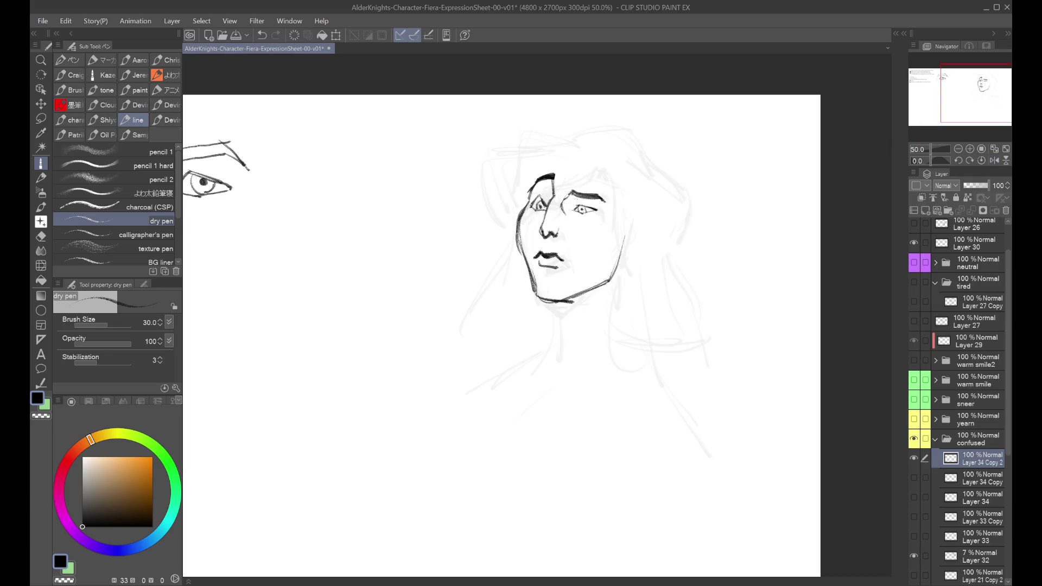
left_click(591, 278)
key("ctrl+z")
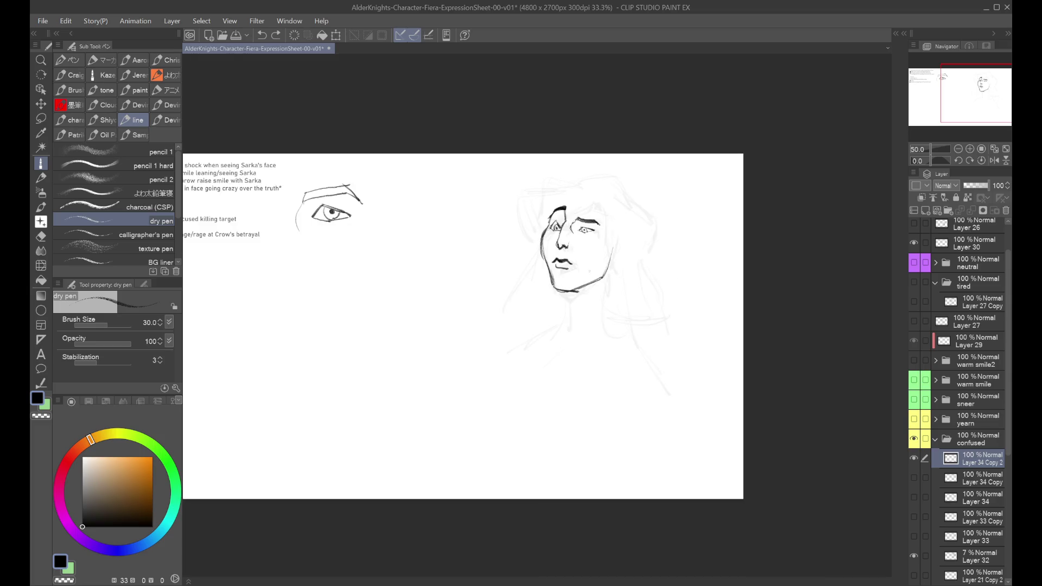
key("ctrl+minus")
key("ctrl+plus")
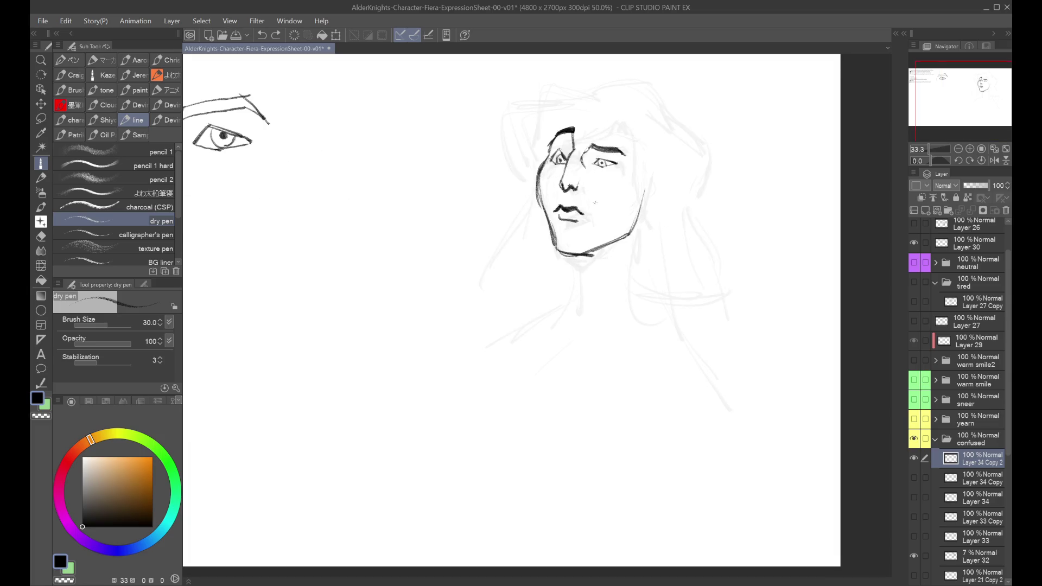
key("ctrl+j")
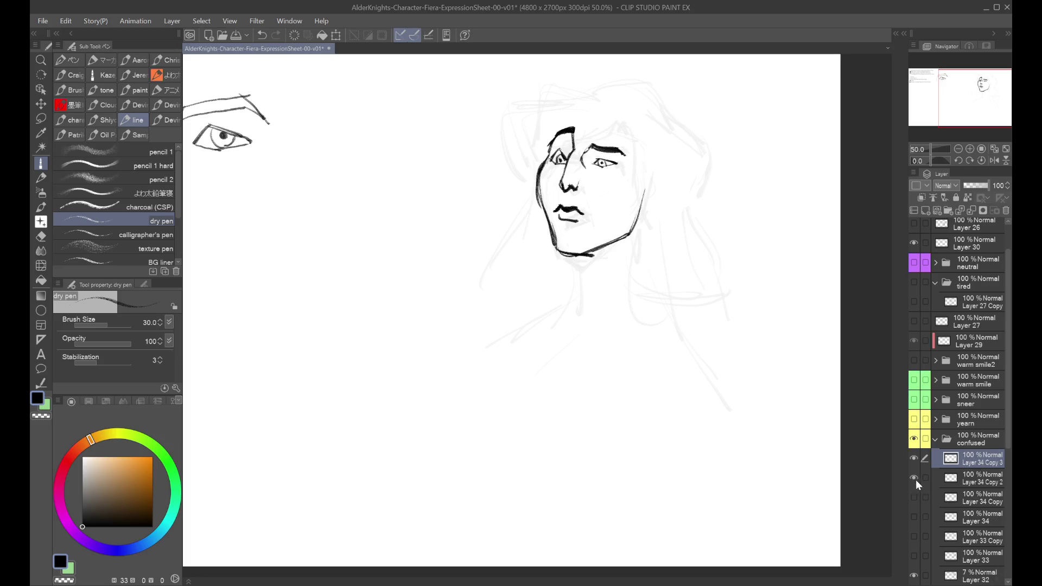
Rework the mouth with thinner lines and draw a new lower lip, mirror-checking the face.
mouse_move(554, 206)
left_mouse_down()
mouse_move(583, 219)
mouse_move(576, 206)
left_mouse_up()
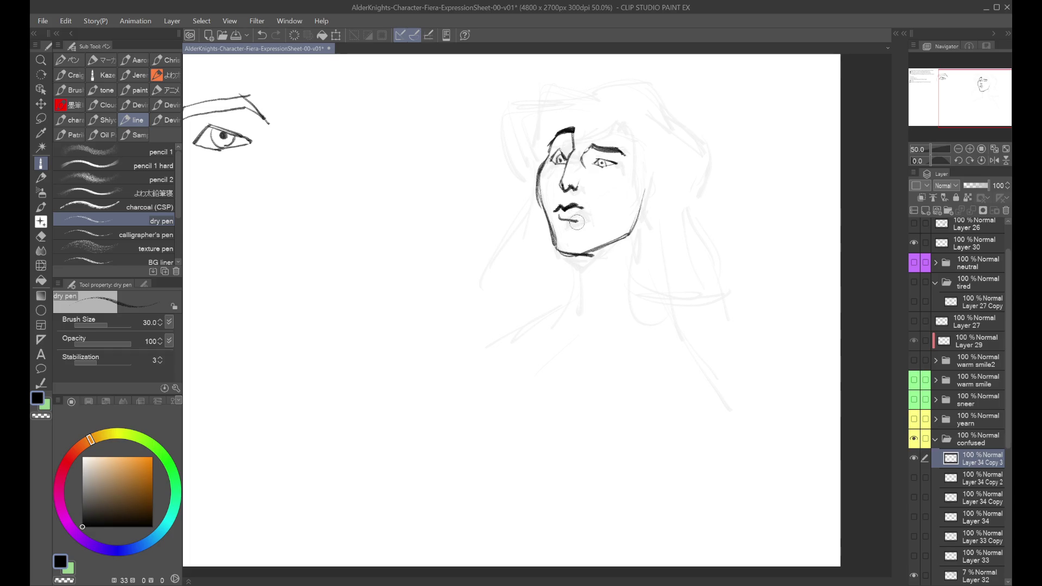
key("ctrl+z")
left_click_drag(567, 222, 591, 213)
key("ctrl+z")
key("ctrl+z")
mouse_move(558, 218)
left_mouse_down()
mouse_move(571, 230)
mouse_move(577, 209)
left_mouse_up()
key("ctrl+z")
key("ctrl+z")
key("ctrl+minus")
key("h")
key("h")
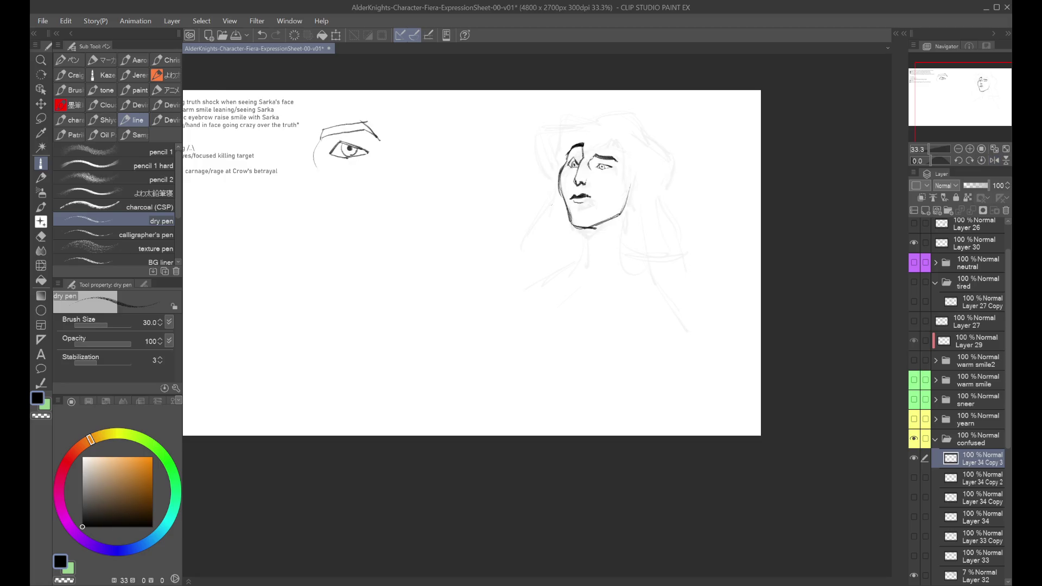
key("ctrl+plus")
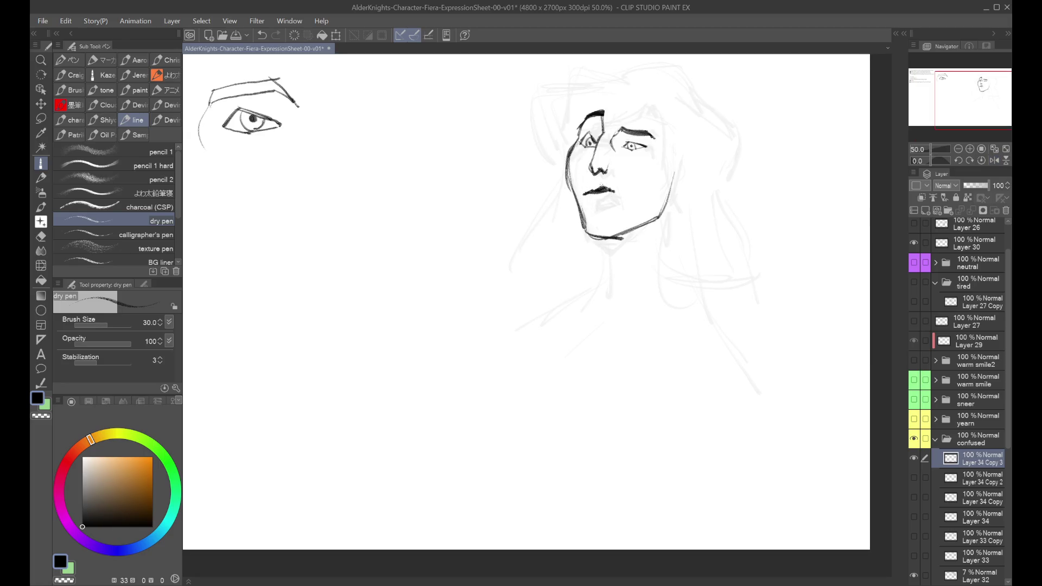
key("ctrl+z")
left_click_drag(588, 200, 607, 199)
key("ctrl+minus")
key("h")
key("h")
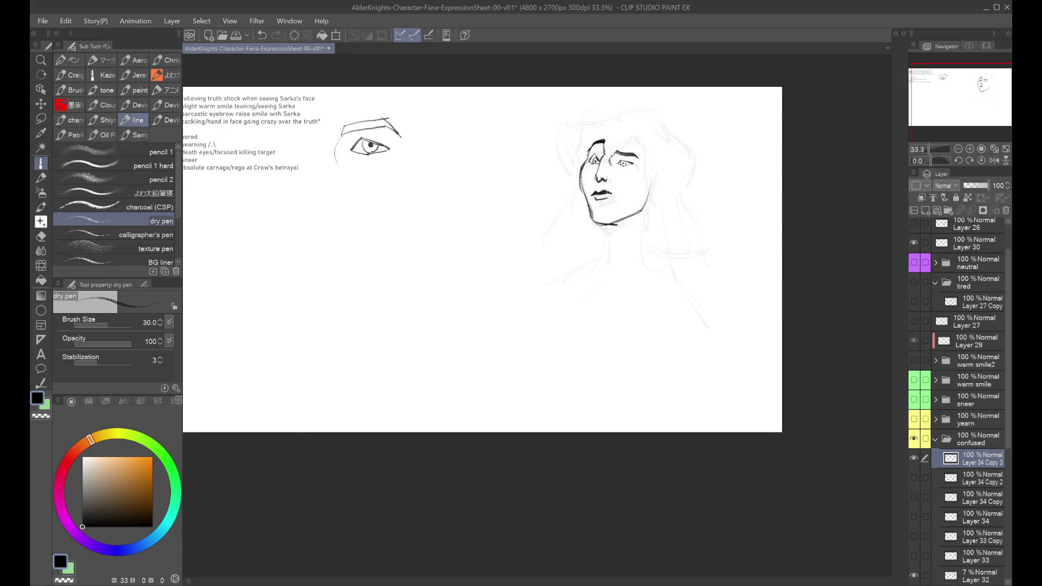
Compare with the older face copy, then draw a neck line down from the chin.
left_click(914, 458)
left_click(914, 497)
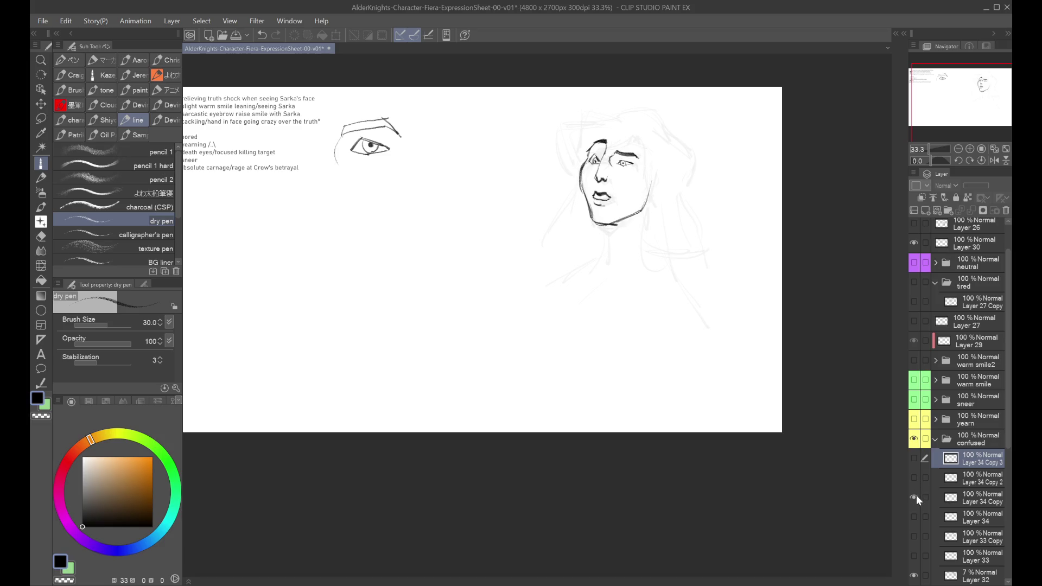
left_click(913, 497)
left_click(913, 457)
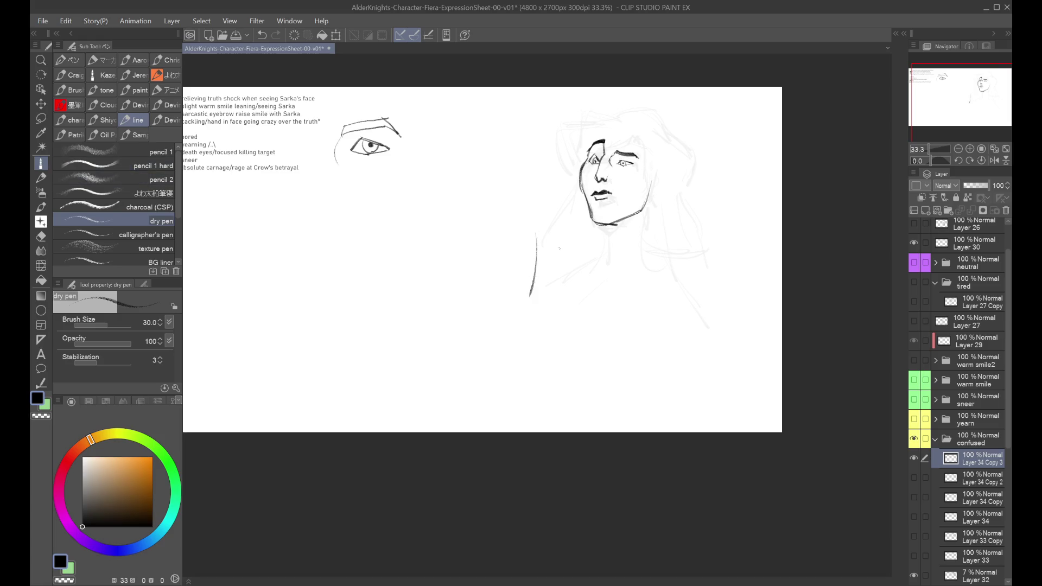
left_click_drag(603, 224, 594, 256)
key("ctrl+z")
key("ctrl+y")
key("ctrl+z")
key("ctrl+y")
key("h")
key("ctrl+z")
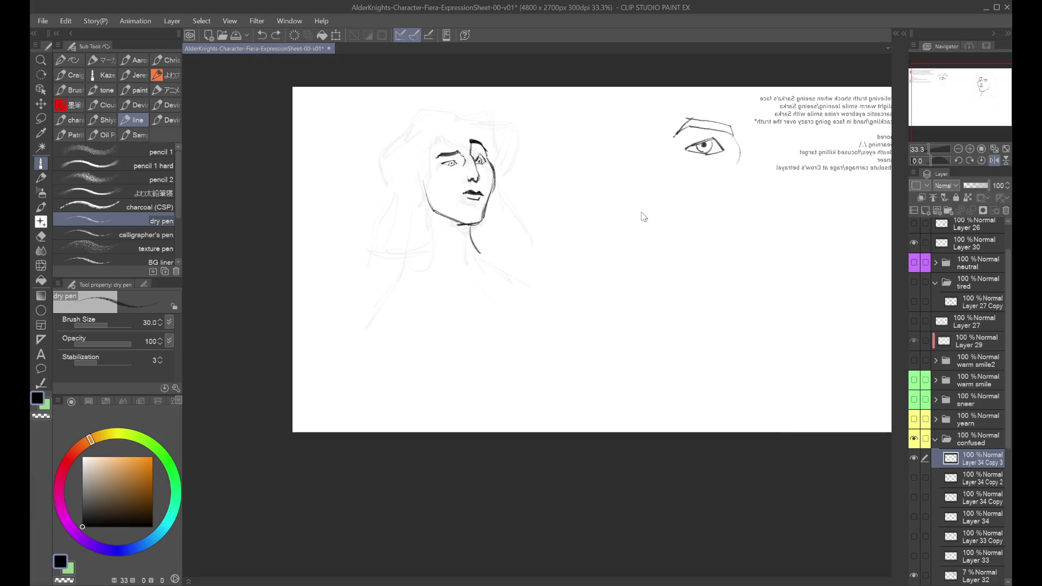
Flip the confused face with a transform and hide the faint guide sketch Layer 32.
key("ctrl+t")
key("h")
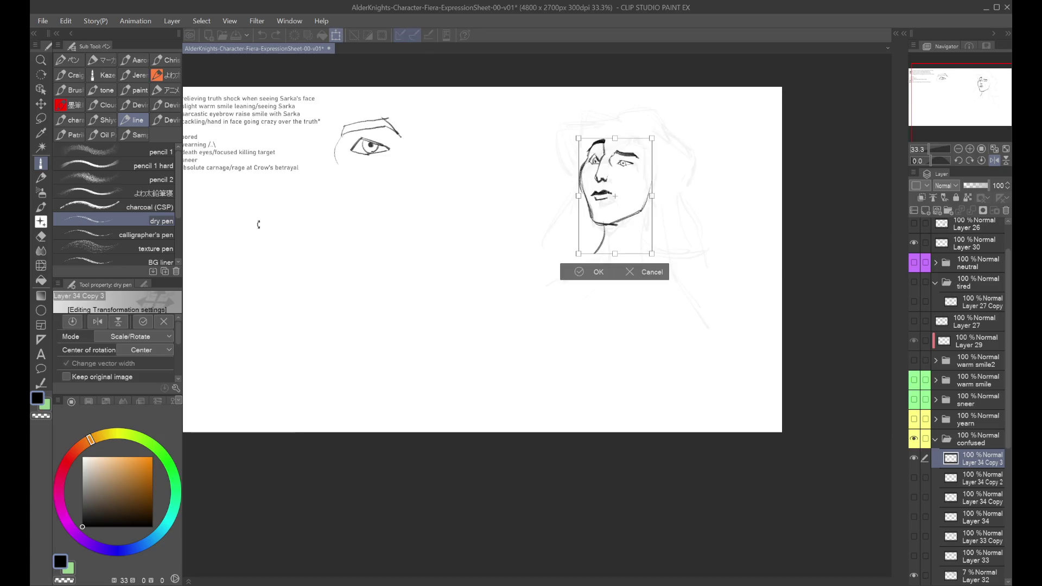
left_click(583, 271)
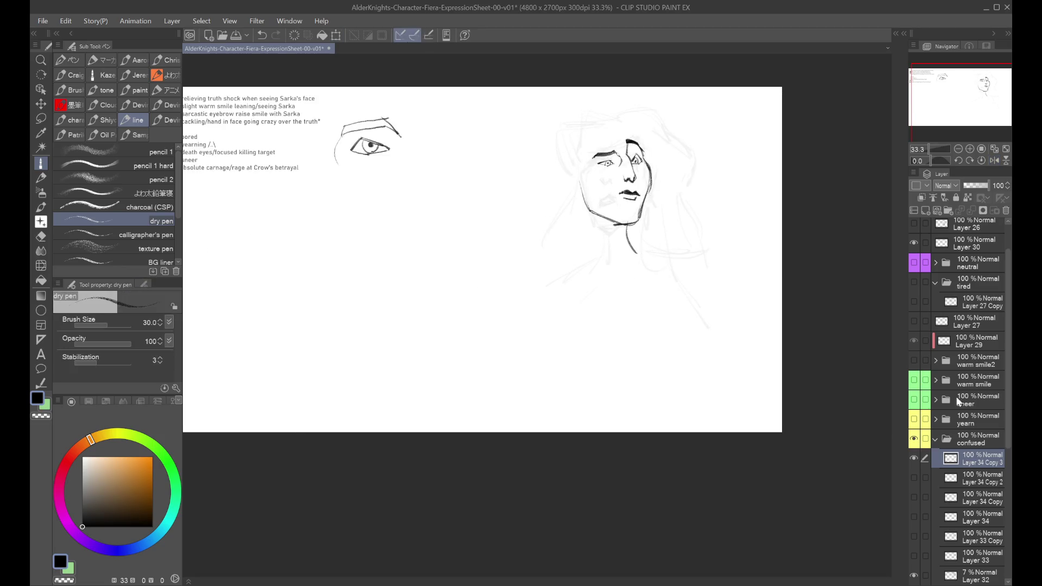
scroll(960, 401, "down", 3)
left_click(974, 476)
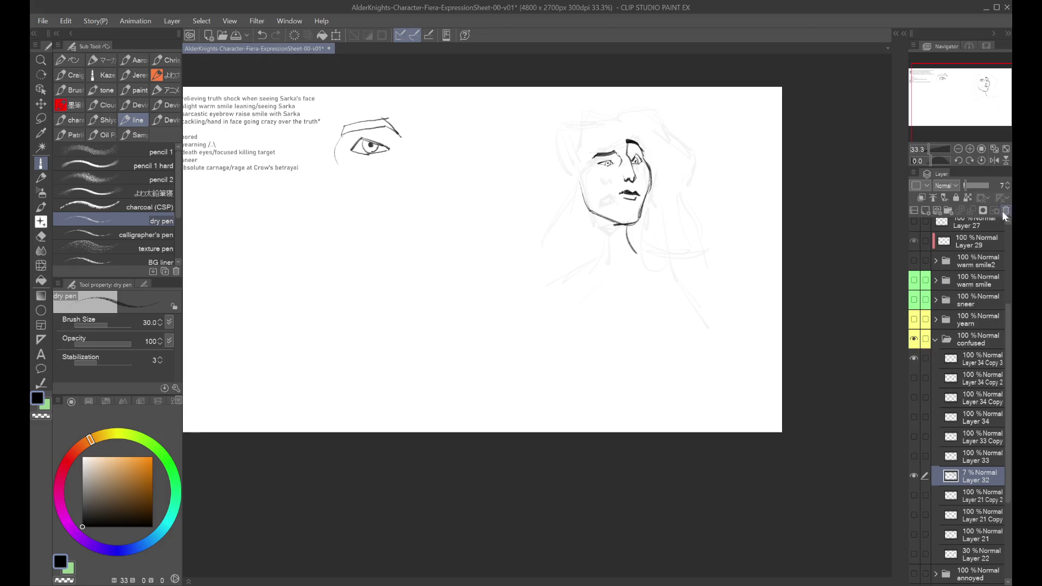
left_click(913, 476)
left_click(974, 358)
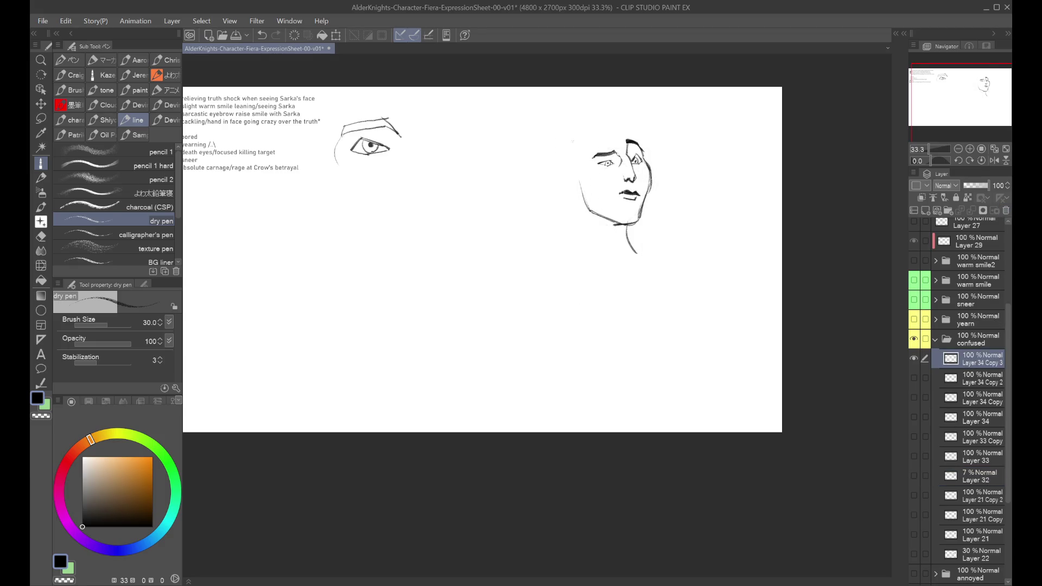
Add a jaw stroke left of the face and try two hairline strokes, discarding both.
left_click_drag(579, 190, 582, 251)
key("ctrl+z")
key("ctrl+z")
key("ctrl+y")
key("h")
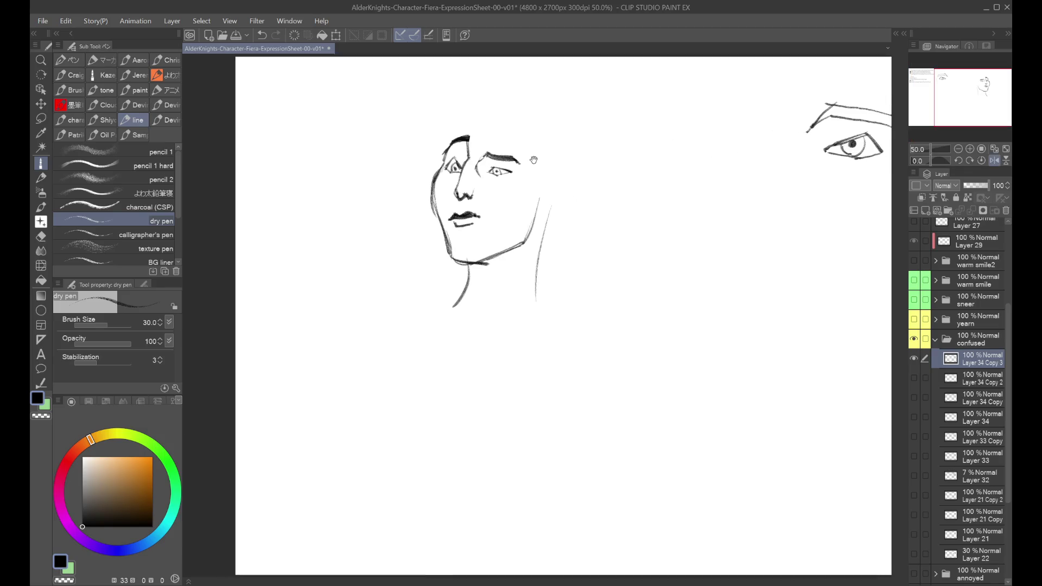
key("h")
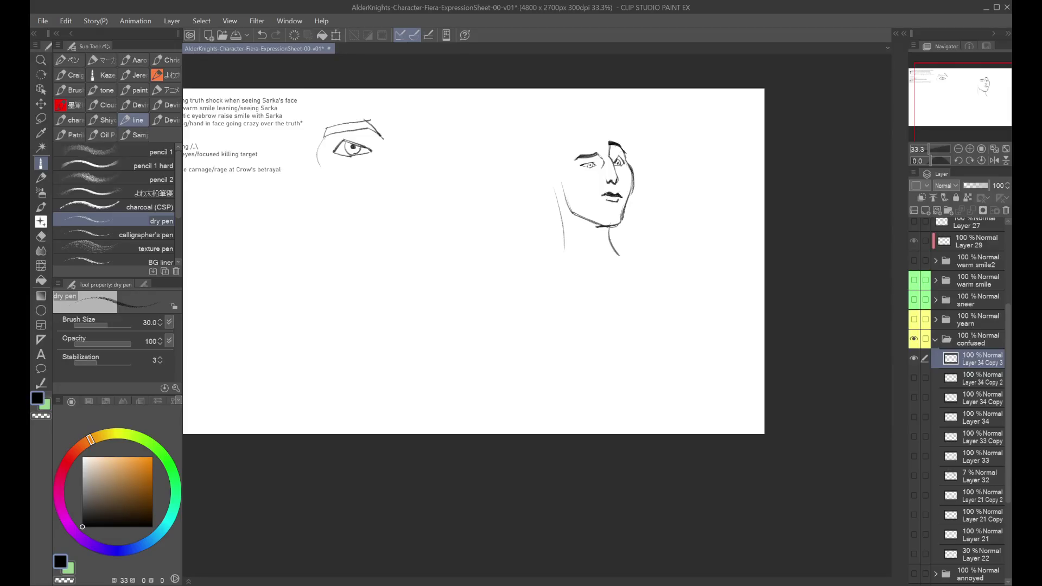
scroll(587, 126, "up", 1)
left_click_drag(594, 136, 575, 169)
key("ctrl+z")
left_click_drag(602, 126, 580, 171)
key("ctrl+z")
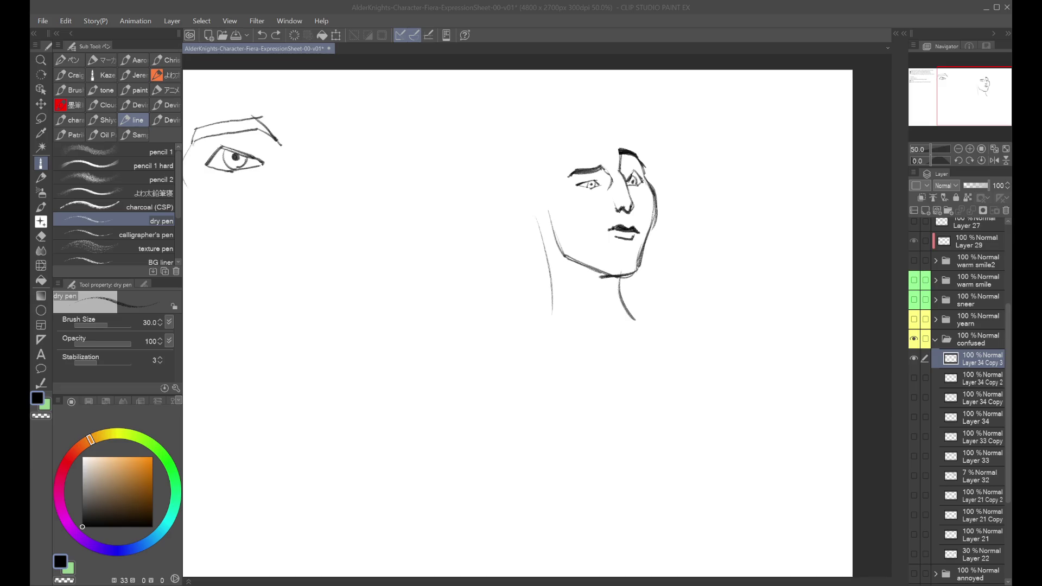
scroll(684, 236, "down", 3)
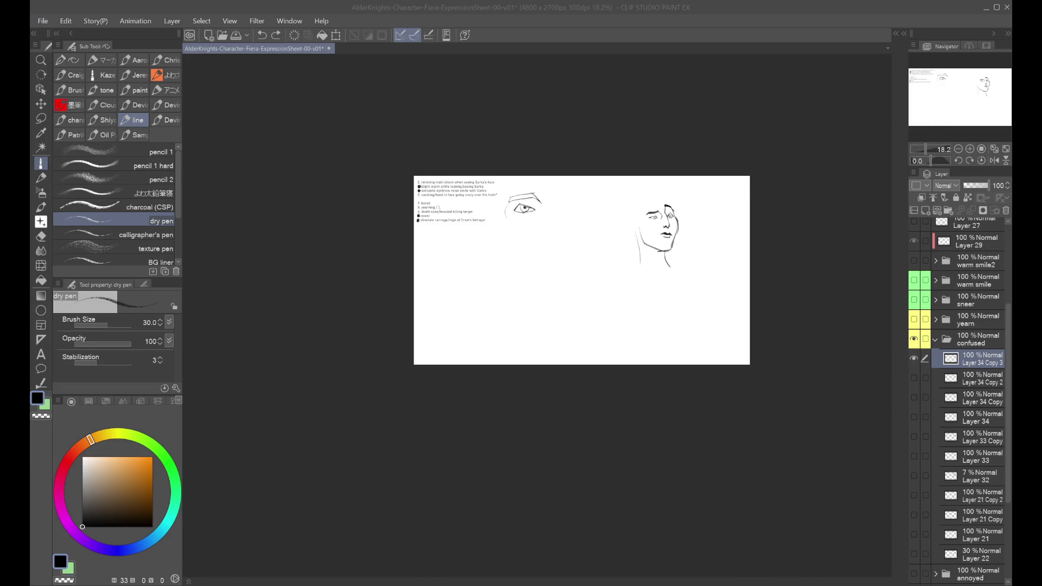
Set folder visibility so warm smile, sneer and confused faces show and yearn stays hidden.
left_click(935, 339)
left_click(914, 419)
left_click(914, 400)
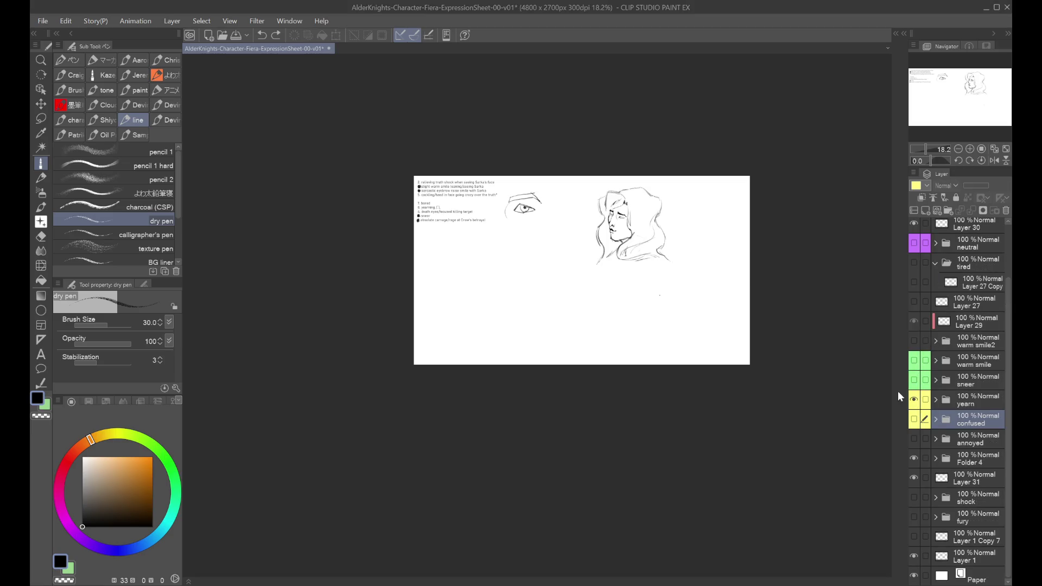
left_click(913, 400)
left_click(914, 379)
left_click(914, 380)
left_click(913, 360)
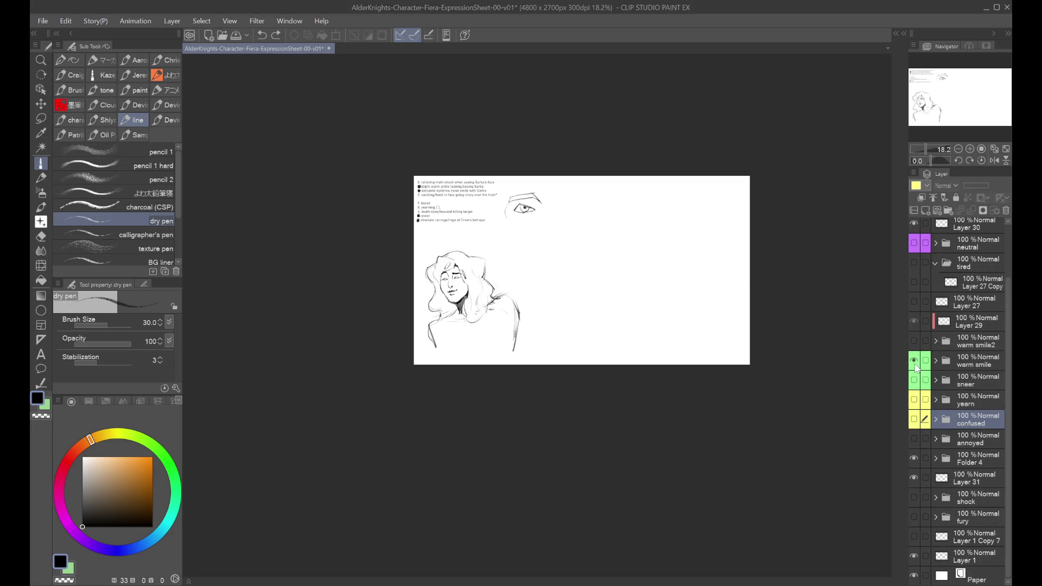
left_click(914, 360)
left_click(914, 380)
left_click(914, 380)
left_click(914, 360)
left_click(914, 380)
left_click(914, 418)
Expand the confused folder, select Layer 34 Copy 3, and bring the face sketches into view.
scroll(597, 337, "up", 2)
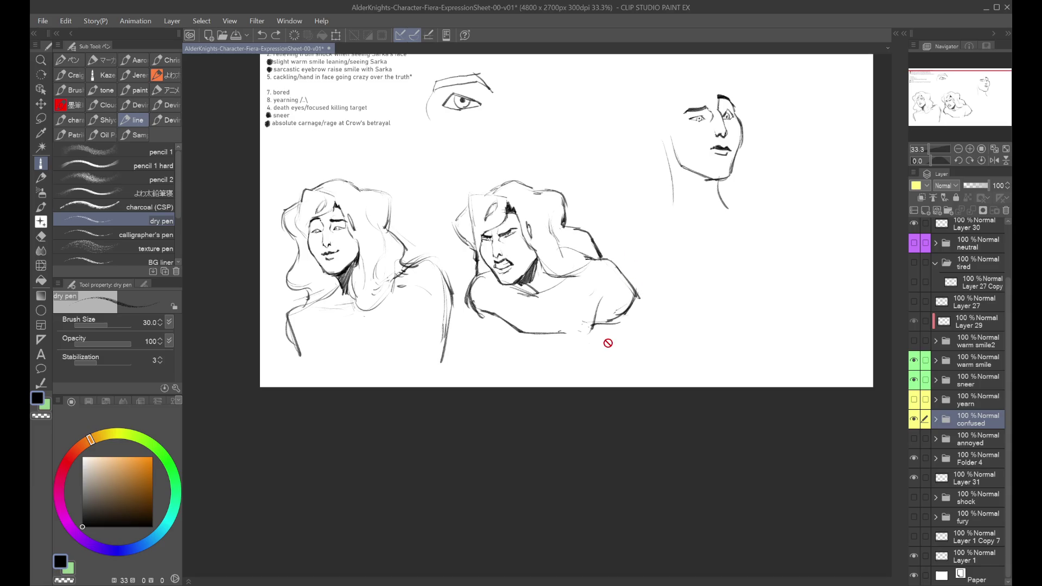
left_click(935, 419)
left_click(950, 440)
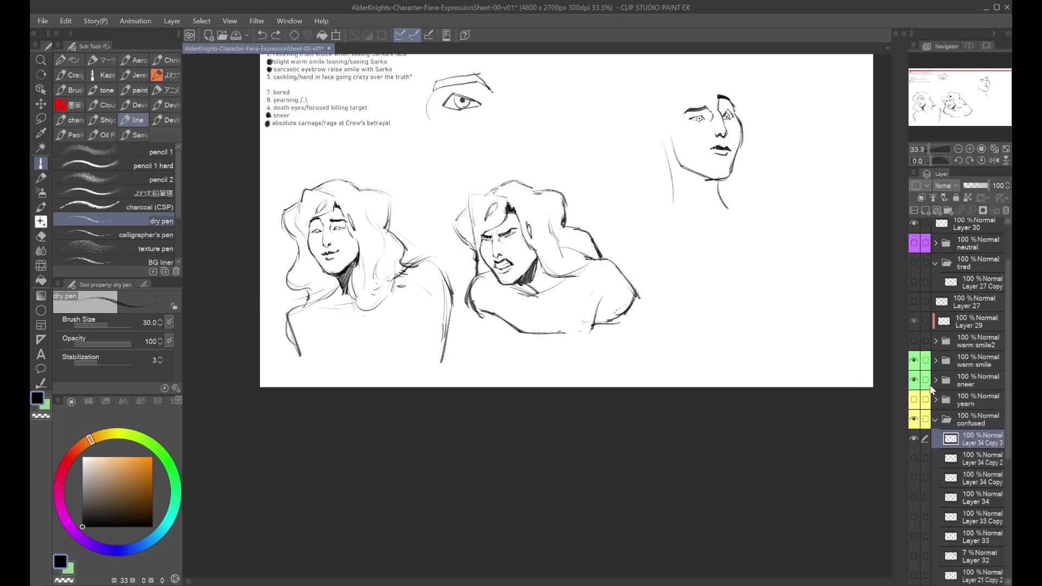
left_click_drag(963, 114, 947, 111)
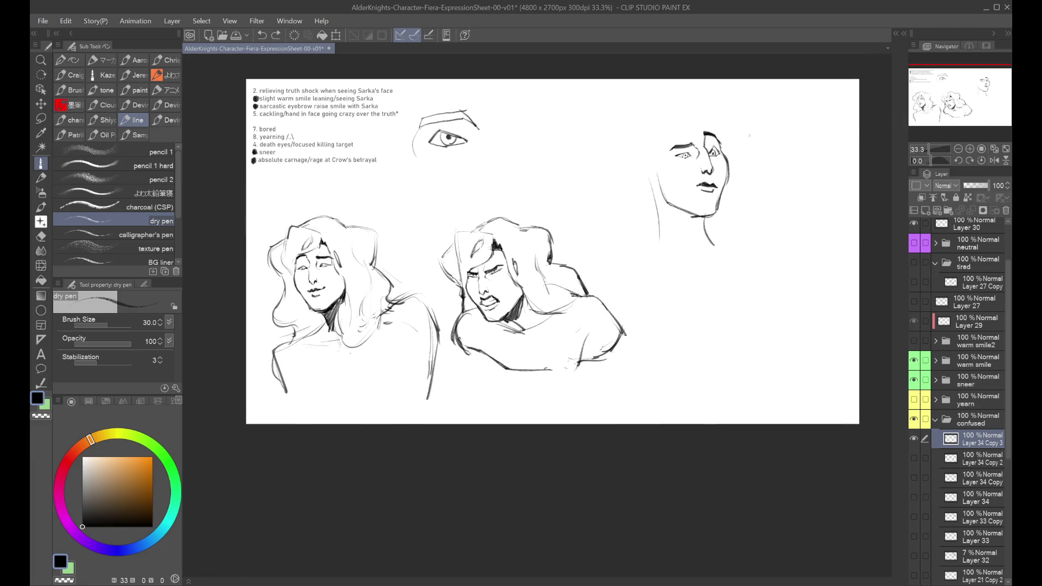
Move to the confused head and redraw a straighter forehead stroke.
scroll(652, 130, "up", 1)
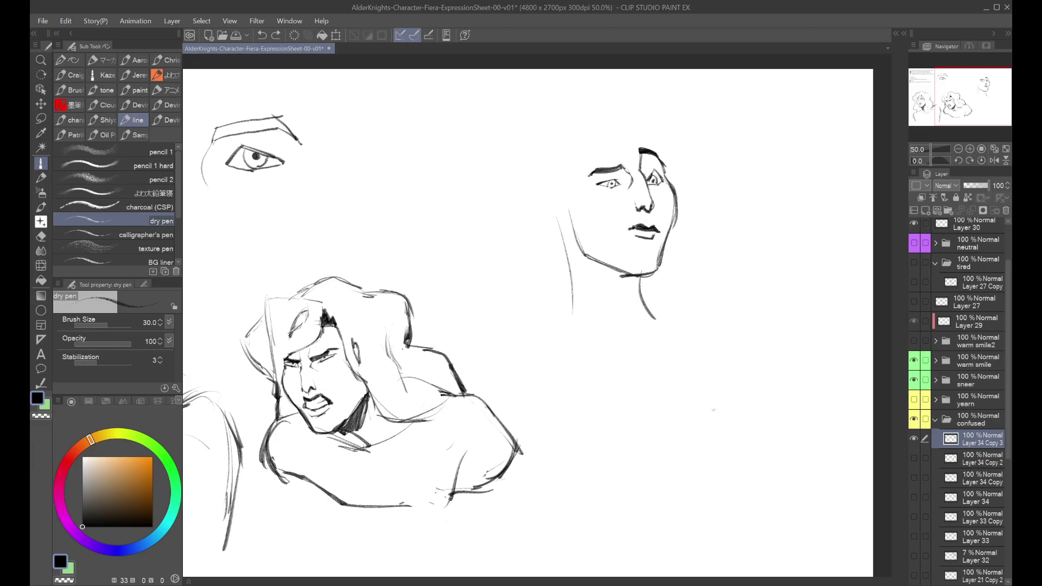
scroll(714, 411, "down", 1)
scroll(708, 133, "up", 1)
mouse_move(708, 133)
left_mouse_down()
mouse_move(726, 132)
mouse_move(681, 153)
mouse_move(721, 107)
mouse_move(722, 115)
mouse_move(699, 85)
left_mouse_up()
key("ctrl+z")
key("ctrl+z")
left_click_drag(720, 85, 724, 115)
key("ctrl+z")
key("ctrl+z")
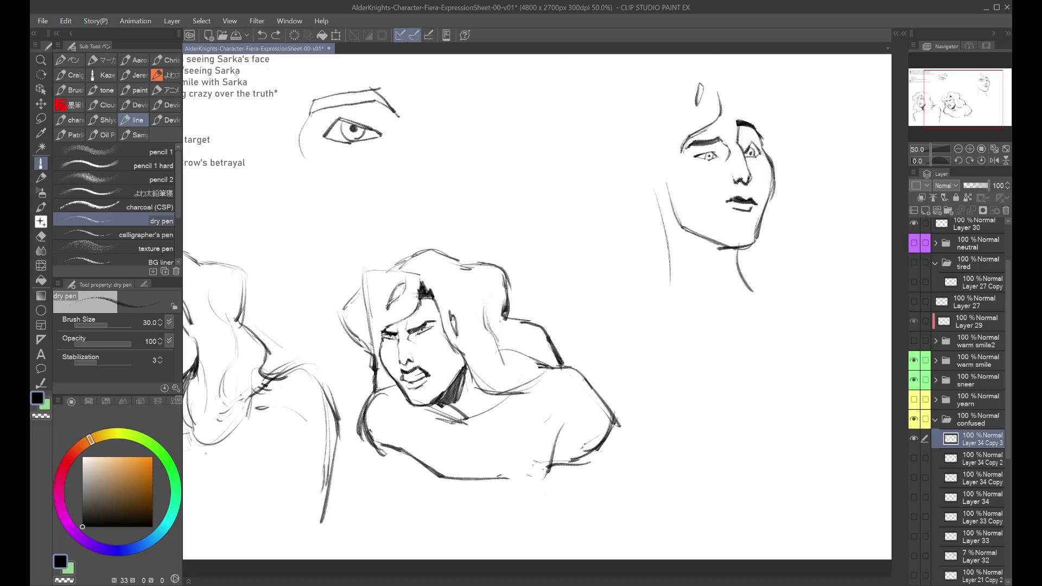
Lasso the forehead stroke and adjust it with a Ctrl+T transform.
left_click(41, 118)
mouse_move(722, 119)
left_mouse_down()
mouse_move(687, 73)
mouse_move(708, 111)
mouse_move(726, 73)
mouse_move(727, 93)
left_mouse_up()
key("ctrl+t")
key("Return")
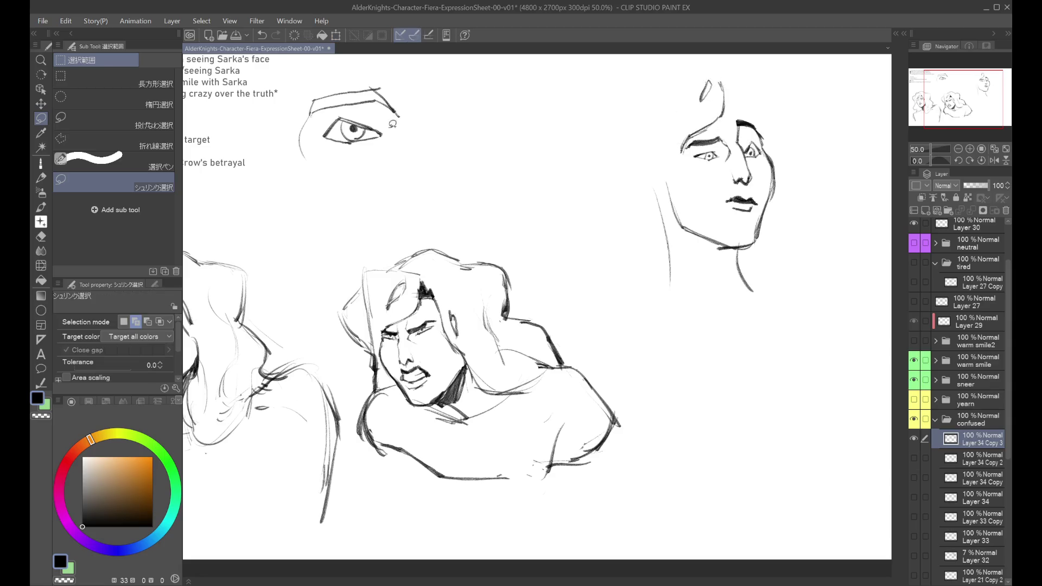
Try short pen strokes atop the confused head, undoing them and flipping the view to check.
key("p")
left_click_drag(725, 90, 748, 112)
key("ctrl+z")
key("ctrl+z")
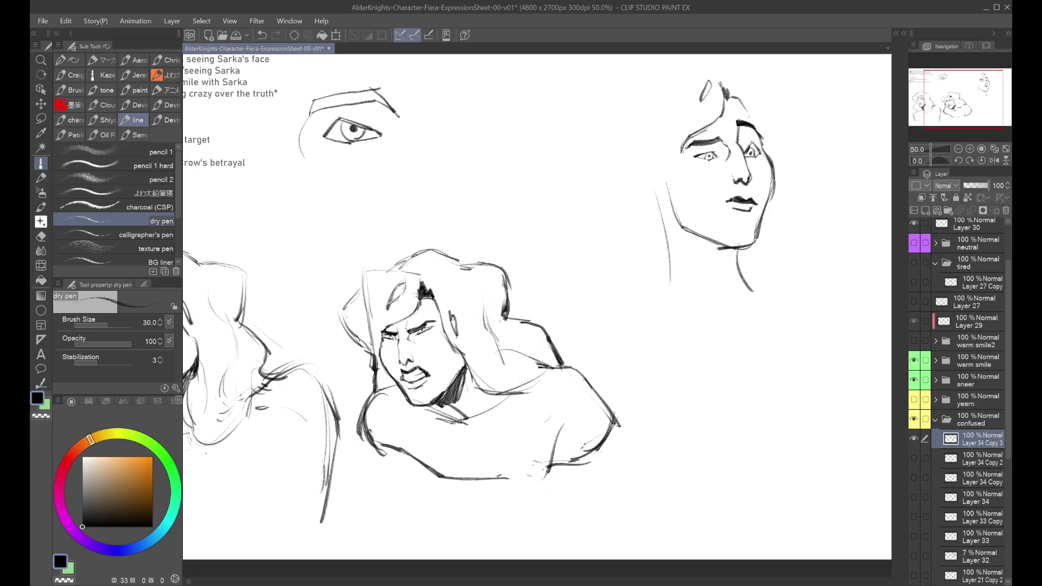
key("ctrl+z")
key("h")
key("ctrl+z")
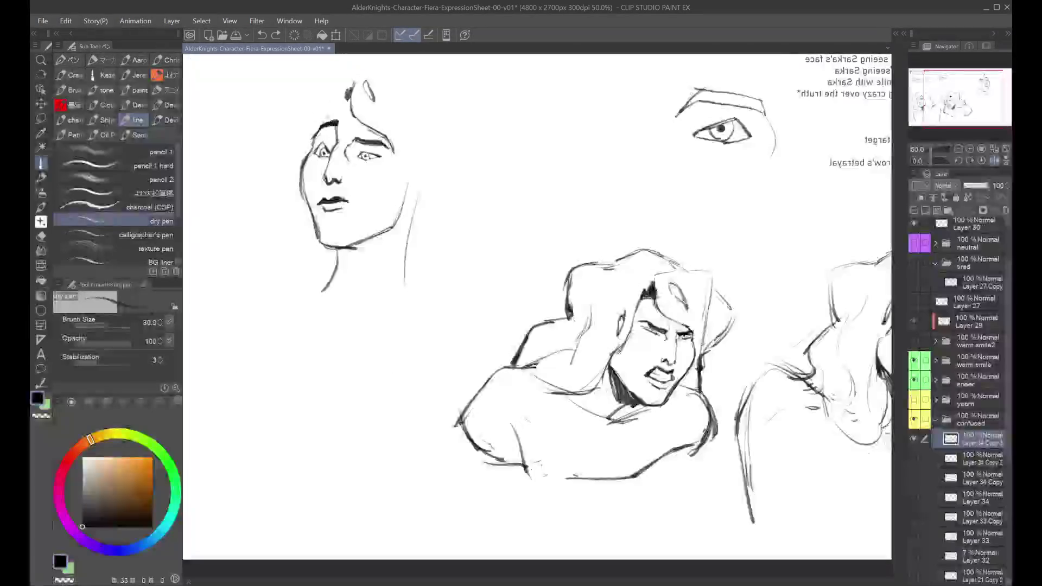
key("h")
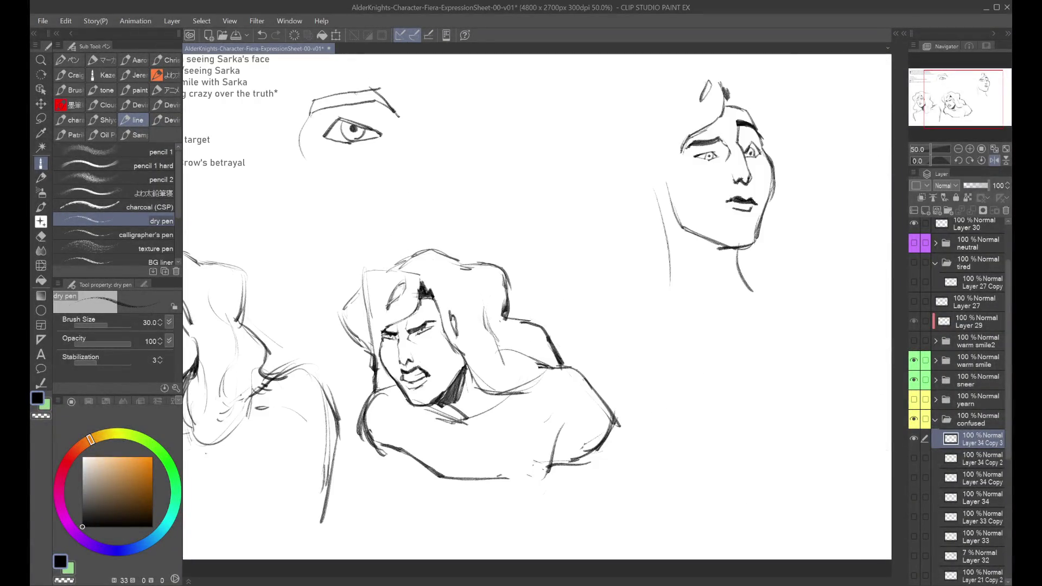
key("ctrl+y")
key("h")
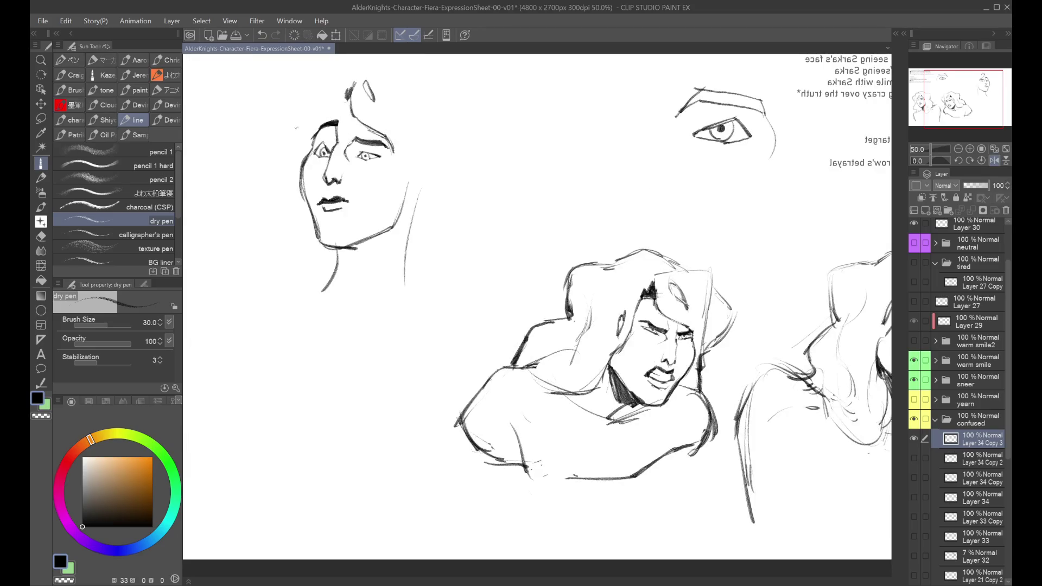
Add hair strokes atop the head in mirrored and normal views, then zoom out.
left_click_drag(326, 107, 315, 133)
key("ctrl+z")
key("ctrl+z")
left_click_drag(351, 102, 335, 108)
key("h")
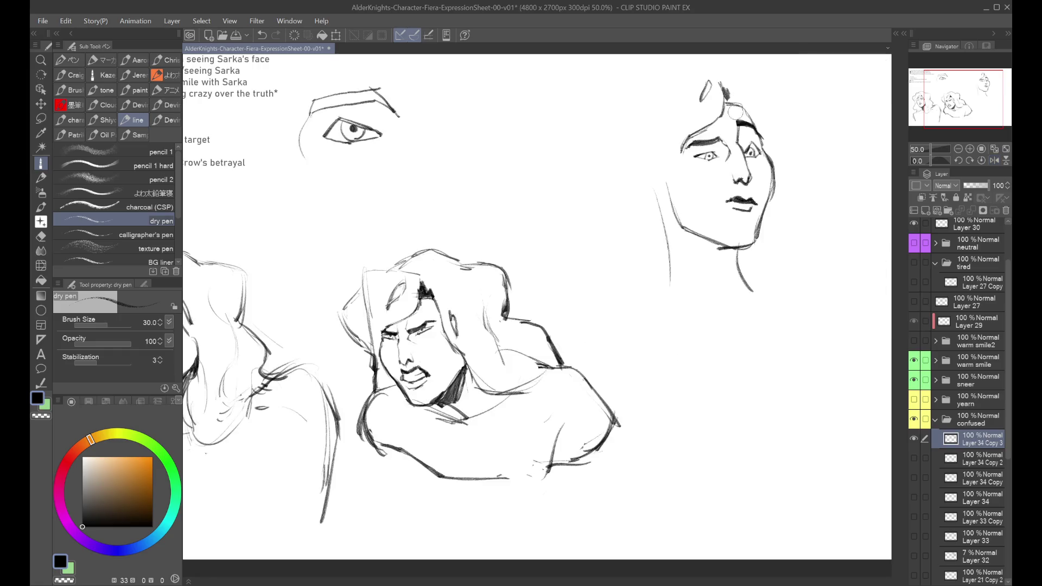
left_click_drag(727, 102, 750, 115)
key("h")
key("ctrl+minus")
key("h")
key("ctrl+plus")
key("ctrl+minus")
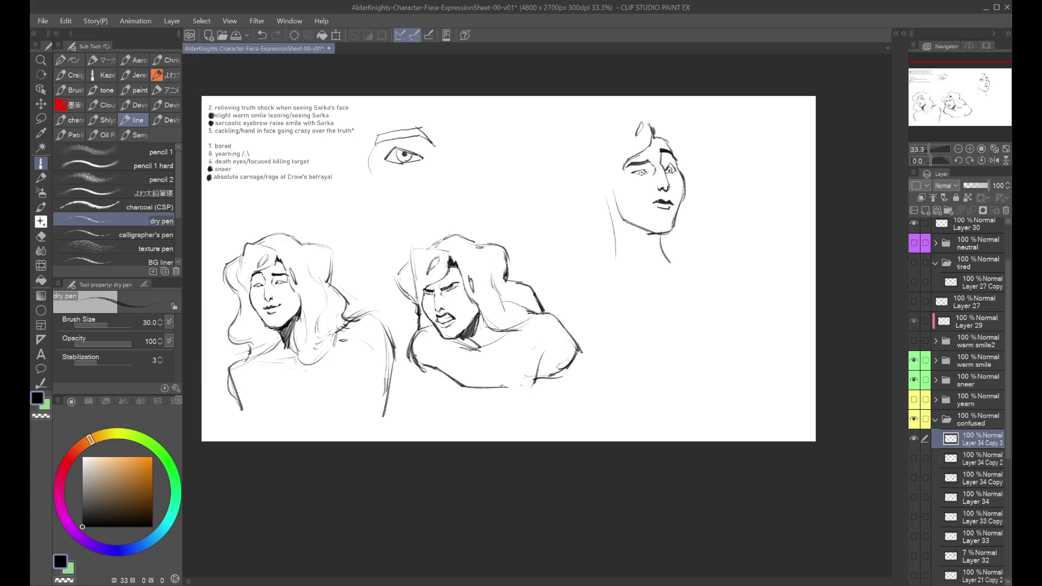
Redraw the left hair outline of the confused head.
left_click_drag(613, 122, 621, 152)
key("ctrl+z")
key("ctrl+z")
mouse_move(624, 110)
left_mouse_down()
mouse_move(608, 136)
mouse_move(624, 112)
mouse_move(646, 116)
left_mouse_up()
key("ctrl+z")
key("ctrl+z")
Select the confused folder and commit a Ctrl+T transform on the whole head sketch.
left_click(968, 422)
key("ctrl+t")
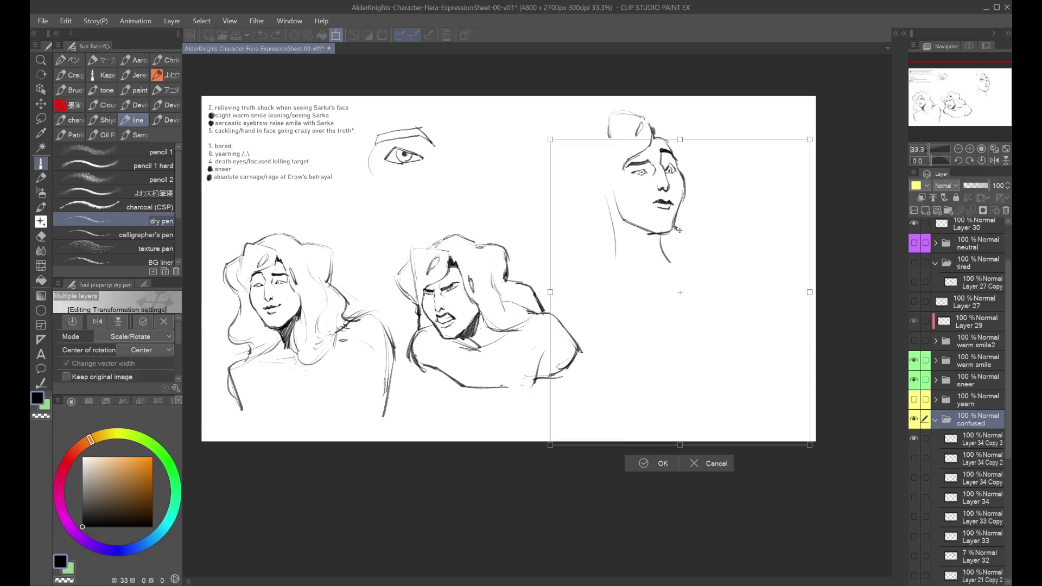
scroll(672, 372, "down", 2)
key("Return")
left_click(972, 439)
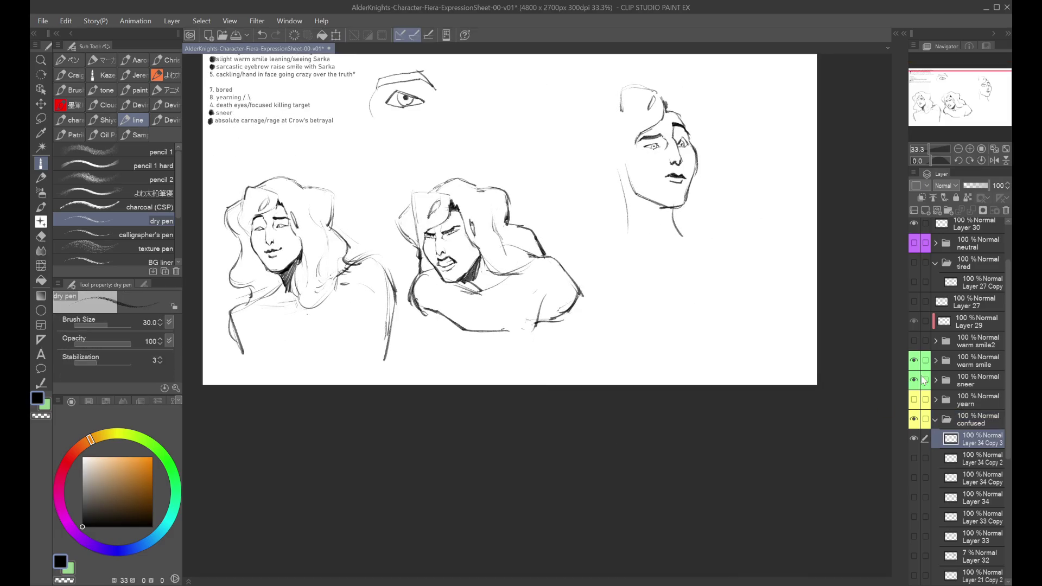
Sketch hair arcs across the head's top and strands down its left side.
key("ctrl+z")
left_click_drag(648, 114, 692, 96)
key("ctrl+z")
key("ctrl+z")
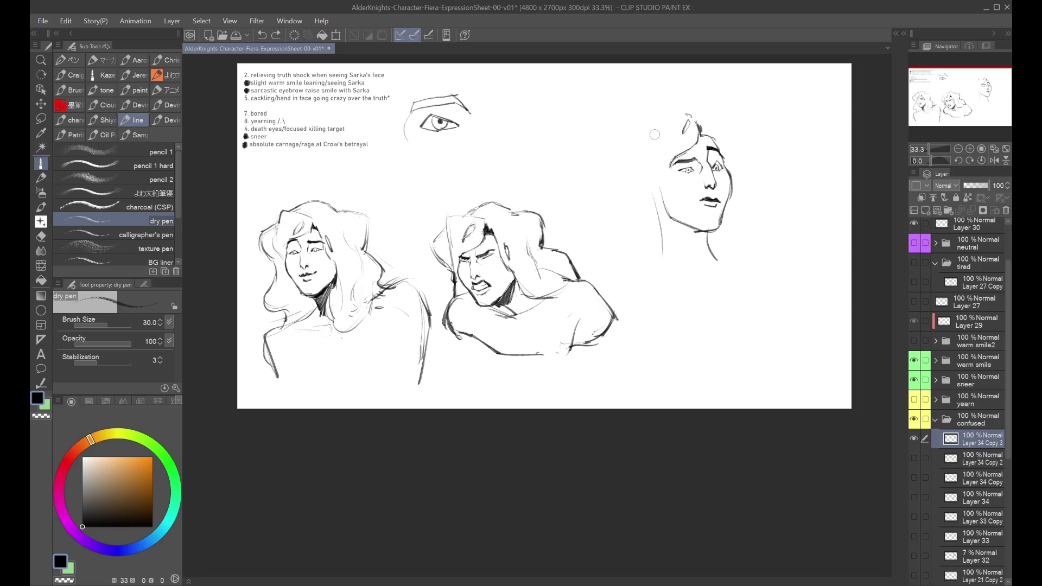
mouse_move(627, 125)
left_mouse_down()
mouse_move(689, 115)
mouse_move(678, 98)
left_mouse_up()
key("ctrl+z")
key("ctrl+z")
mouse_move(703, 112)
left_mouse_down()
mouse_move(730, 130)
mouse_move(737, 177)
mouse_move(744, 163)
left_mouse_up()
key("ctrl+z")
key("ctrl+z")
key("ctrl+z")
mouse_move(672, 109)
left_mouse_down()
mouse_move(689, 115)
mouse_move(638, 111)
left_mouse_up()
key("ctrl+z")
mouse_move(637, 111)
left_mouse_down()
mouse_move(599, 140)
mouse_move(619, 186)
left_mouse_up()
left_click_drag(600, 149, 623, 191)
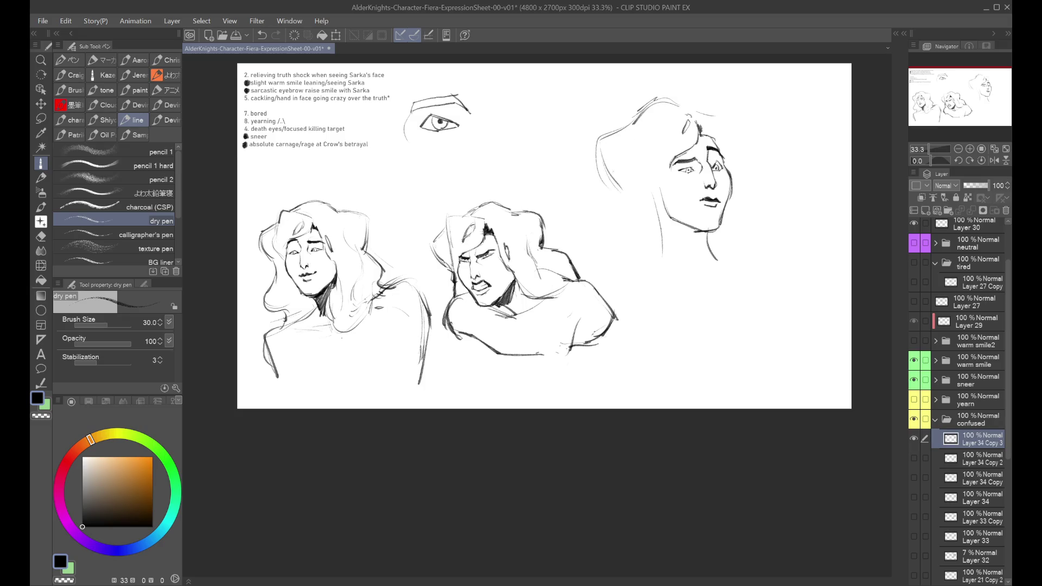
Redraw the top-left hair stroke as one clean curve through repeated retries.
key("ctrl+z")
mouse_move(634, 123)
left_mouse_down()
mouse_move(653, 101)
mouse_move(673, 102)
left_mouse_up()
key("ctrl+z")
left_click_drag(632, 142, 679, 108)
key("ctrl+z")
key("ctrl+z")
mouse_move(636, 146)
left_mouse_down()
mouse_move(672, 95)
mouse_move(677, 111)
mouse_move(662, 112)
mouse_move(681, 109)
mouse_move(659, 126)
mouse_move(684, 111)
left_mouse_up()
Draw hair lines across the head's top, stepping through undo and redo to compare.
key("ctrl+z")
key("ctrl+z")
key("ctrl+z")
Add strokes beside the right cheek plus the outer and inner hair strands left of the face.
key("ctrl+z")
left_click_drag(641, 132, 646, 110)
key("ctrl+z")
key("ctrl+z")
key("ctrl+z")
key("ctrl+y")
key("ctrl+y")
key("ctrl+y")
key("ctrl+z")
key("ctrl+z")
key("ctrl+y")
key("ctrl+z")
key("ctrl+y")
key("ctrl+y")
key("ctrl+y")
key("ctrl+y")
left_click_drag(638, 148, 654, 205)
key("ctrl+z")
On a mirrored canvas, extend the top-right hair and add an outer-edge strand, then retry a right-side stroke.
key("ctrl+z")
left_click_drag(669, 171, 662, 205)
key("ctrl+z")
key("ctrl+z")
key("ctrl+z")
mouse_move(669, 165)
left_mouse_down()
mouse_move(660, 214)
mouse_move(662, 202)
left_mouse_up()
key("ctrl+z")
key("ctrl+z")
key("ctrl+z")
key("ctrl+z")
key("ctrl+z")
key("ctrl+z")
mouse_move(602, 124)
left_mouse_down()
mouse_move(623, 191)
mouse_move(603, 255)
mouse_move(654, 217)
mouse_move(651, 262)
left_mouse_up()
key("ctrl+z")
key("ctrl+z")
key("ctrl+z")
key("ctrl+z")
key("ctrl+z")
left_click_drag(665, 193, 655, 251)
key("ctrl+z")
key("ctrl+z")
left_click_drag(665, 193, 657, 260)
key("ctrl+z")
key("ctrl+z")
key("h")
key("h")
mouse_move(706, 112)
left_mouse_down()
mouse_move(740, 122)
mouse_move(744, 134)
left_mouse_up()
key("ctrl+z")
key("ctrl+z")
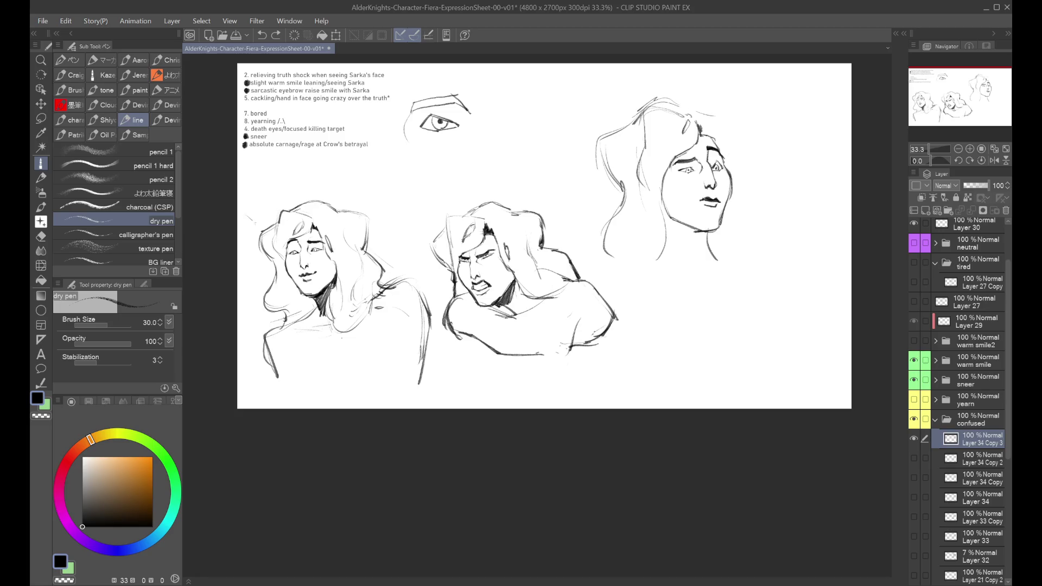
left_click_drag(333, 220, 354, 259)
key("h")
key("h")
left_click_drag(737, 153, 735, 163)
key("ctrl+z")
left_click_drag(740, 123, 733, 171)
key("ctrl+z")
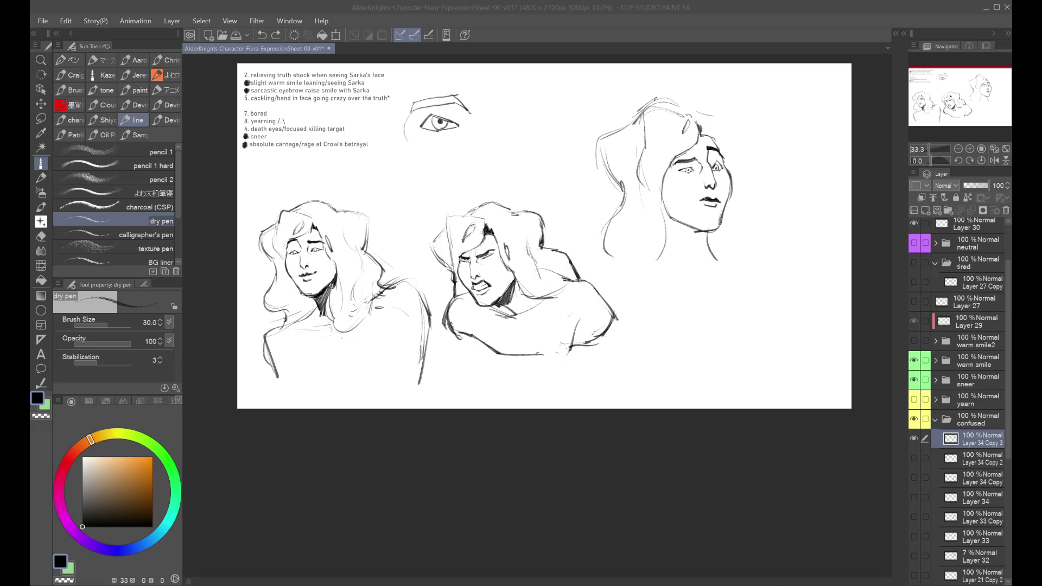
Enlarge the Liquify brush to 1000, then return to the dry pen and try a hair curve.
left_click(41, 265)
mouse_move(605, 108)
left_mouse_down()
mouse_move(616, 111)
mouse_move(576, 111)
mouse_move(588, 124)
left_mouse_up()
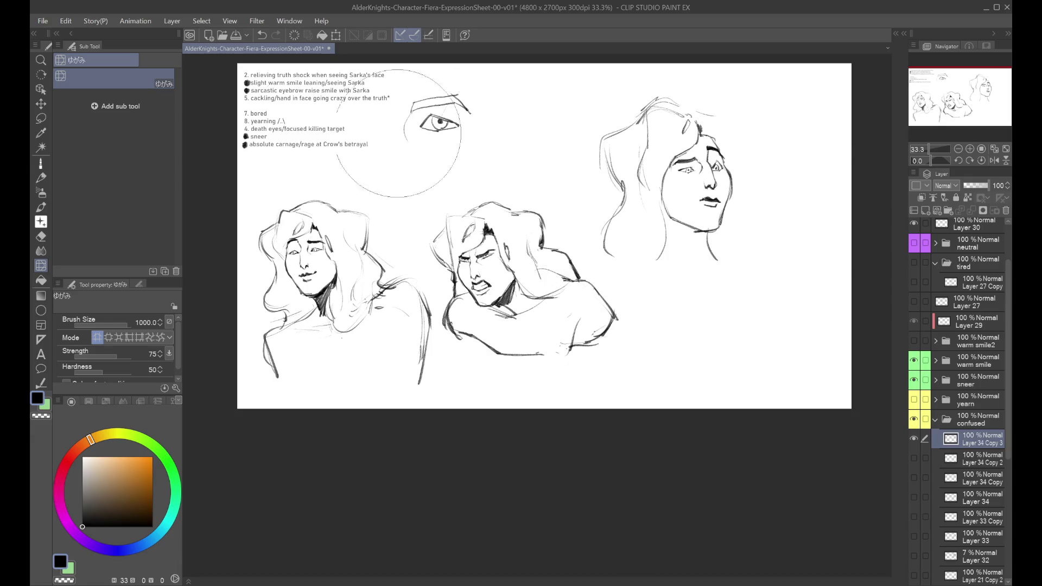
left_click(41, 164)
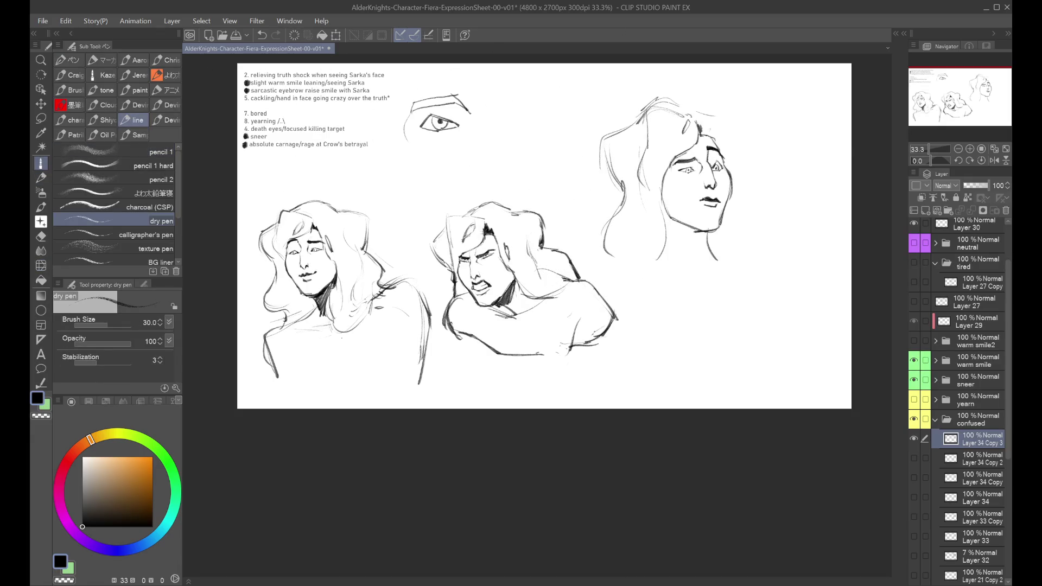
mouse_move(603, 152)
left_mouse_down()
mouse_move(624, 193)
mouse_move(619, 263)
left_mouse_up()
key("ctrl+z")
Sketch a higher right shoulder curve below the right face after several retries.
left_click_drag(708, 242, 732, 274)
key("ctrl+z")
key("ctrl+z")
left_click_drag(665, 266, 732, 273)
key("ctrl+z")
Draw the left shoulder line, chest strokes and a darkened right shoulder curve.
key("ctrl+z")
left_click_drag(719, 249, 784, 283)
key("ctrl+z")
left_click_drag(703, 243, 782, 270)
left_click_drag(662, 245, 603, 302)
key("ctrl+z")
key("ctrl+z")
mouse_move(636, 260)
left_mouse_down()
mouse_move(612, 280)
mouse_move(601, 317)
mouse_move(616, 350)
left_mouse_up()
key("ctrl+z")
mouse_move(603, 285)
left_mouse_down()
mouse_move(614, 350)
mouse_move(680, 336)
left_mouse_up()
mouse_move(757, 308)
left_mouse_down()
mouse_move(659, 330)
mouse_move(719, 320)
left_mouse_up()
key("ctrl+z")
mouse_move(739, 238)
left_mouse_down()
mouse_move(777, 276)
mouse_move(766, 302)
left_mouse_up()
left_click_drag(770, 257, 770, 317)
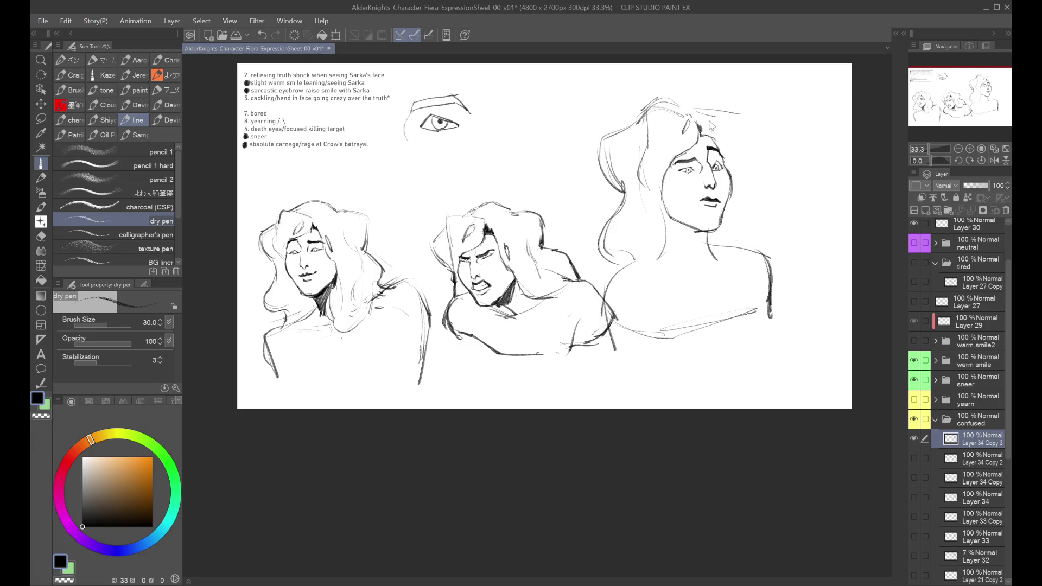
Redraw the left hair edge and outer strands while viewing the canvas mirrored.
key("h")
key("h")
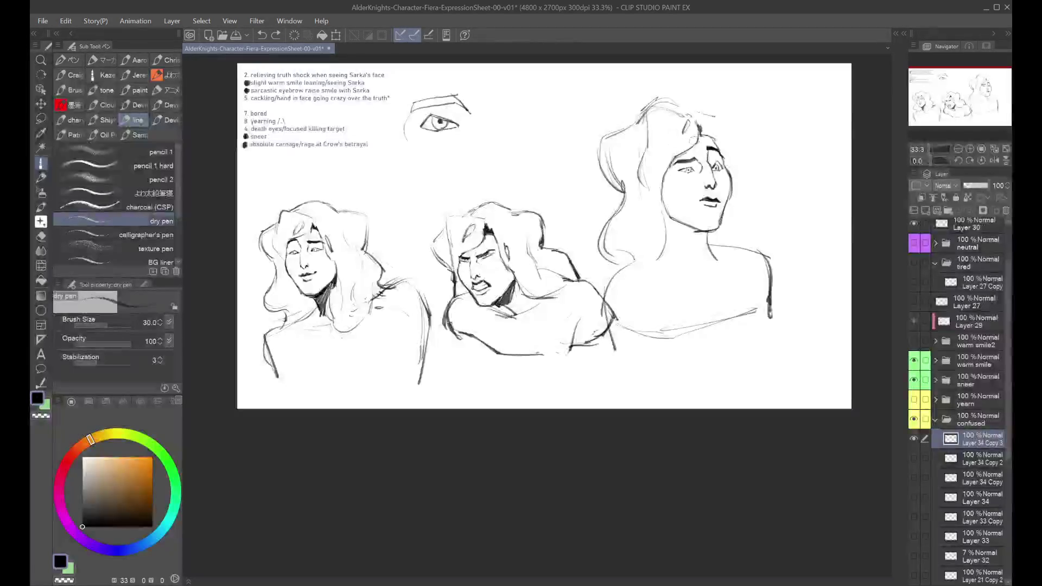
left_click_drag(698, 134, 683, 147)
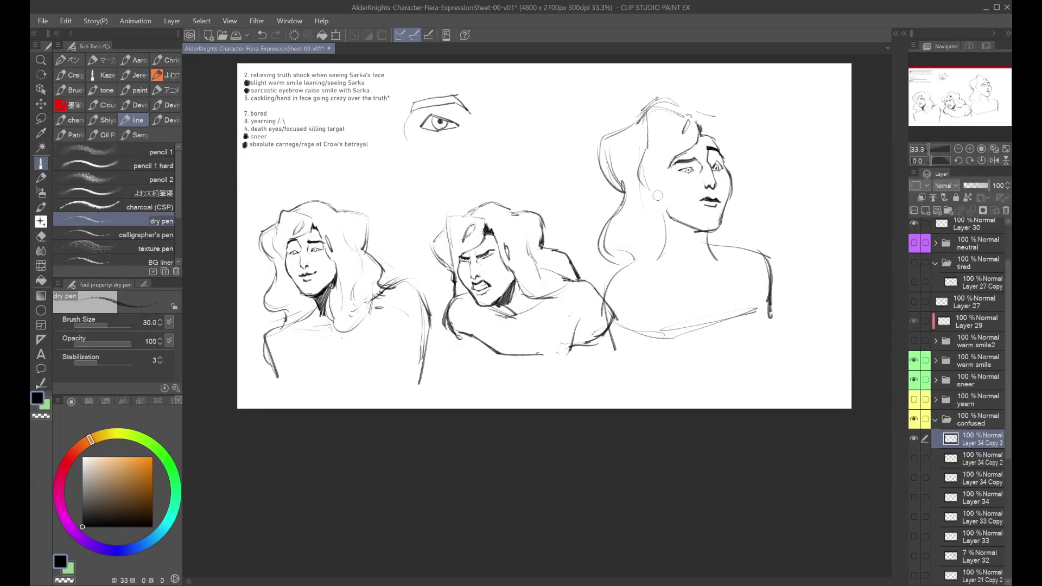
key("ctrl+z")
left_click_drag(624, 126, 616, 195)
mouse_move(608, 158)
left_mouse_down()
mouse_move(601, 196)
mouse_move(613, 250)
left_mouse_up()
left_click_drag(622, 210, 599, 247)
key("h")
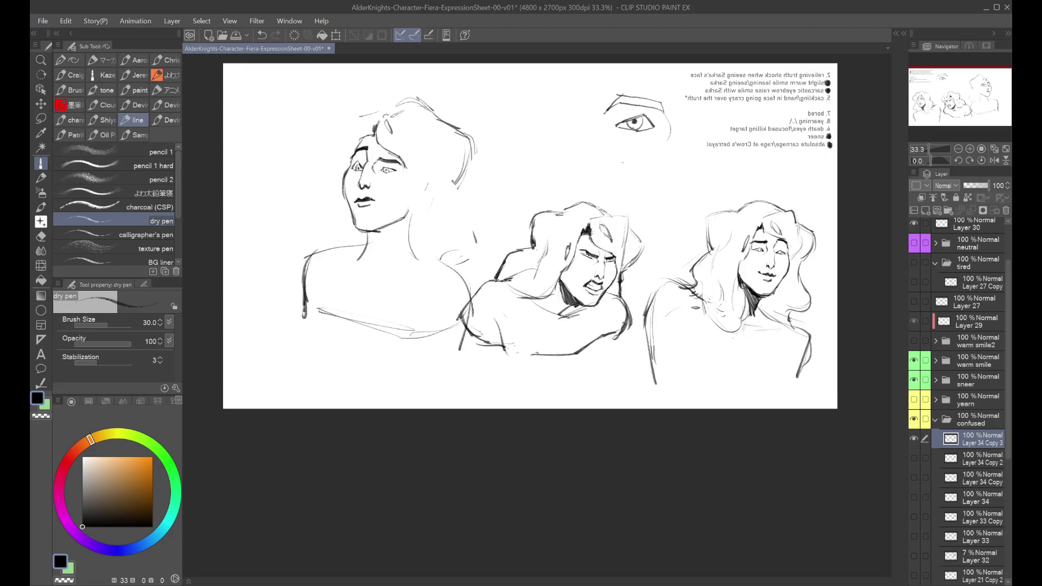
Compare a hair stroke by undoing and redoing, then add short strokes and un-mirror the view.
key("ctrl+z")
key("ctrl+y")
key("ctrl+z")
key("ctrl+y")
key("ctrl+z")
key("ctrl+y")
left_click_drag(472, 202, 450, 278)
key("h")
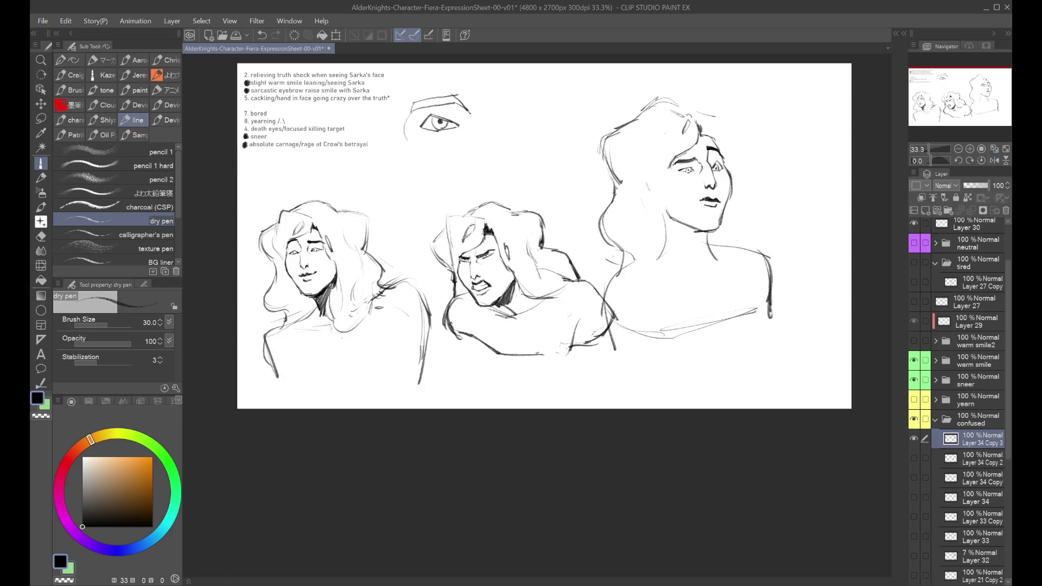
key("ctrl+z")
Add a vertical line in the right head's hair and try cheek strokes, checking mirrored.
left_click_drag(650, 115, 637, 162)
mouse_move(712, 111)
left_mouse_down()
mouse_move(749, 140)
mouse_move(675, 110)
mouse_move(745, 148)
mouse_move(726, 178)
mouse_move(732, 161)
mouse_move(730, 202)
left_mouse_up()
key("ctrl+z")
key("ctrl+z")
key("ctrl+z")
Redraw the line beside the right head's cheek and hair several times.
key("ctrl+z")
key("ctrl+z")
key("ctrl+z")
key("ctrl+z")
left_click_drag(731, 162, 736, 193)
key("ctrl+z")
key("ctrl+z")
key("ctrl+z")
key("ctrl+z")
key("ctrl+z")
key("h")
key("ctrl+z")
key("h")
left_click_drag(726, 140, 735, 175)
key("ctrl+z")
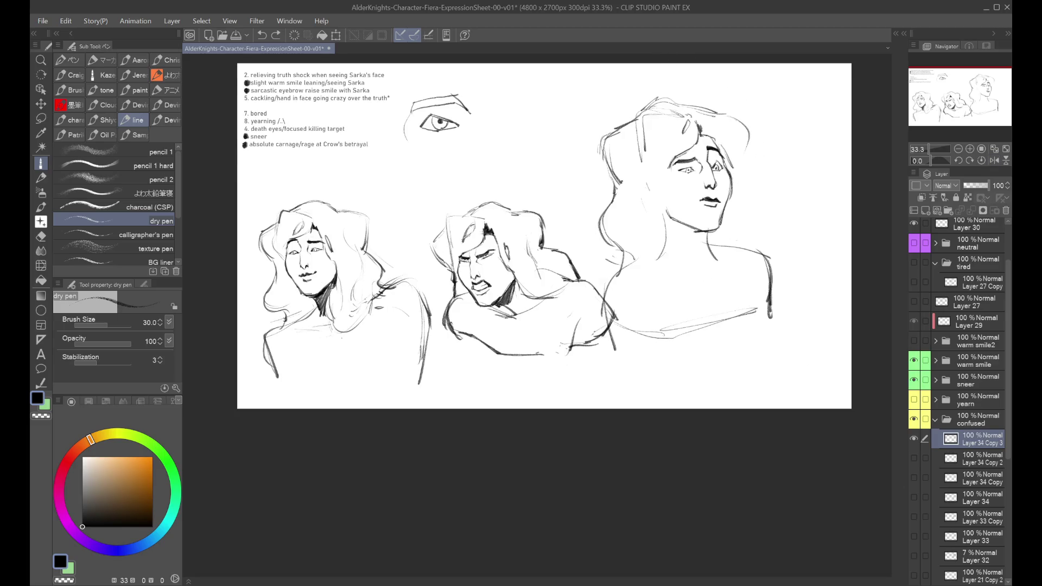
left_click_drag(721, 142, 734, 167)
key("ctrl+z")
Extend hair from the top down the right head's right side.
key("ctrl+z")
key("h")
key("h")
key("ctrl+z")
key("ctrl+z")
key("ctrl+z")
mouse_move(703, 113)
left_mouse_down()
mouse_move(754, 119)
mouse_move(748, 163)
left_mouse_up()
Add neck lines, a hair stroke beside the neck and a short stroke near the jaw.
key("ctrl+z")
left_click_drag(749, 127, 746, 162)
key("ctrl+z")
key("ctrl+z")
mouse_move(752, 122)
left_mouse_down()
mouse_move(744, 163)
mouse_move(759, 198)
mouse_move(741, 238)
mouse_move(744, 274)
left_mouse_up()
key("ctrl+z")
key("ctrl+z")
key("ctrl+z")
key("ctrl+z")
left_click_drag(720, 238, 746, 270)
key("ctrl+z")
left_click_drag(721, 232, 749, 268)
mouse_move(747, 222)
left_mouse_down()
mouse_move(736, 287)
mouse_move(749, 224)
mouse_move(743, 282)
left_mouse_up()
key("ctrl+z")
key("ctrl+z")
key("ctrl+y")
key("ctrl+y")
left_click_drag(716, 217, 715, 259)
key("ctrl+z")
key("ctrl+y")
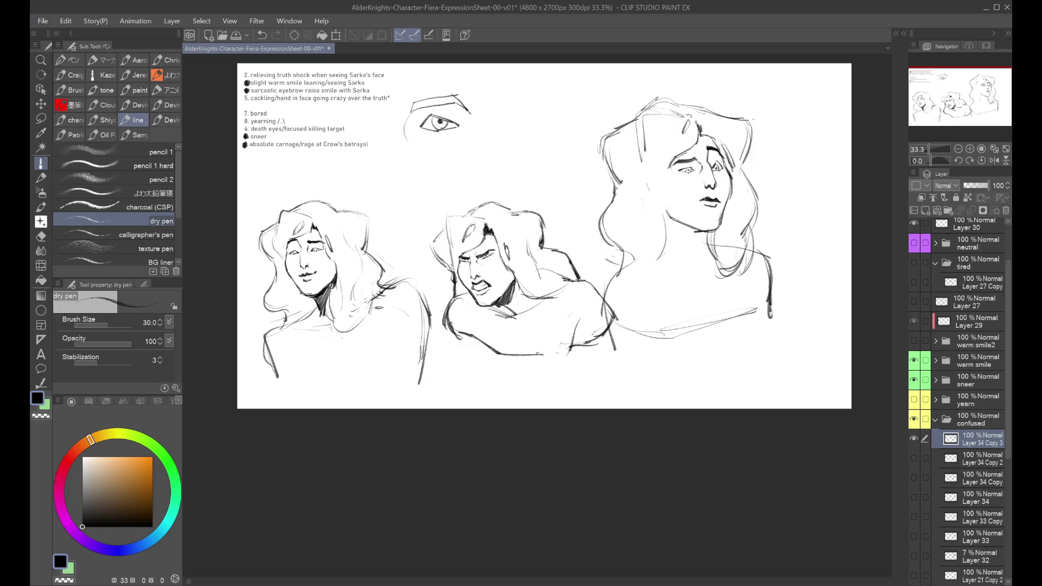
Draw and redraw a long neck-to-shoulder line on the left side.
left_click_drag(651, 235, 617, 260)
key("ctrl+z")
key("ctrl+y")
key("ctrl+z")
mouse_move(674, 240)
left_mouse_down()
mouse_move(623, 270)
mouse_move(604, 315)
left_mouse_up()
key("ctrl+z")
Draw a new neck-to-shoulder line and a stroke near the shoulder, checking it mirrored.
key("ctrl+z")
key("ctrl+z")
left_click_drag(663, 242, 595, 297)
left_click_drag(670, 223, 664, 269)
key("ctrl+z")
key("h")
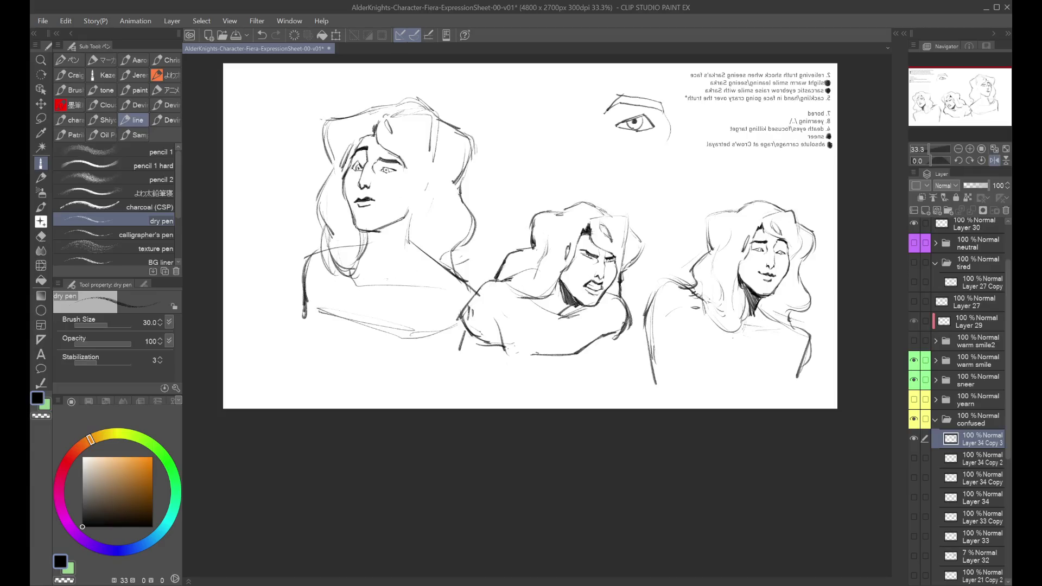
left_click_drag(368, 282, 446, 275)
key("h")
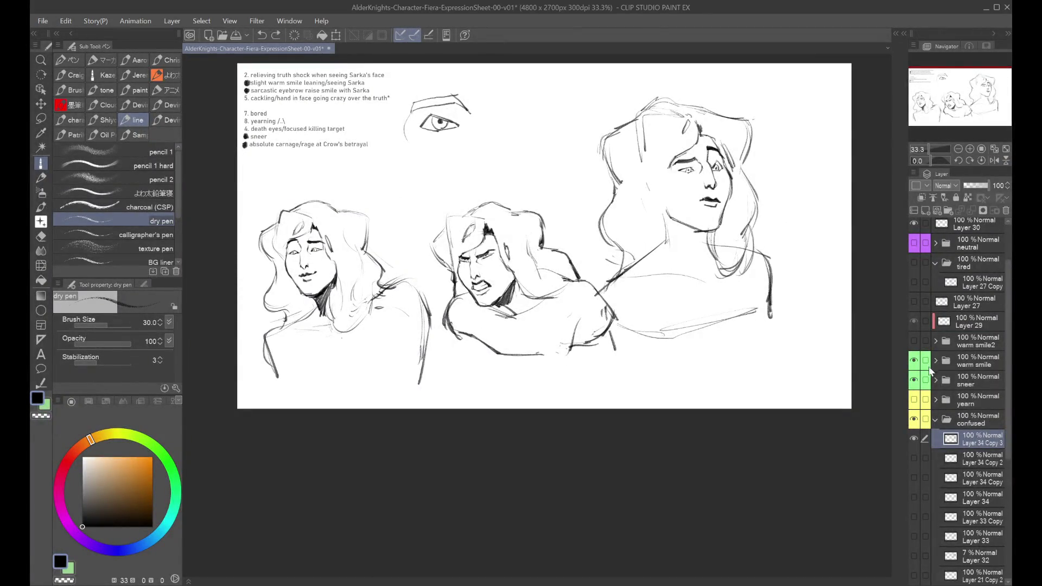
Hide the sneer folder and erase stray shoulder, collar and lower-hair strokes.
left_click(914, 380)
mouse_move(601, 325)
left_mouse_down()
mouse_move(771, 315)
mouse_move(698, 332)
mouse_move(753, 311)
mouse_move(771, 282)
mouse_move(767, 259)
left_mouse_up()
key("h")
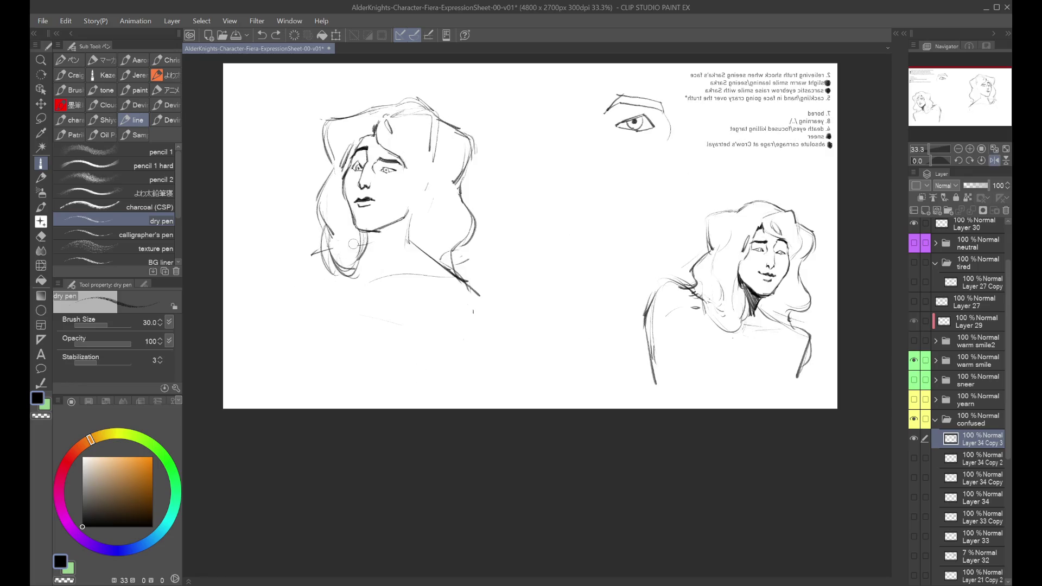
mouse_move(313, 292)
left_mouse_down()
mouse_move(310, 256)
mouse_move(320, 243)
left_mouse_up()
left_click_drag(427, 251, 444, 270)
key("h")
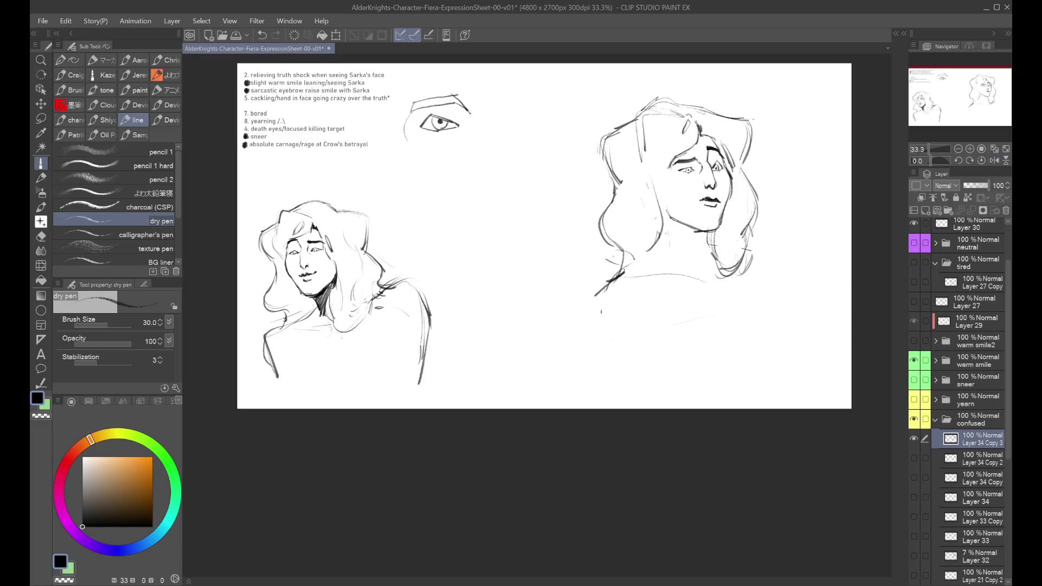
Draw hair strands down the right side of the face, checking in mirrored view.
key("h")
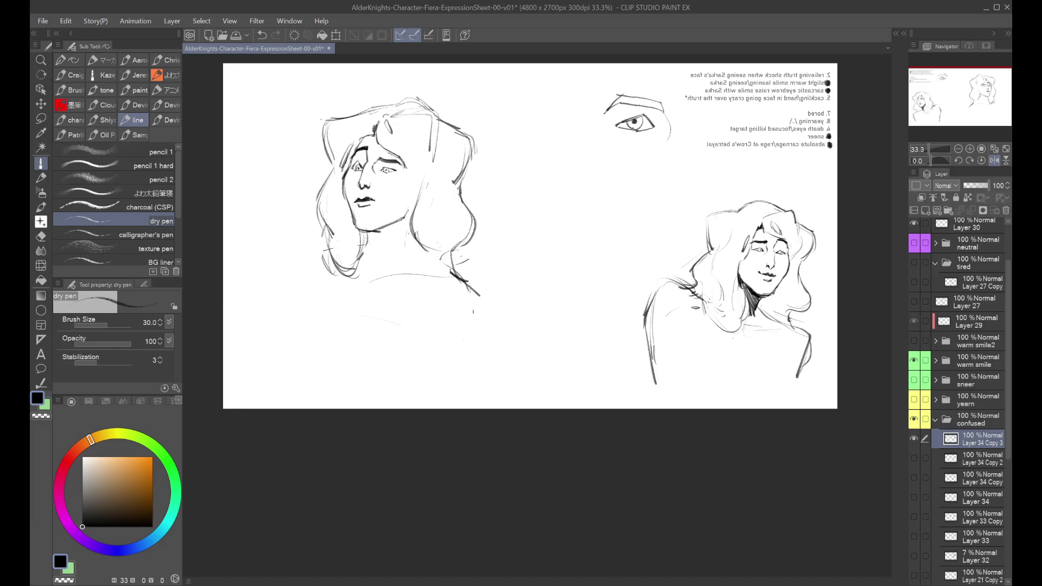
key("h")
key("ctrl+z")
key("ctrl+z")
key("h")
key("h")
left_click_drag(750, 255, 773, 321)
left_click_drag(757, 274, 771, 323)
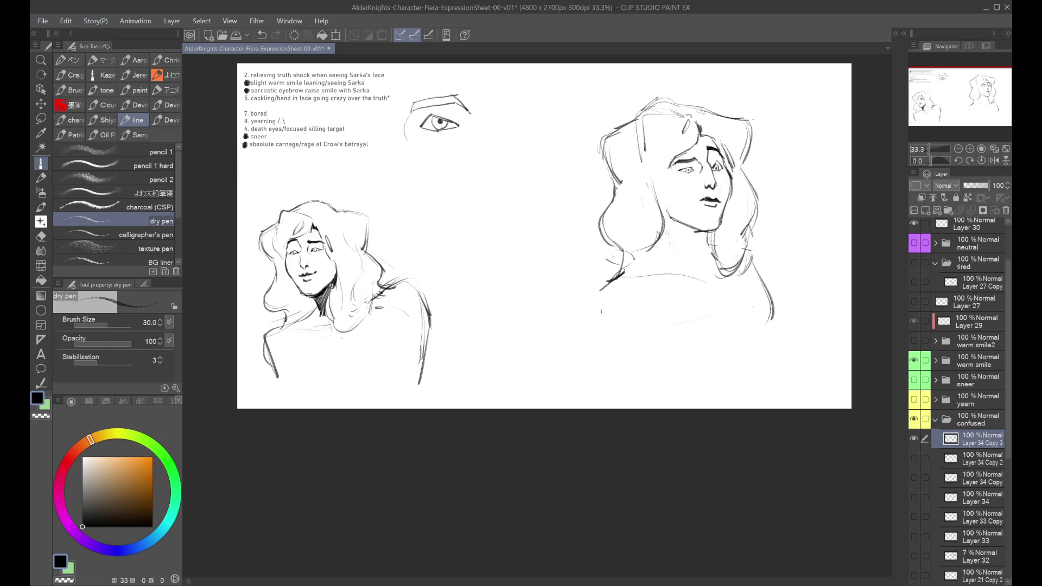
left_click_drag(610, 271, 595, 332)
key("ctrl+z")
key("h")
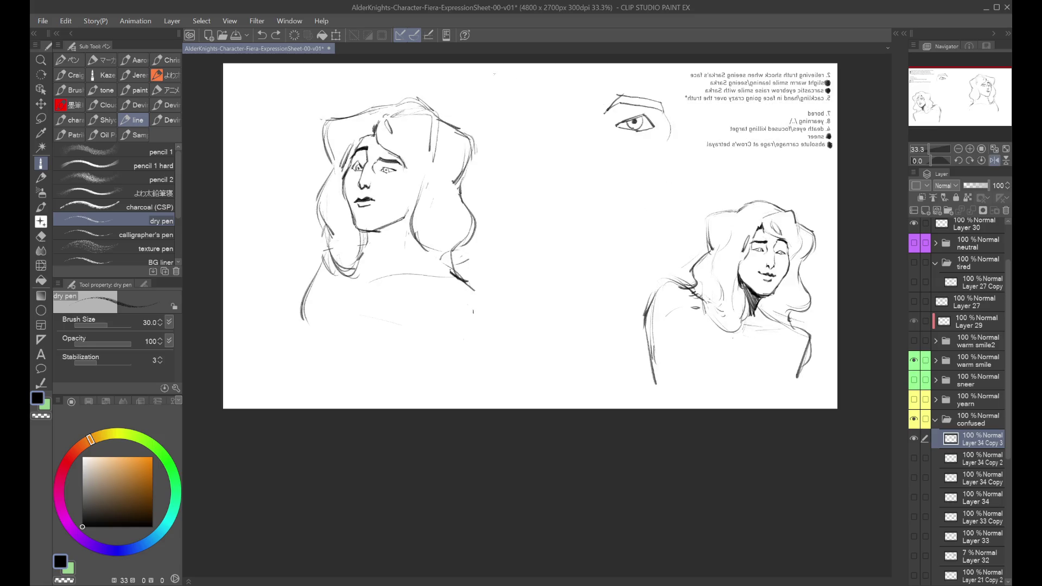
Warp the hair lines slightly toward the chin with Liquify, then return to the dry pen.
left_click(40, 265)
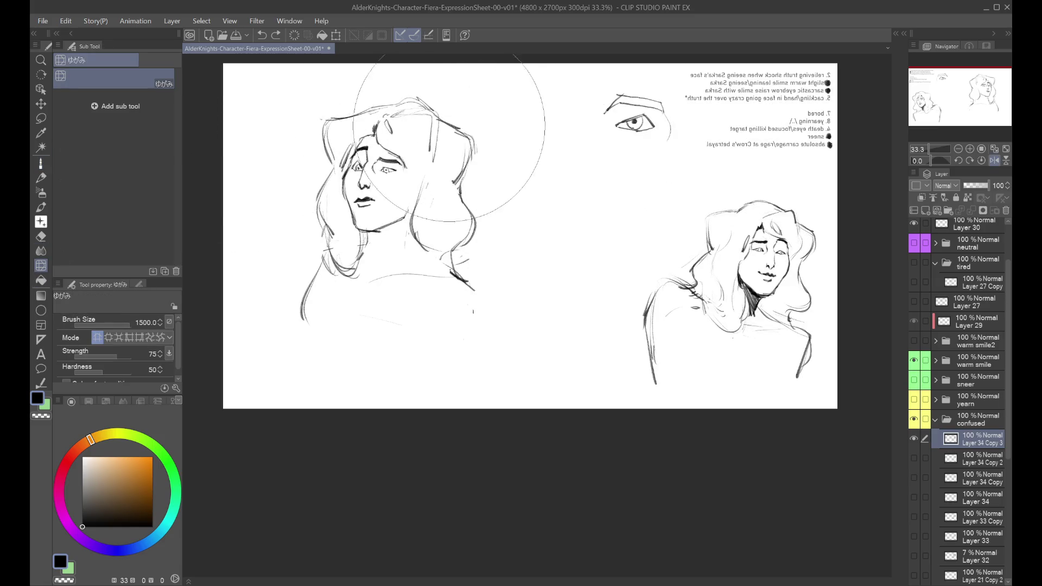
left_click_drag(395, 115, 383, 116)
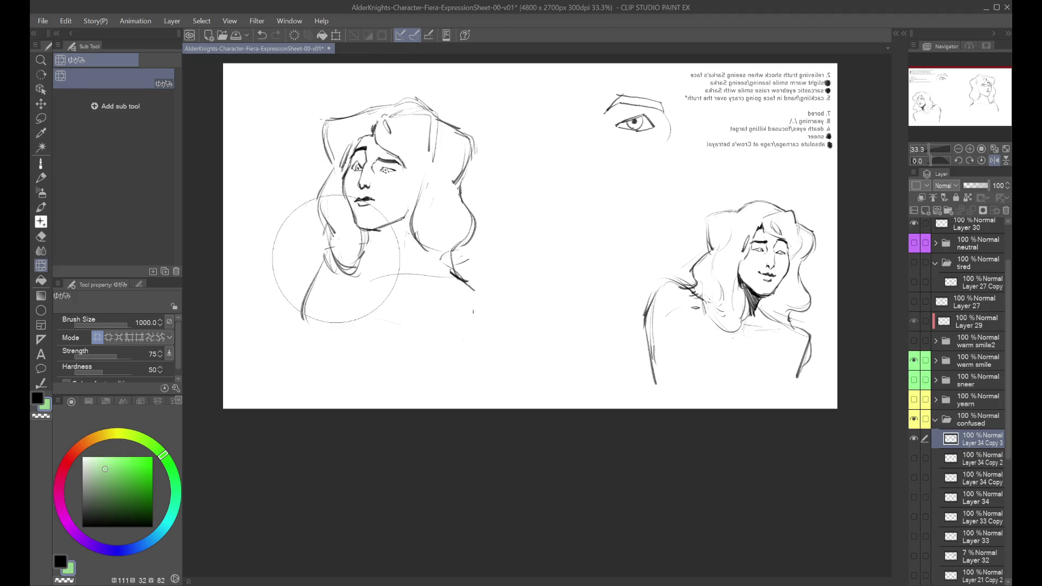
key("g")
key("p")
key("g")
key("h")
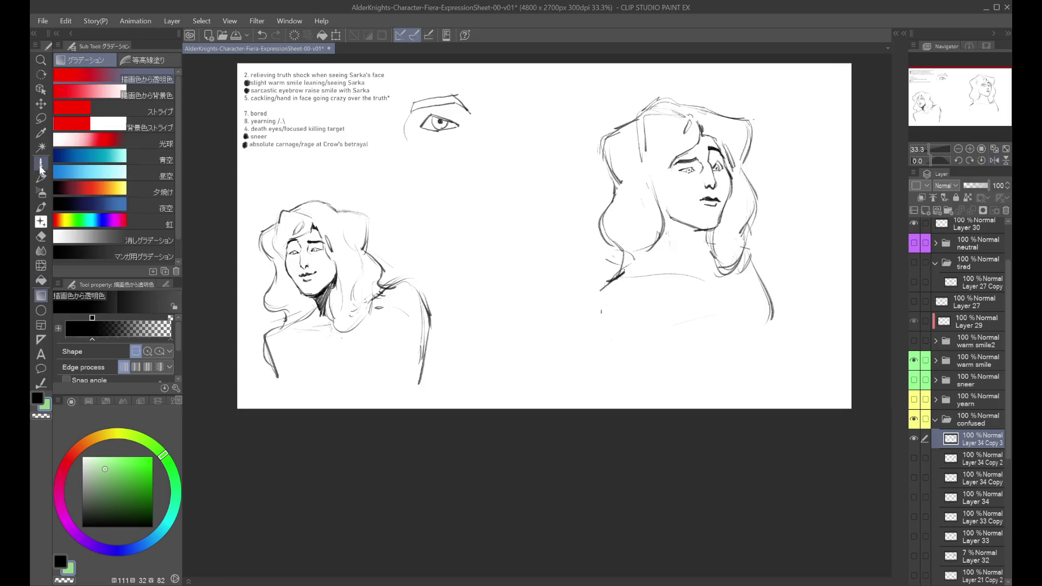
left_click(41, 163)
Step back and forth through recent hair and shoulder strokes to compare them.
key("ctrl+z")
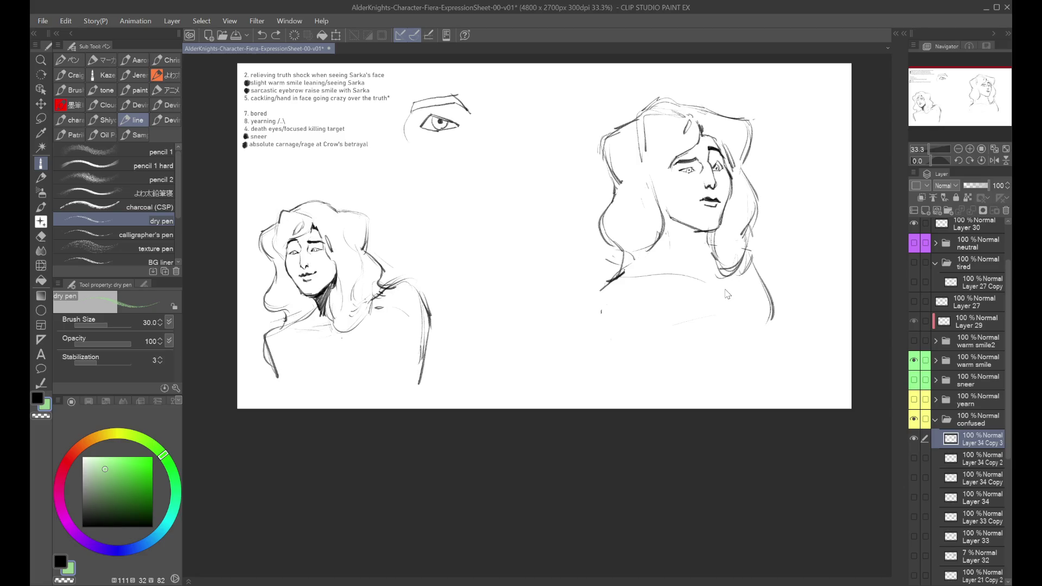
key("ctrl+z")
key("ctrl+y")
key("ctrl+z")
key("ctrl+z")
key("ctrl+y")
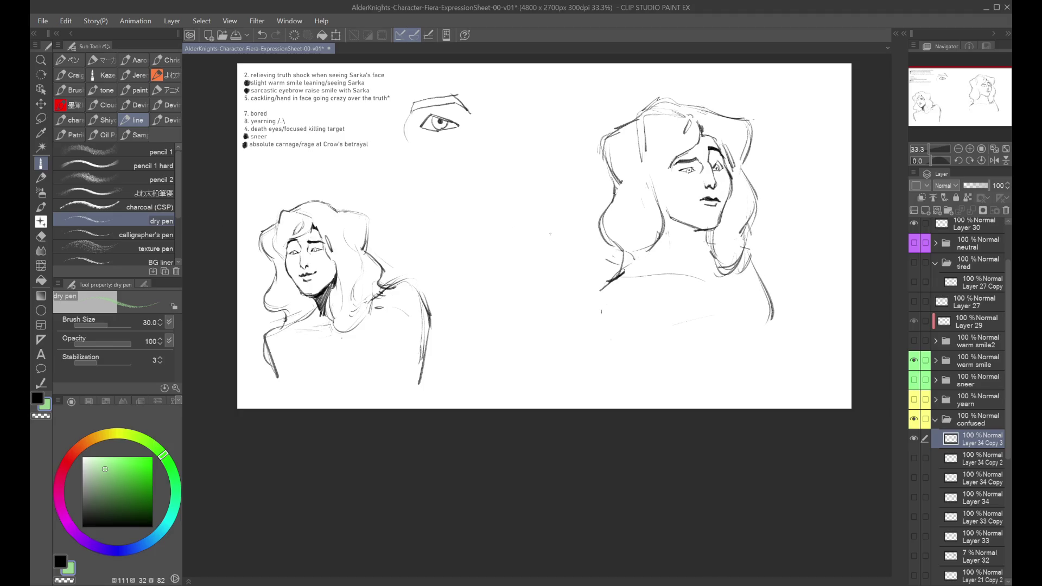
key("ctrl+z")
key("ctrl+y")
key("ctrl+z")
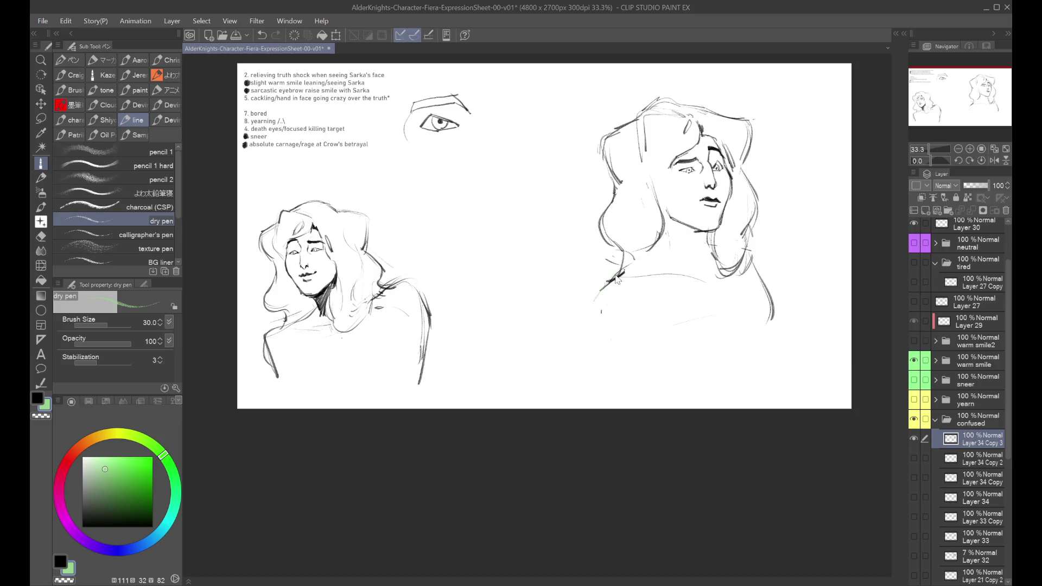
Compare versions of the lower hair strokes and shoulder stroke by undoing and redoing.
key("ctrl+y")
key("ctrl+y")
key("ctrl+z")
key("ctrl+y")
key("ctrl+z")
key("ctrl+y")
key("ctrl+z")
Check the shoulder stroke in mirrored view, then undo it.
key("ctrl+y")
key("h")
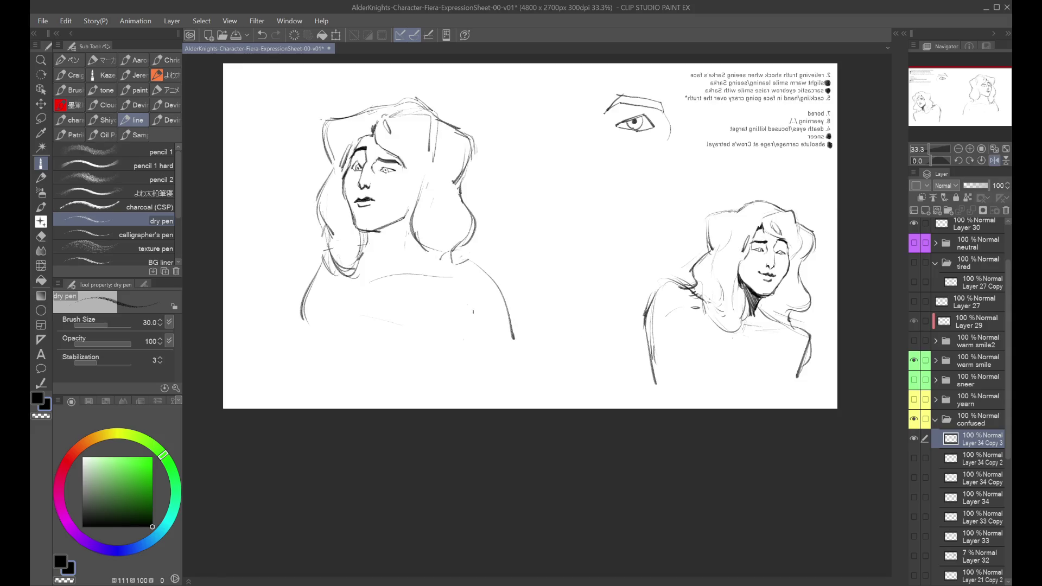
key("ctrl+y")
key("ctrl+z")
key("ctrl+y")
key("h")
key("ctrl+y")
key("ctrl+z")
Try longer, shorter, collarbone and long bottom shoulder lines, undoing rejected ones.
left_click_drag(753, 254, 784, 321)
key("ctrl+z")
left_click_drag(765, 284, 773, 314)
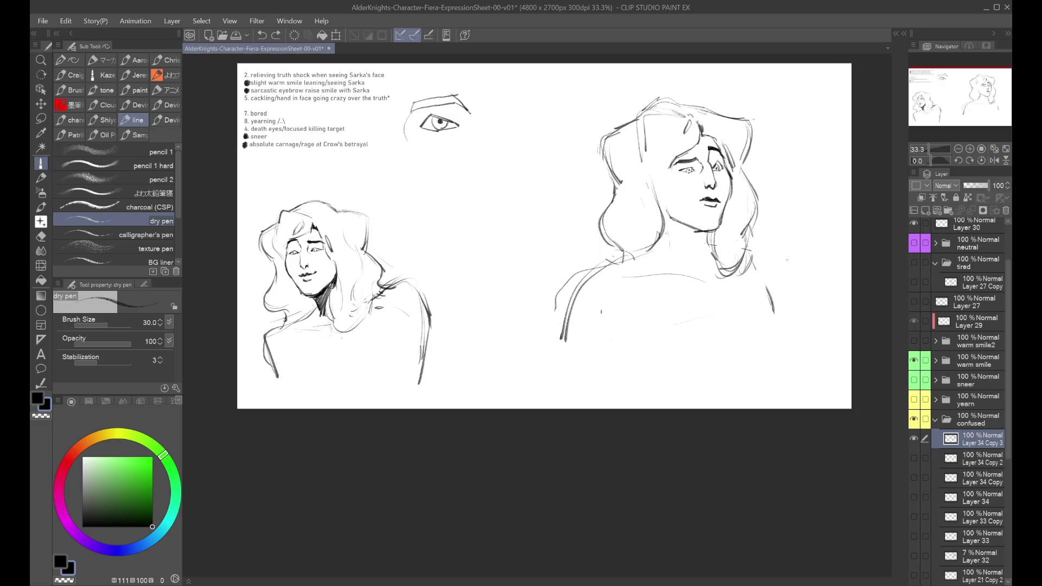
mouse_move(600, 274)
left_mouse_down()
mouse_move(696, 282)
mouse_move(668, 299)
mouse_move(648, 352)
left_mouse_up()
key("ctrl+z")
key("ctrl+z")
key("ctrl+z")
mouse_move(583, 344)
left_mouse_down()
mouse_move(651, 361)
mouse_move(748, 338)
left_mouse_up()
key("ctrl+z")
key("ctrl+z")
In mirrored view, replace the short left-shoulder line with a longer stroke.
key("h")
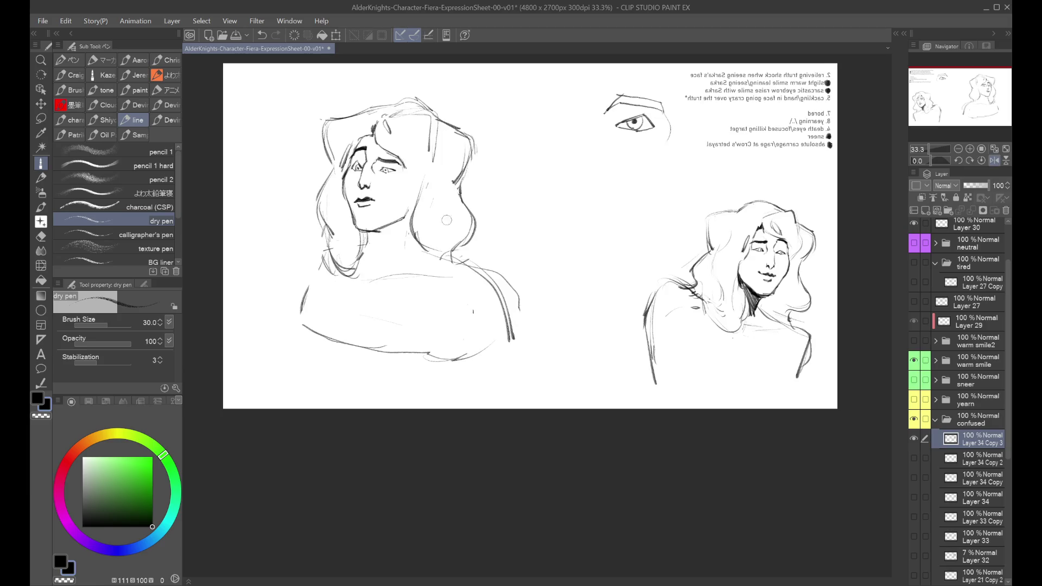
left_click_drag(303, 287, 298, 312)
left_click_drag(322, 255, 297, 314)
key("ctrl+z")
left_click_drag(320, 259, 295, 314)
key("h")
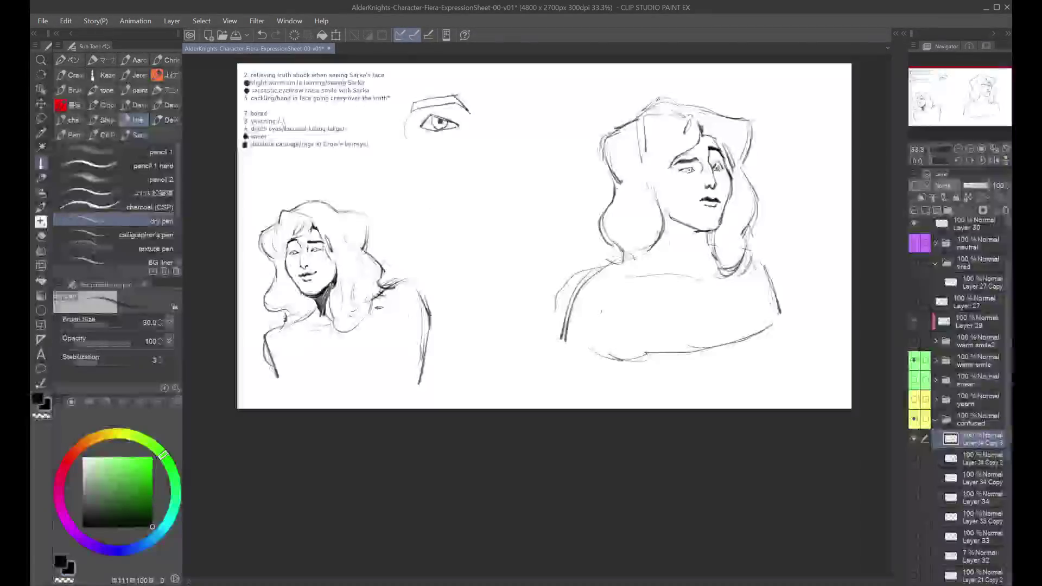
Redraw the shoulder as a single line, discarding earlier attempts.
key("ctrl+z")
mouse_move(640, 252)
left_mouse_down()
mouse_move(577, 296)
mouse_move(567, 331)
left_mouse_up()
key("ctrl+z")
key("ctrl+z")
key("ctrl+z")
Draw neck and cheek lines on the right face, retrying until satisfied.
key("ctrl+z")
left_click_drag(585, 277, 568, 329)
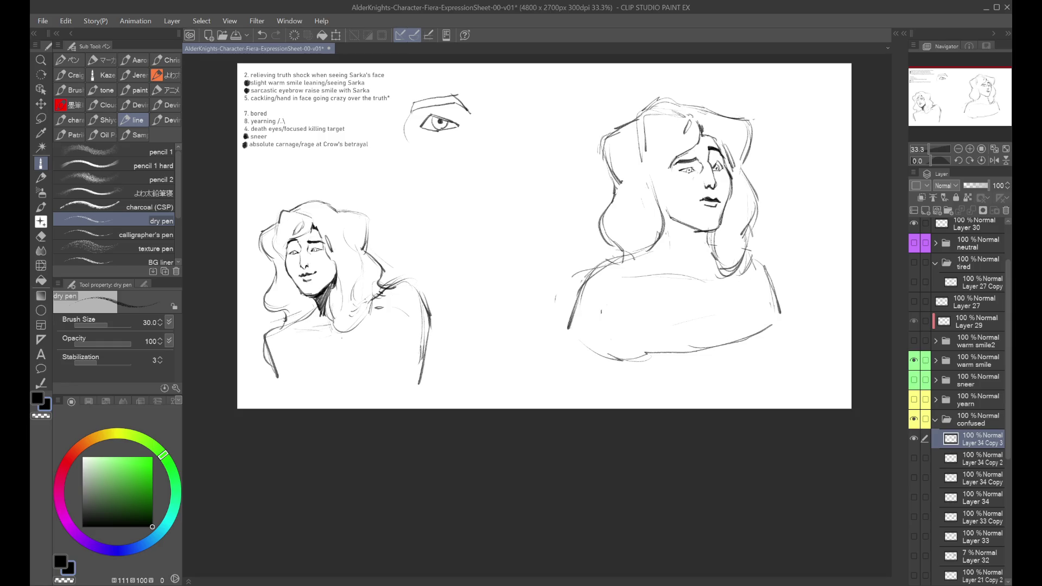
mouse_move(655, 213)
left_mouse_down()
mouse_move(679, 164)
mouse_move(663, 204)
left_mouse_up()
key("ctrl+z")
key("ctrl+z")
mouse_move(675, 165)
left_mouse_down()
mouse_move(658, 184)
mouse_move(658, 215)
left_mouse_up()
key("ctrl+z")
key("ctrl+z")
key("ctrl+z")
left_click_drag(664, 171, 658, 205)
left_click_drag(670, 167, 658, 216)
Add hair strands beside the large face, checking mirrored and undoing the latest stroke.
key("h")
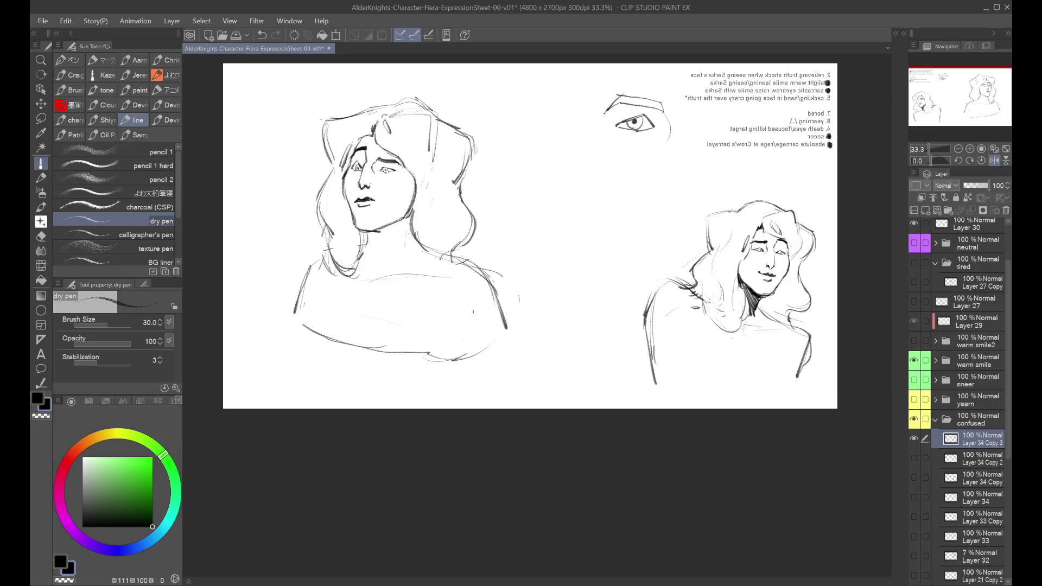
key("h")
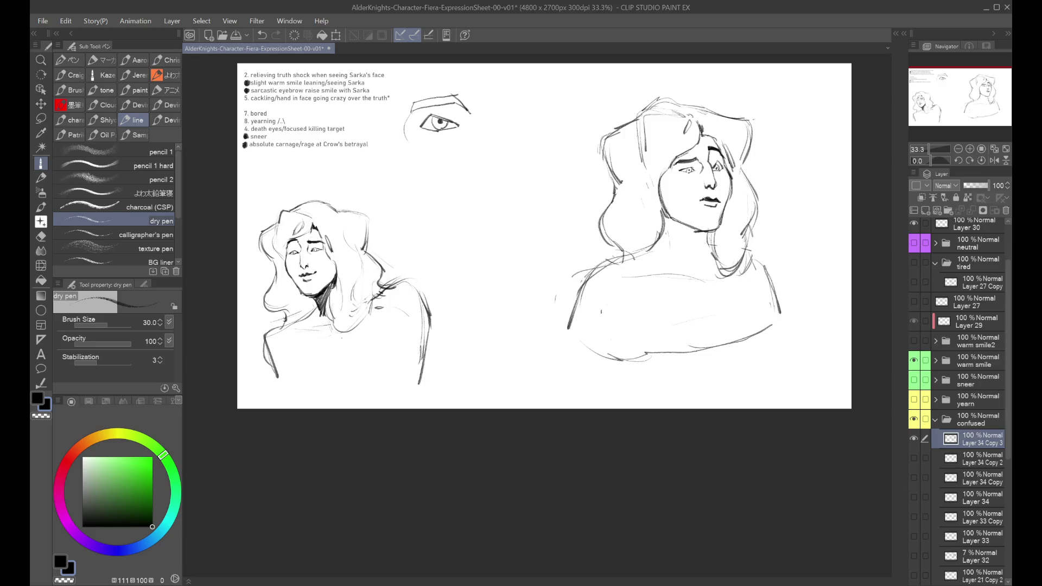
key("ctrl+z")
left_click_drag(645, 155, 636, 206)
key("h")
key("ctrl+z")
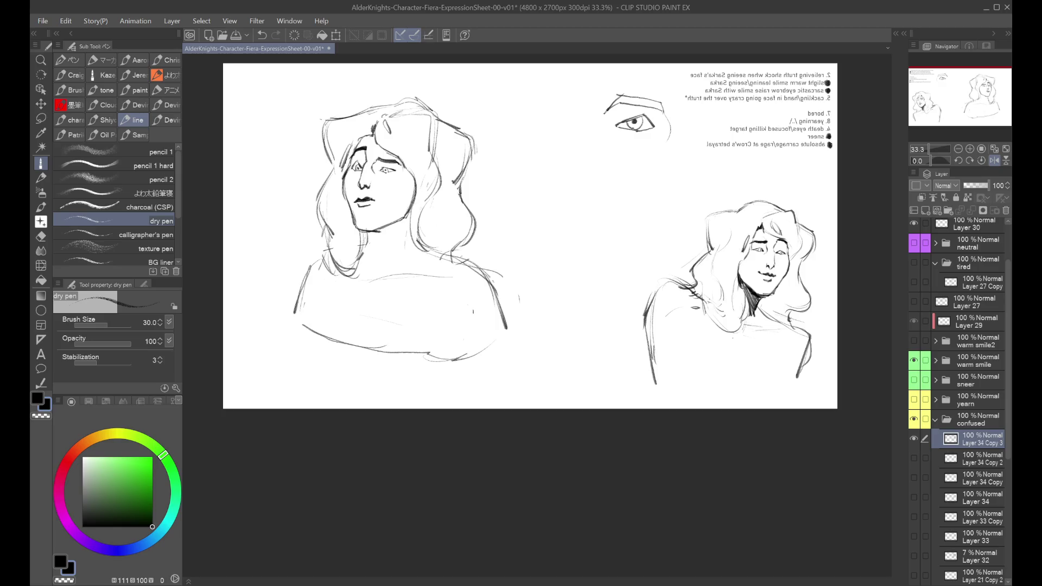
key("h")
Retry the hair stroke beside the neck, undoing unsatisfying versions.
key("ctrl+z")
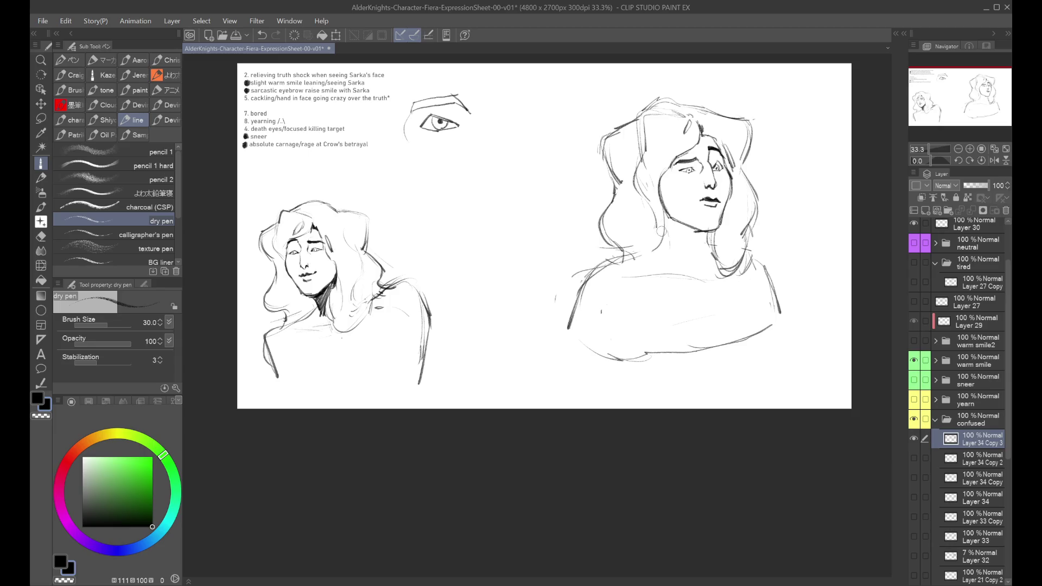
key("ctrl+z")
left_click_drag(659, 211, 665, 258)
key("ctrl+z")
key("ctrl+z")
key("ctrl+z")
key("h")
Add hair strokes by the neck and lower hair plus a lower shoulder stroke, removing stray curves.
left_click_drag(429, 235, 441, 257)
left_click_drag(513, 328, 502, 396)
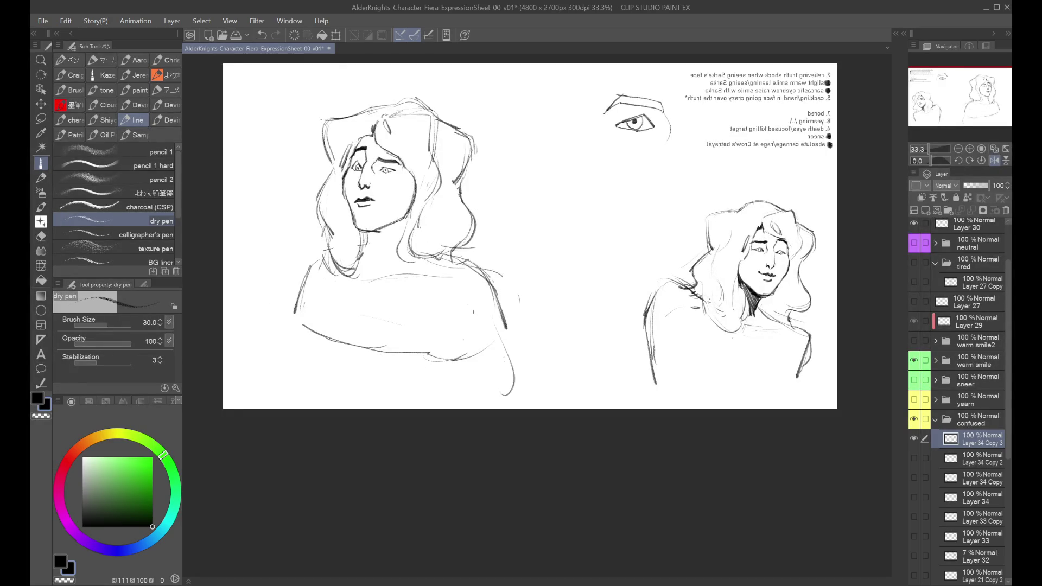
key("h")
left_click_drag(601, 229, 628, 264)
key("ctrl+z")
key("h")
key("h")
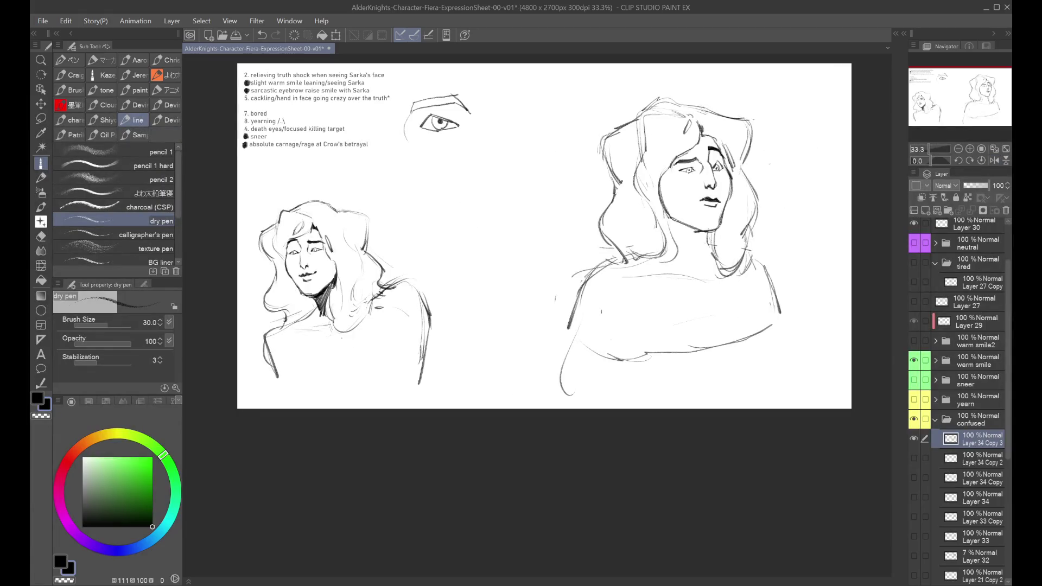
key("ctrl+z")
key("ctrl+z")
key("ctrl+z")
key("h")
key("h")
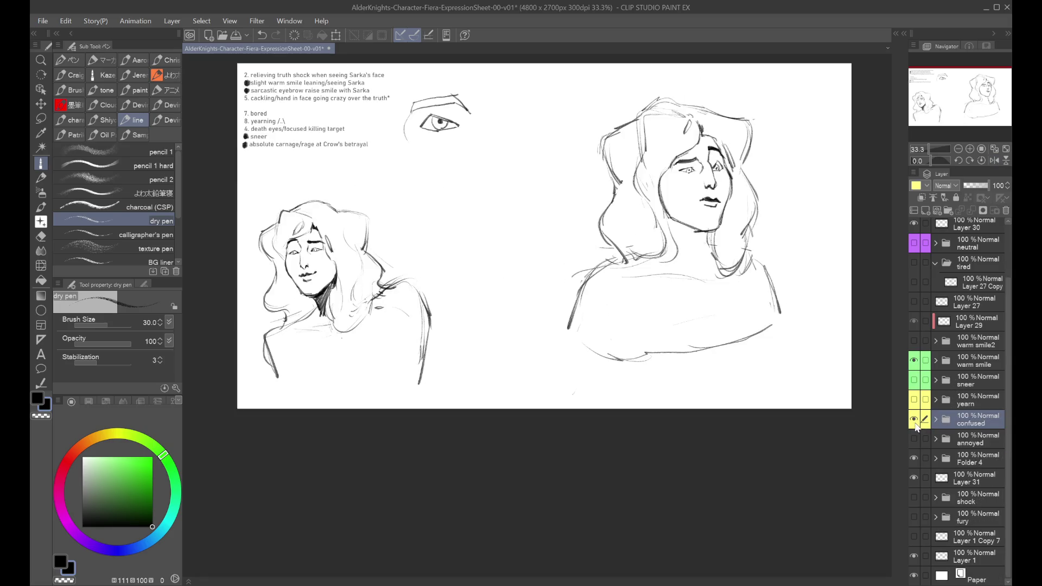
Compare the confused head with the yearn sketch by toggling visibility and mirroring.
left_click(915, 421)
left_click(915, 420)
key("h")
left_click(915, 400)
left_click(914, 401)
left_click(914, 401)
key("h")
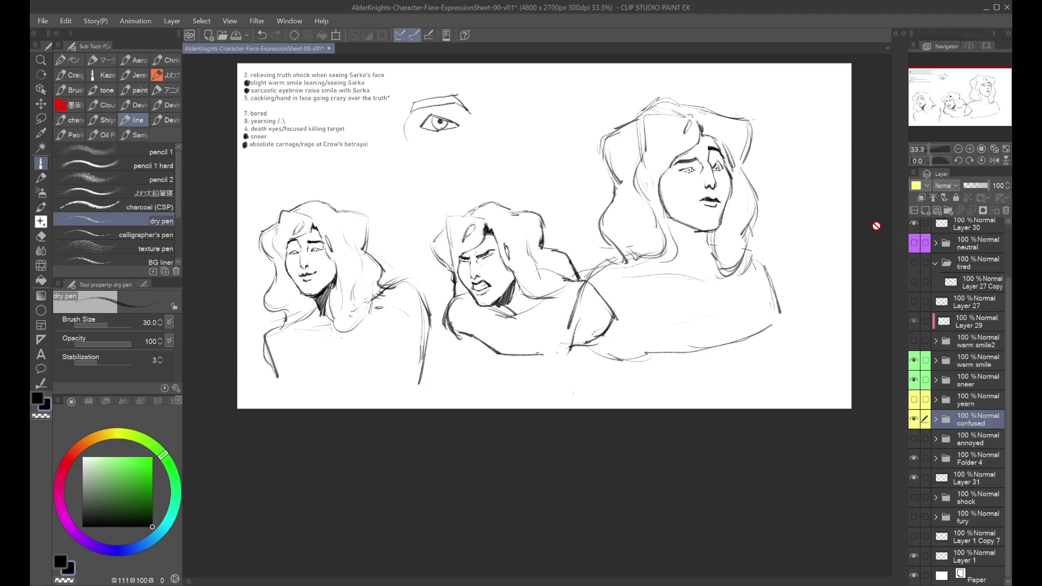
key("h")
key("h")
Scale the confused head down with Ctrl+T to fit the row and confirm.
key("ctrl+t")
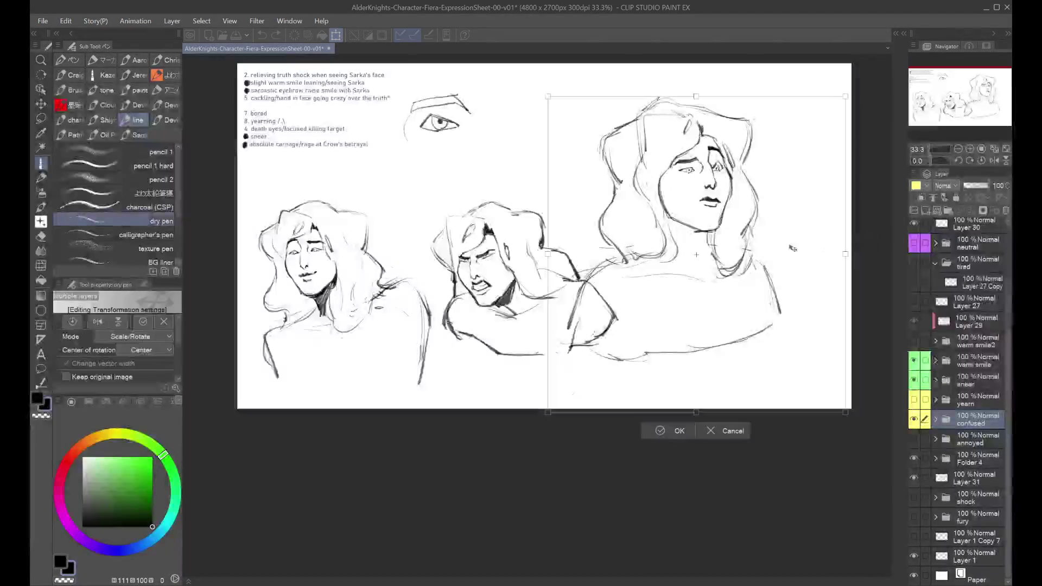
mouse_move(557, 102)
left_mouse_down()
mouse_move(666, 218)
mouse_move(636, 190)
left_mouse_up()
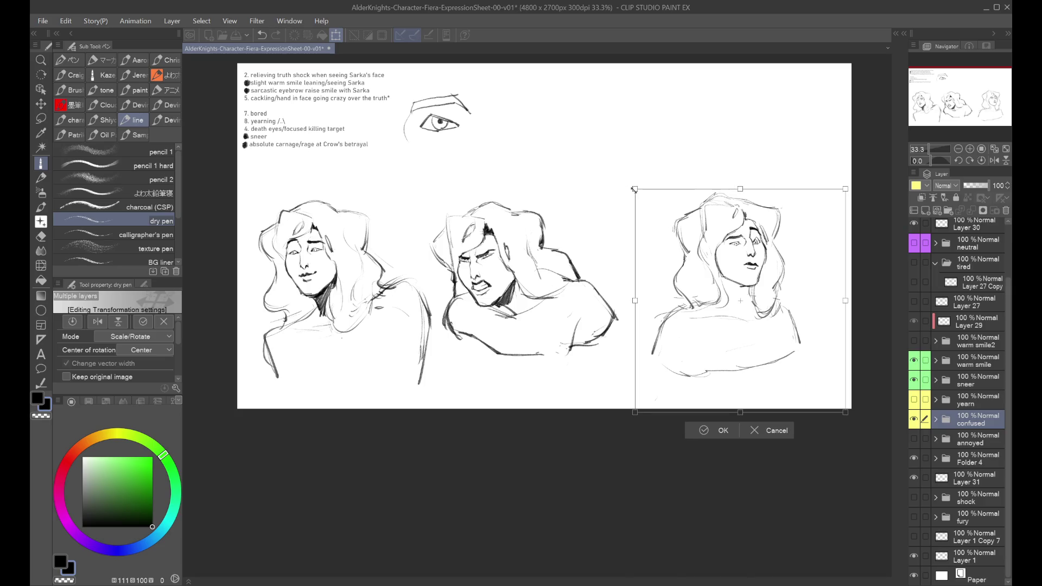
left_click_drag(809, 238, 780, 214)
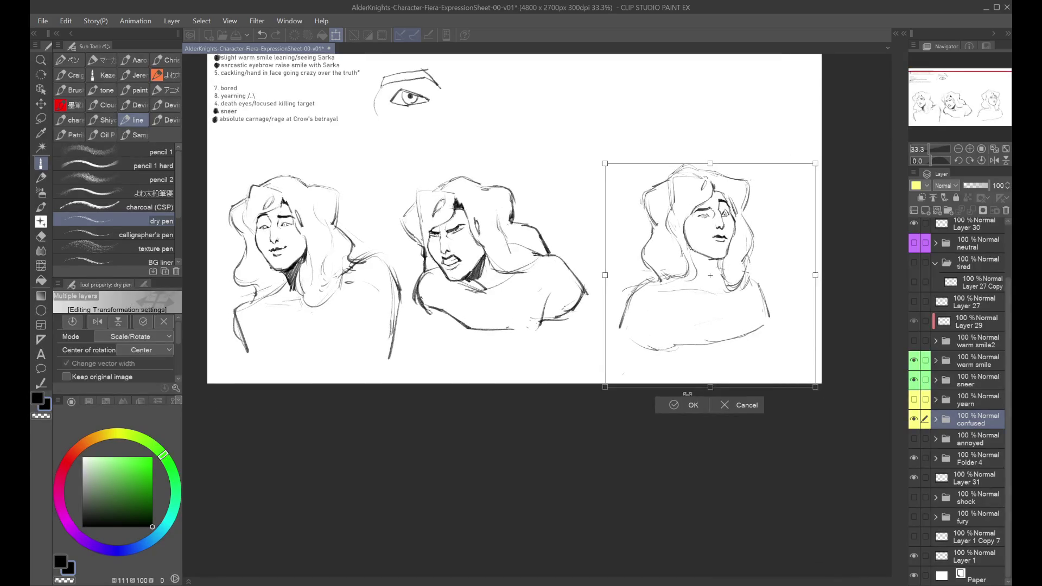
left_click(685, 405)
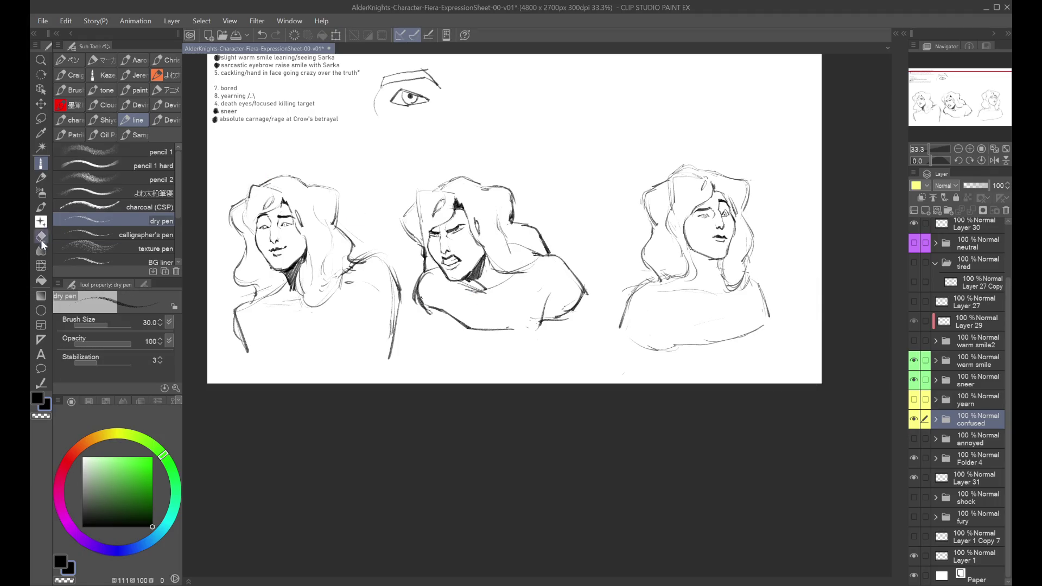
Set the Liquify brush to size 800 on the confused head's layer and save the sheet.
left_click(40, 265)
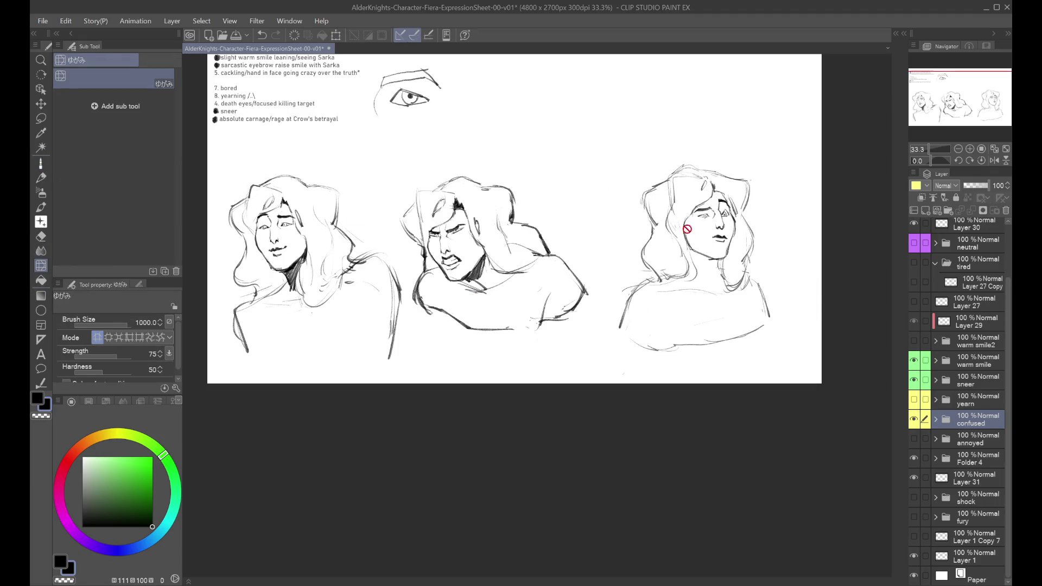
left_click(935, 419)
left_click(951, 438)
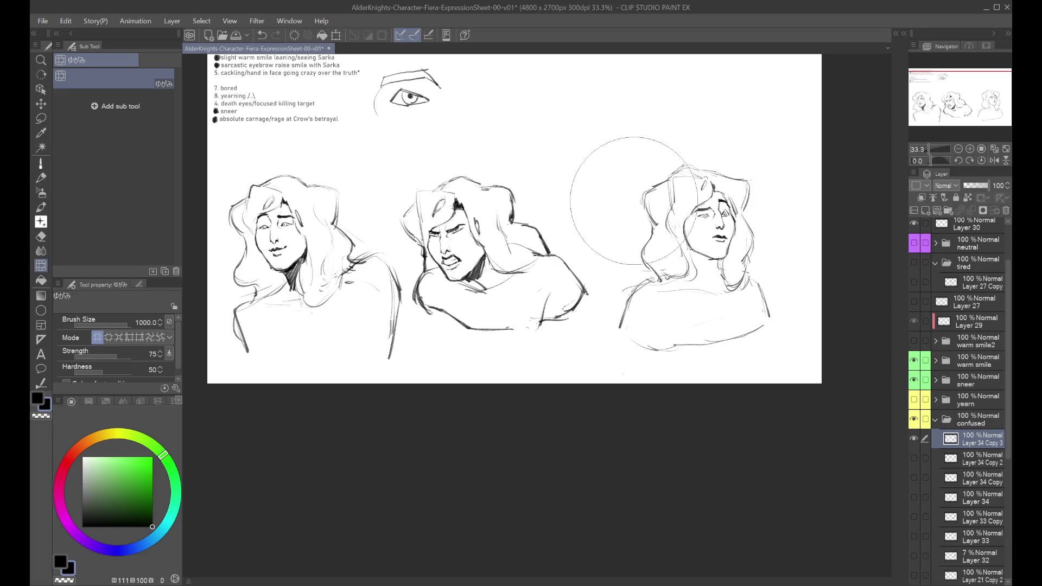
key("bracketleft")
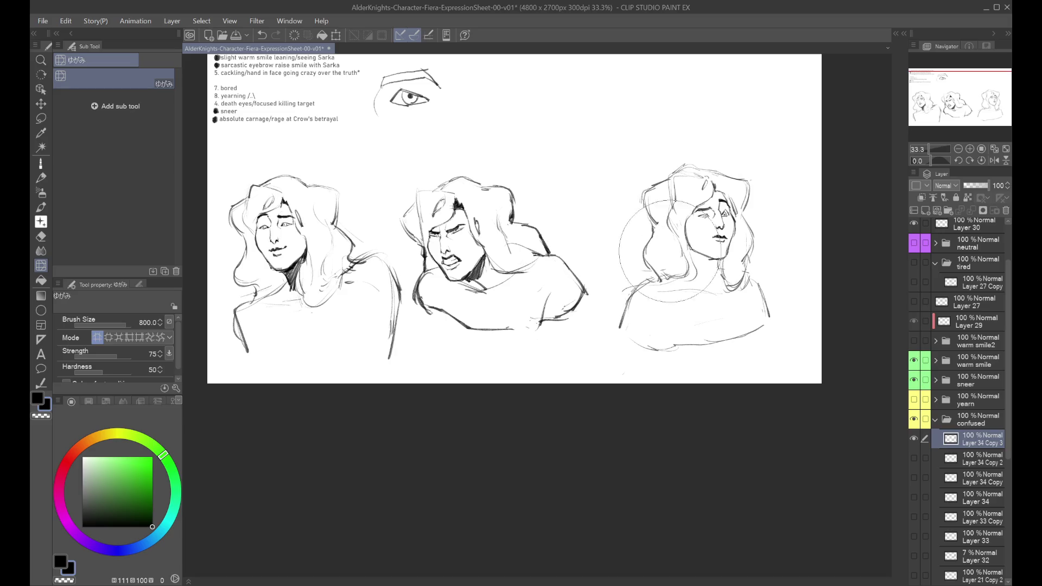
key("ctrl+s")
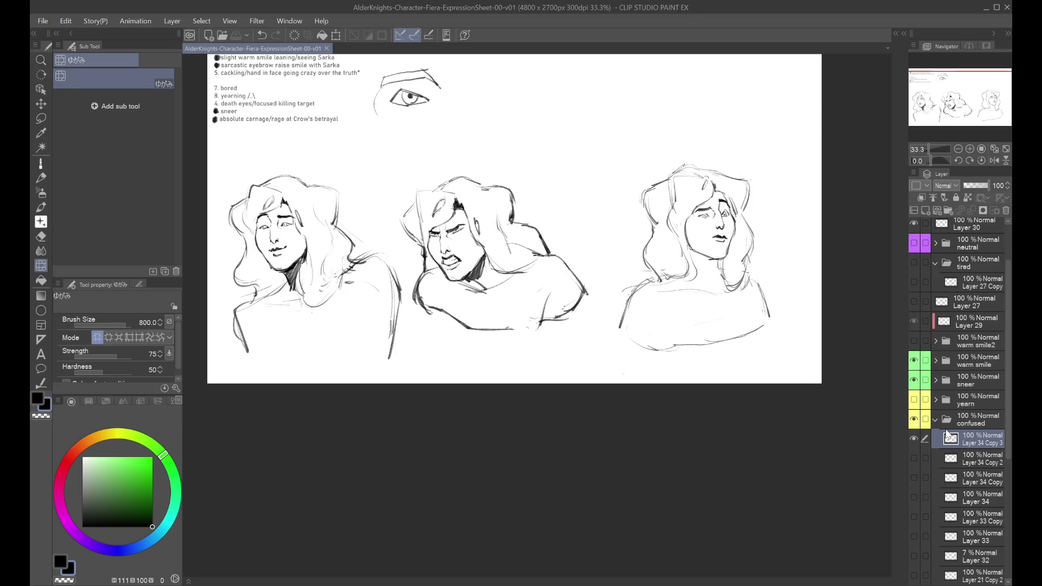
Collapse and hide the confused folder, then preview the annoyed head sketch.
left_click(946, 421)
left_click(935, 419)
left_click(913, 419)
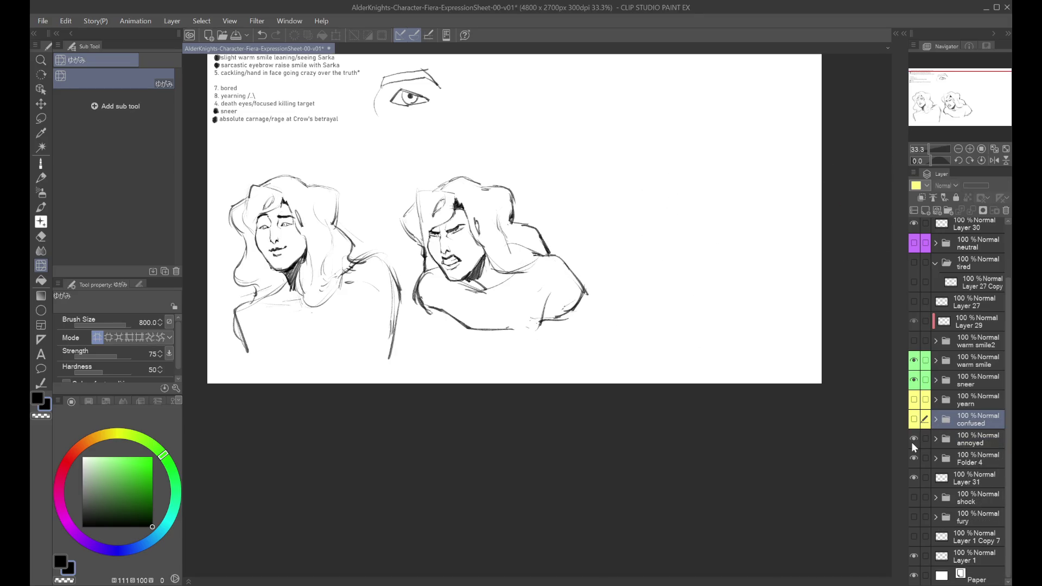
left_click(935, 438)
left_click(914, 459)
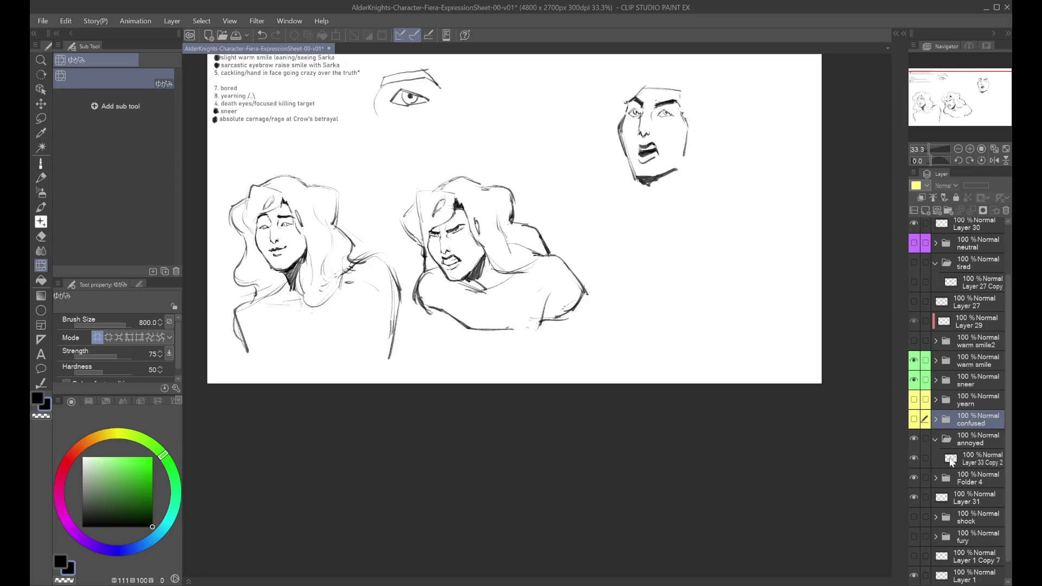
left_click(977, 459)
left_click_drag(954, 124, 953, 121)
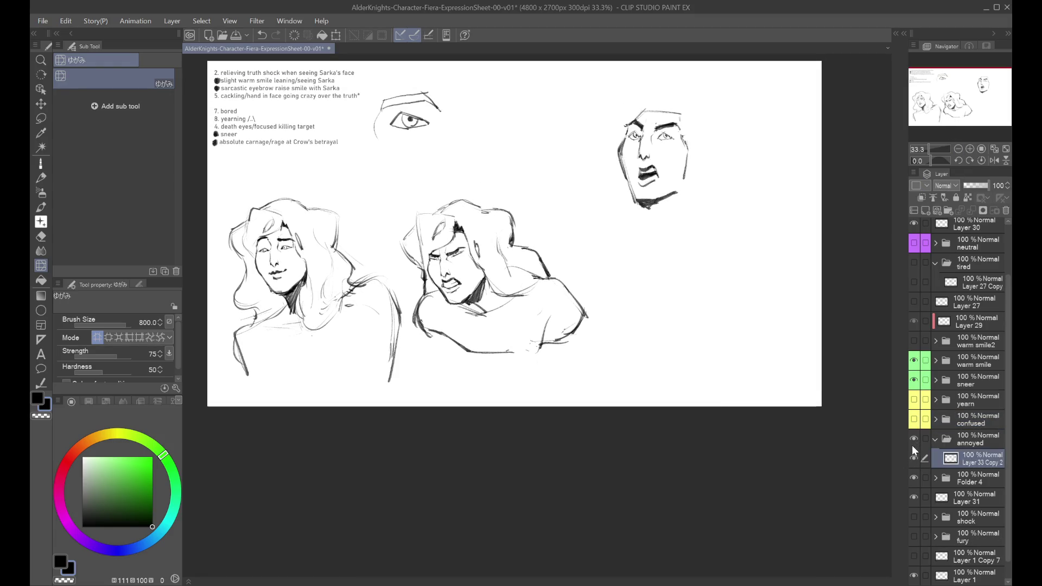
left_click(914, 458)
left_click(934, 438)
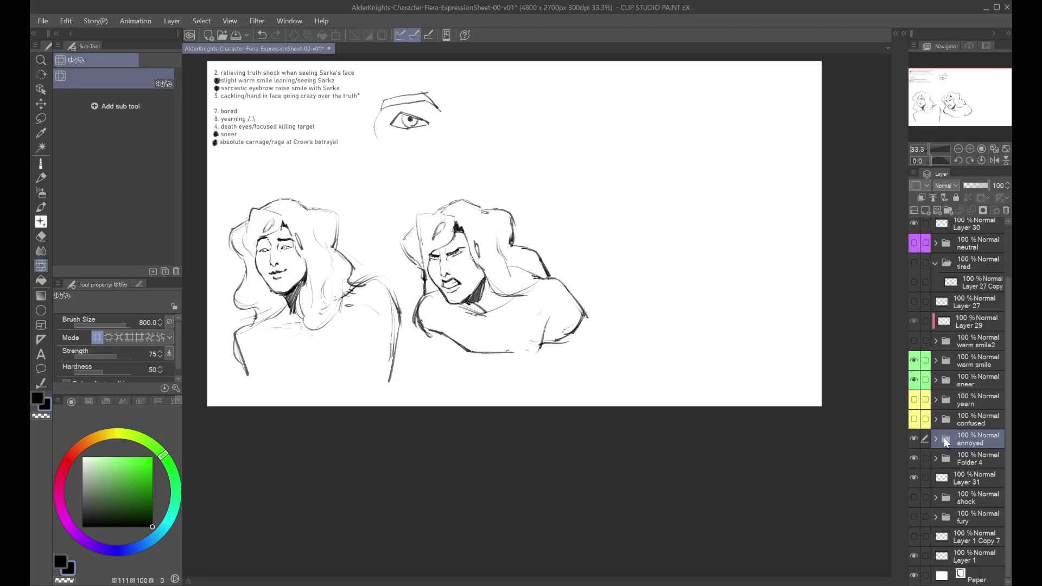
Preview the shock, confused and yearn head sketches one at a time.
left_click(913, 499)
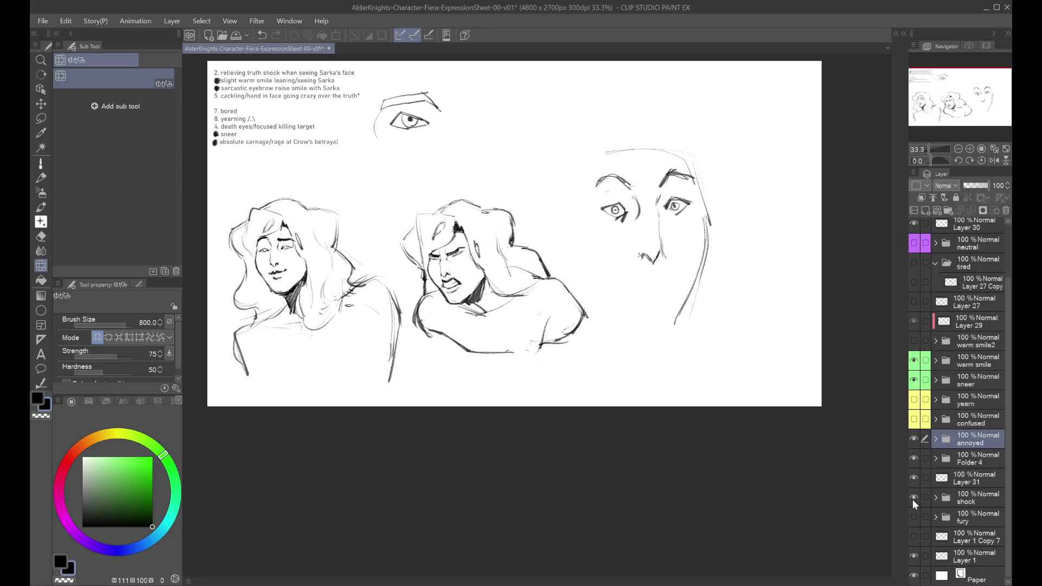
left_click(913, 499)
left_click(914, 419)
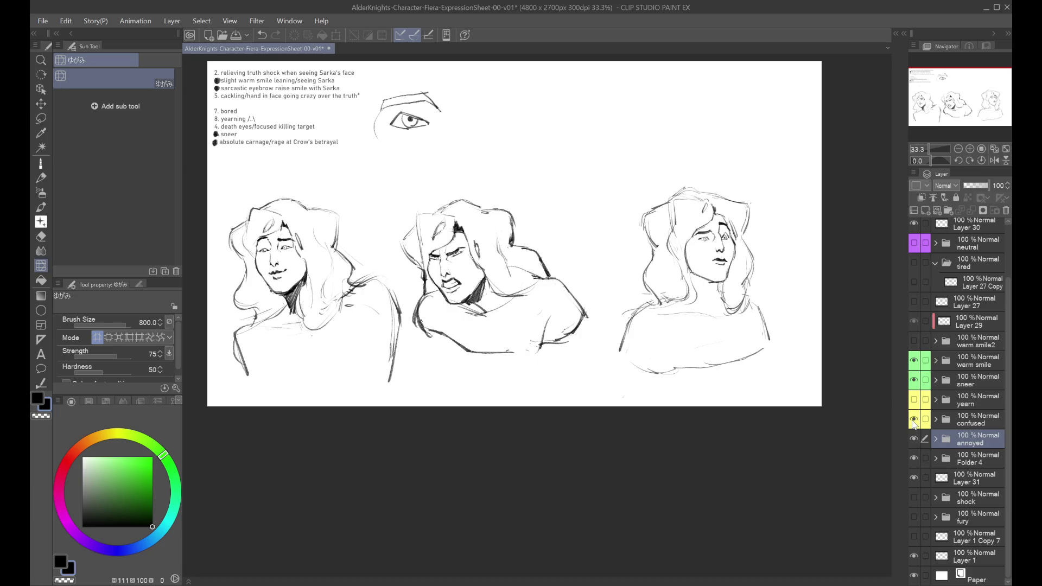
left_click(914, 419)
left_click(914, 400)
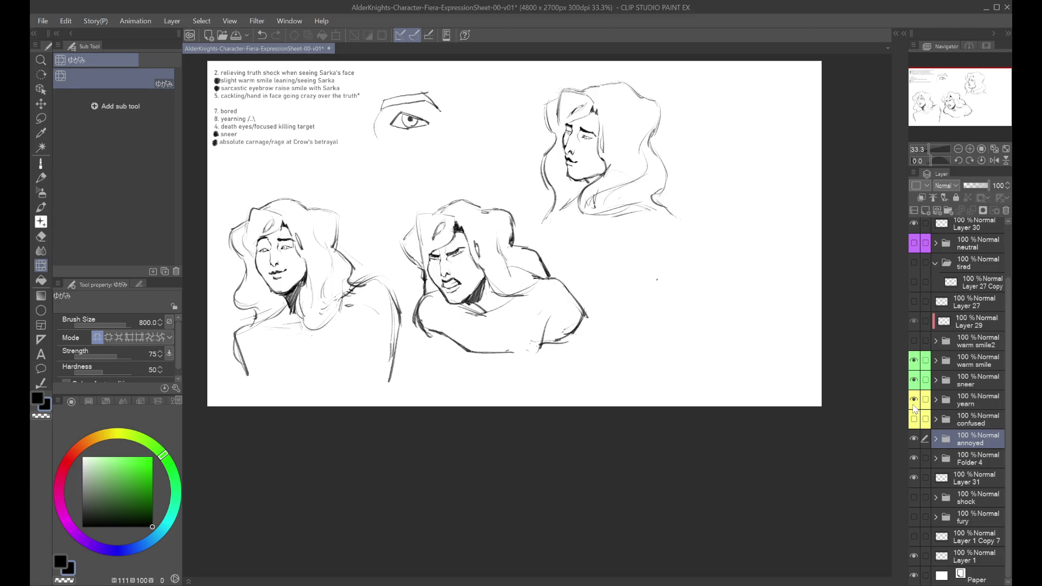
left_click(914, 400)
left_click(914, 419)
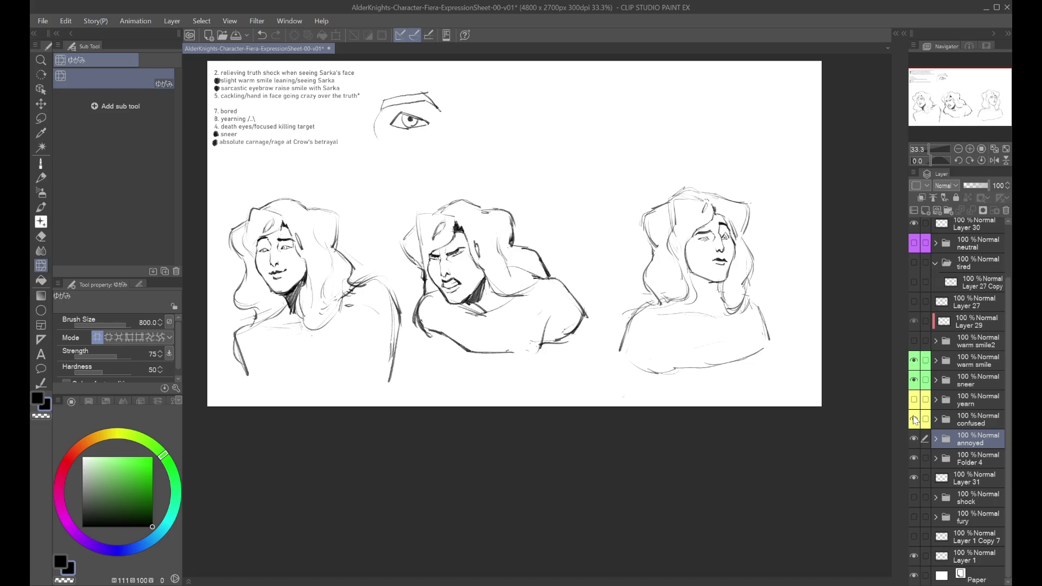
left_click(913, 419)
Preview the neutral head and Layer 27, then delete Layer 27.
scroll(919, 353, "up", 3)
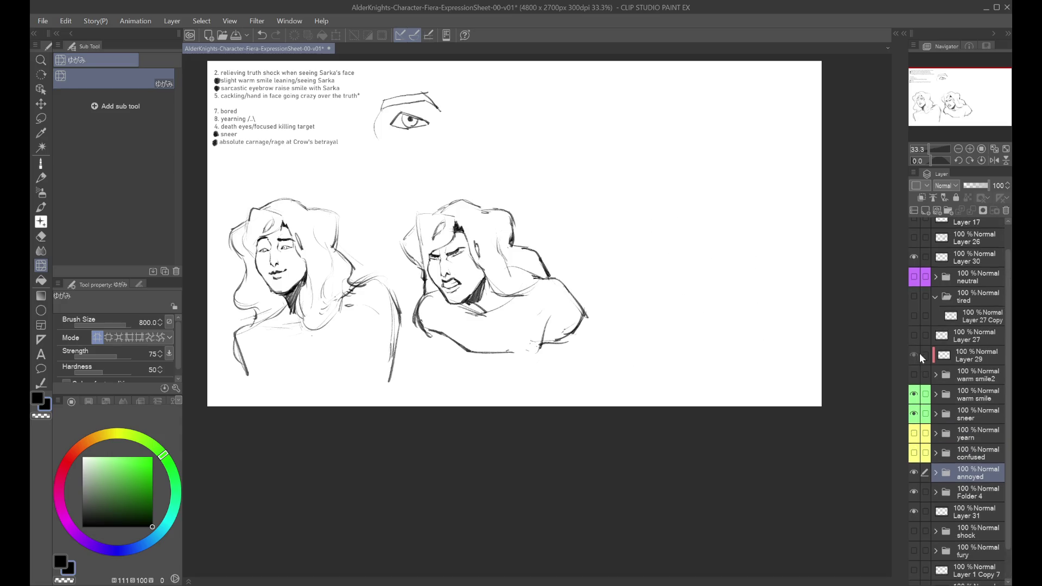
left_click(913, 309)
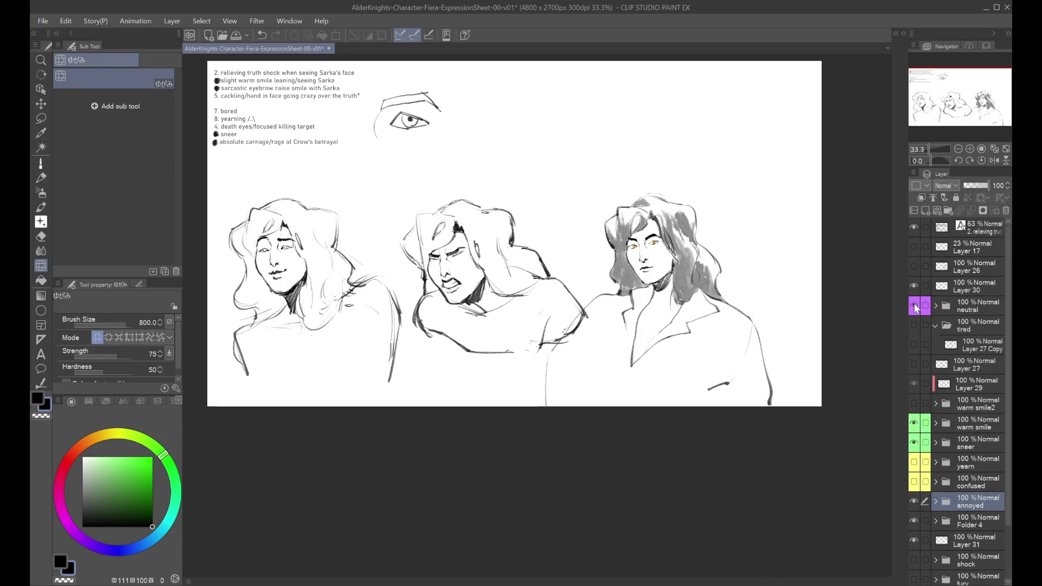
left_click(914, 305)
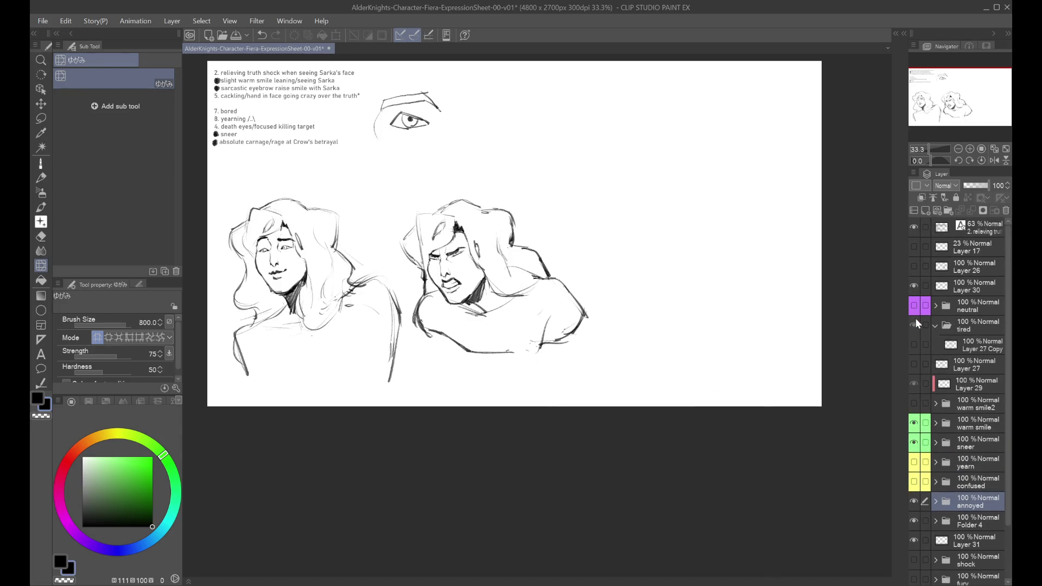
left_click(915, 365)
left_click(914, 364)
left_click(954, 364)
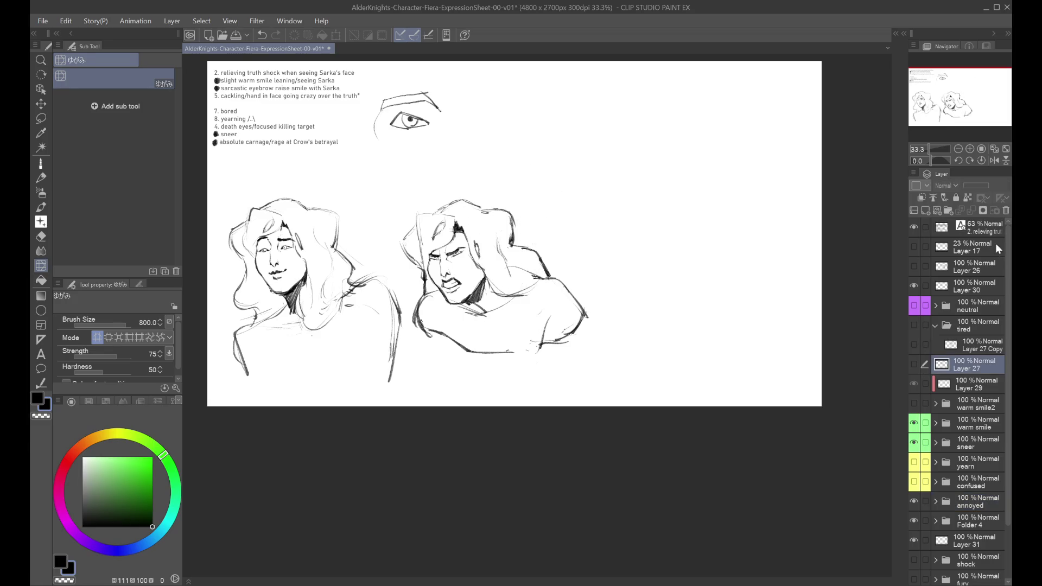
left_click(1005, 210)
Check Layer 17's faint sketch and collapse the tired folder.
left_click(914, 249)
left_click(915, 249)
left_click(914, 249)
left_click(913, 249)
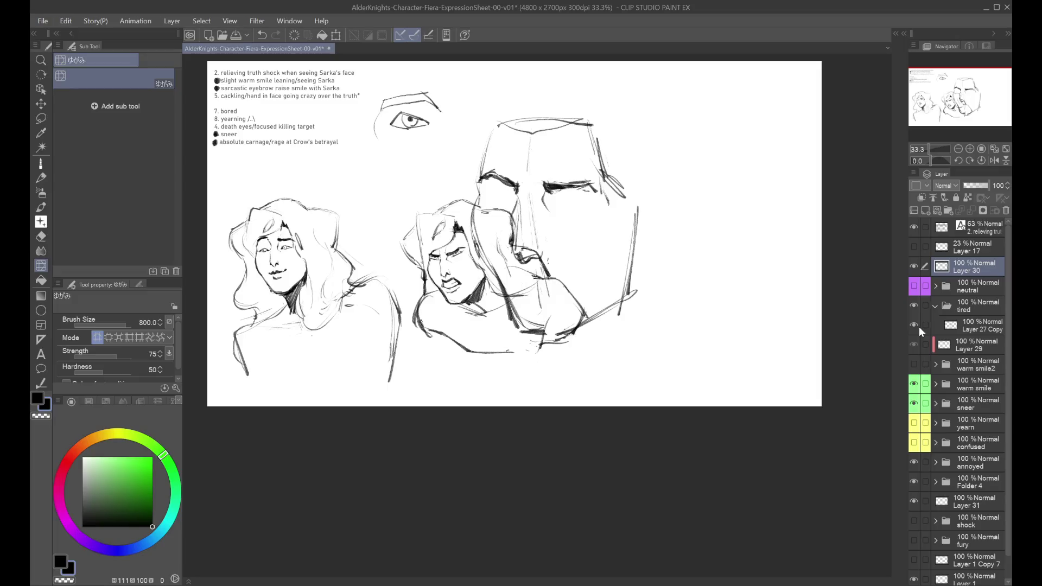
left_click(930, 304)
left_click(934, 305)
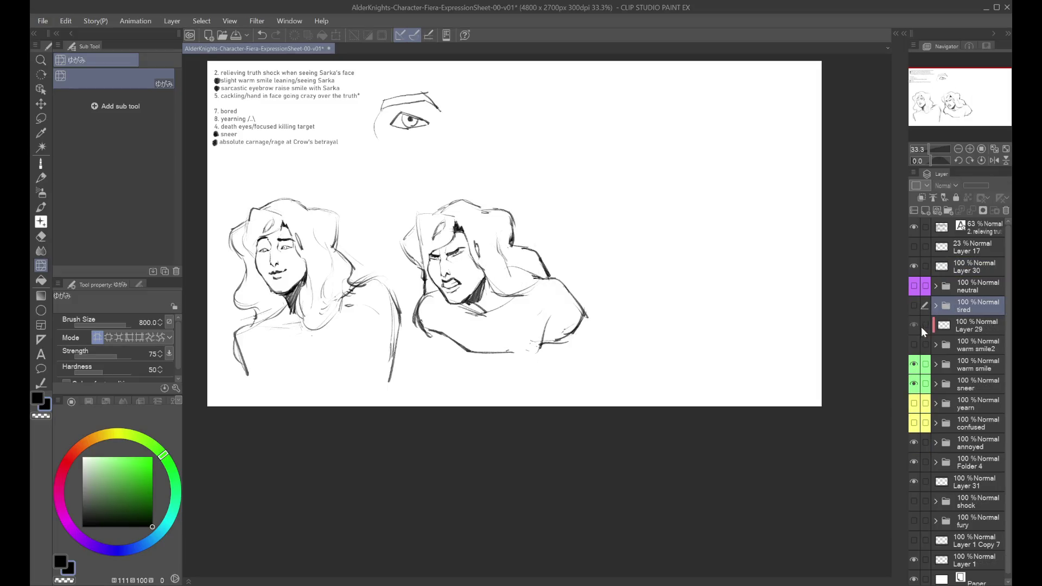
Preview Layer 29, warm smile2, yearn and confused sketches, leaving them hidden.
left_click(914, 325)
left_click(913, 346)
left_click(914, 345)
left_click(914, 346)
left_click(914, 403)
left_click(914, 403)
left_click(913, 422)
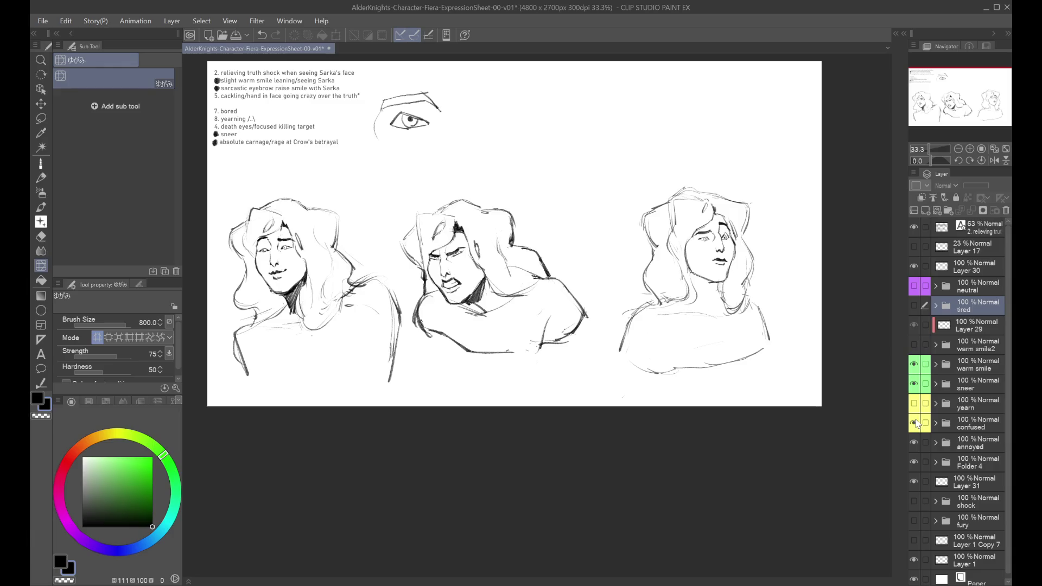
left_click(913, 423)
Delete Layer 31, then show and select the fury folder.
left_click(914, 482)
left_click(913, 482)
left_click(959, 482)
left_click(1005, 210)
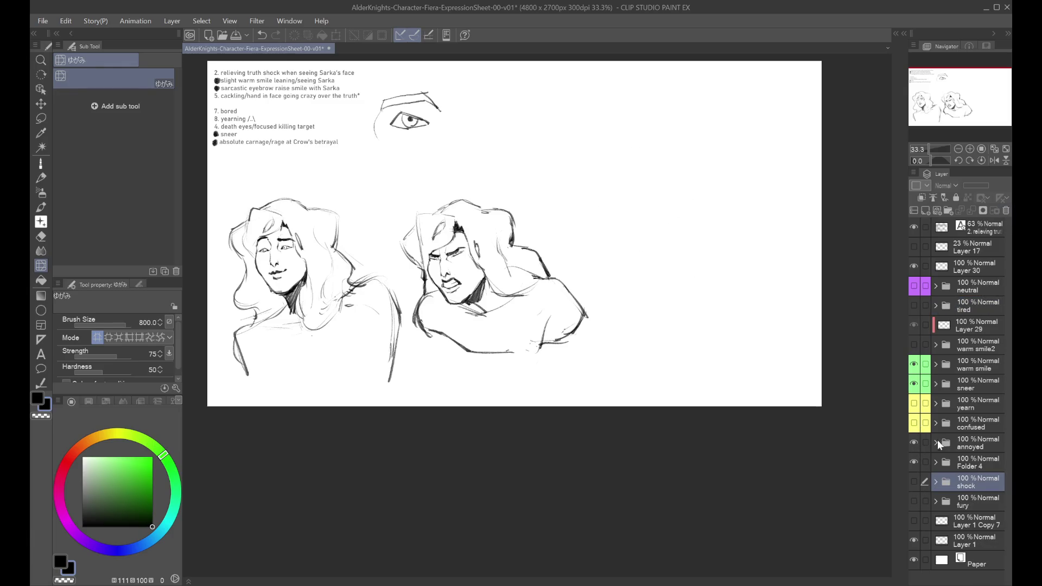
left_click(914, 501)
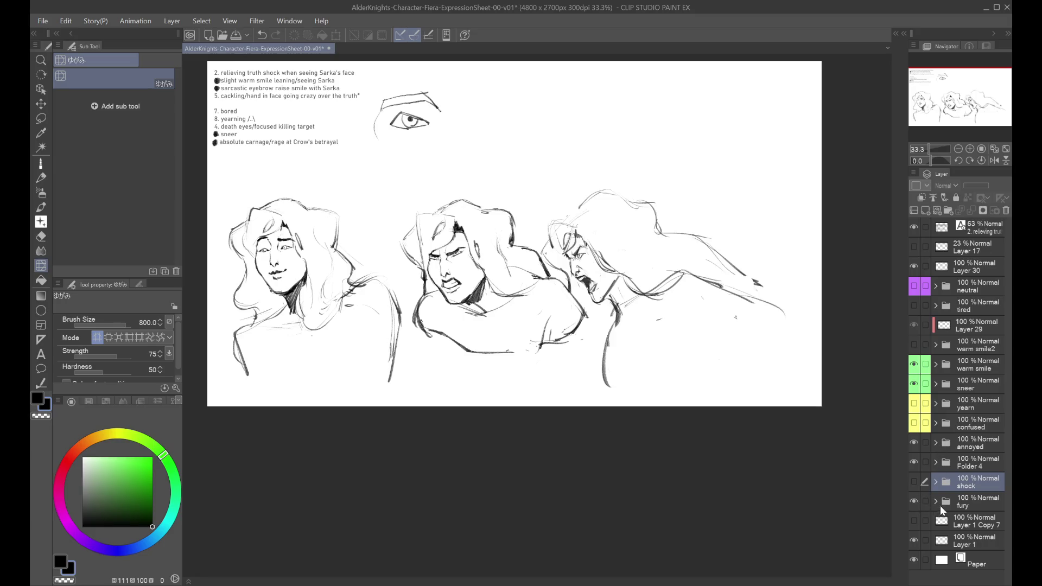
left_click(939, 506)
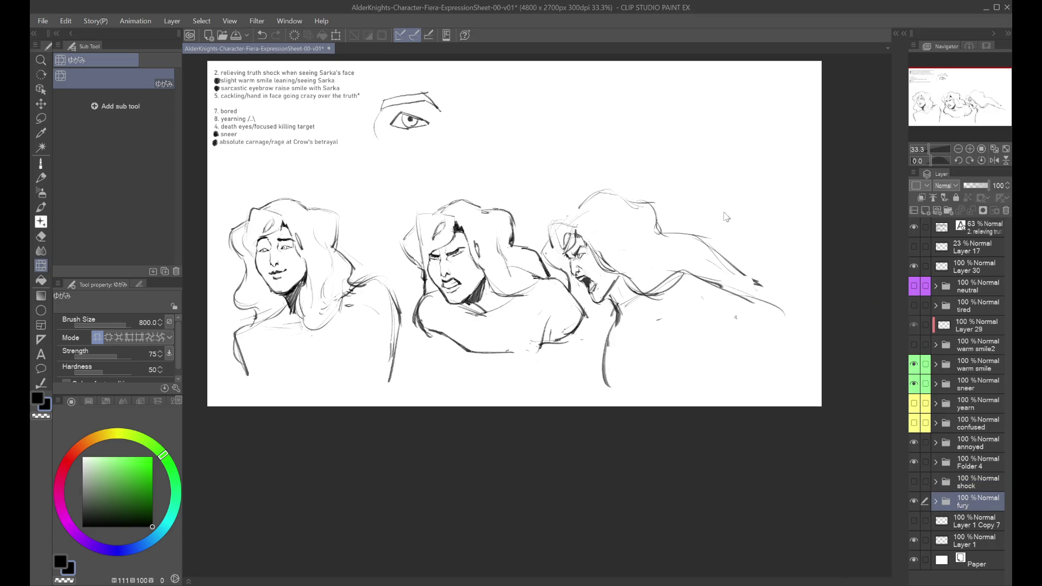
Move the fury folder's head higher and slightly left on the sheet.
key("ctrl+t")
left_click_drag(749, 389, 762, 272)
left_click_drag(690, 251, 681, 241)
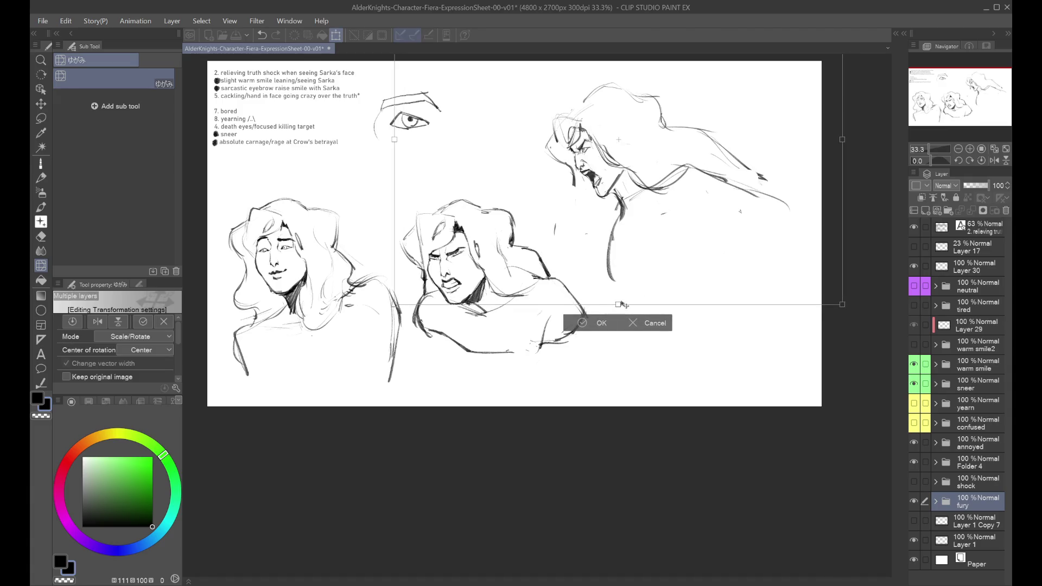
key("Return")
Expand the fury folder and show only the Layer 8 Copy 9 sketch.
left_click(934, 500)
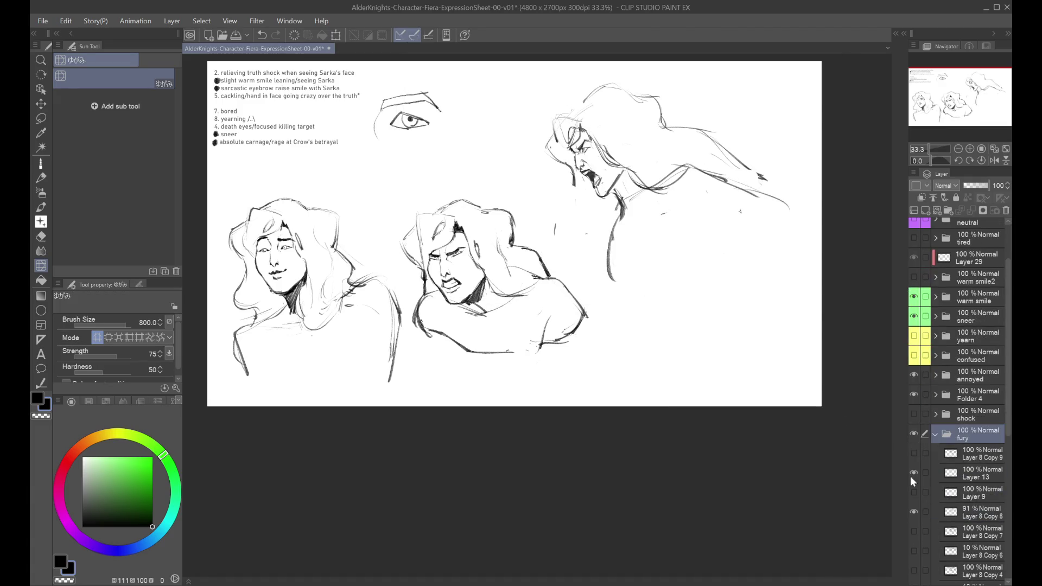
left_click(914, 456)
left_click(914, 458)
scroll(916, 486, "down", 2)
left_click(914, 478)
left_click(914, 420)
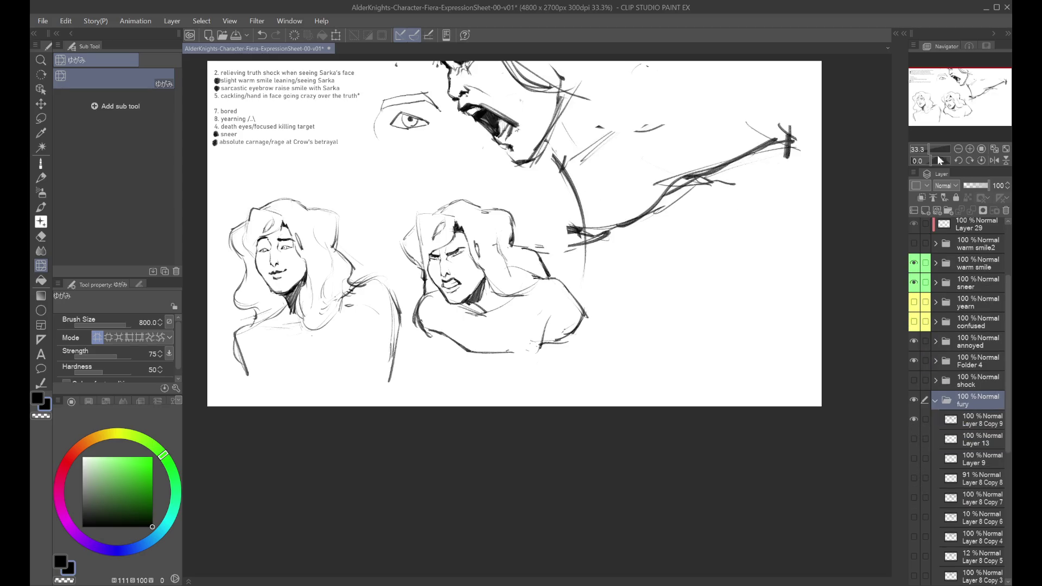
Shrink the Layer 8 Copy 9 fury sketch to about two-thirds size and reposition it.
key("ctrl+t")
key("Escape")
left_click(965, 419)
key("ctrl+t")
left_click_drag(662, 269, 668, 283)
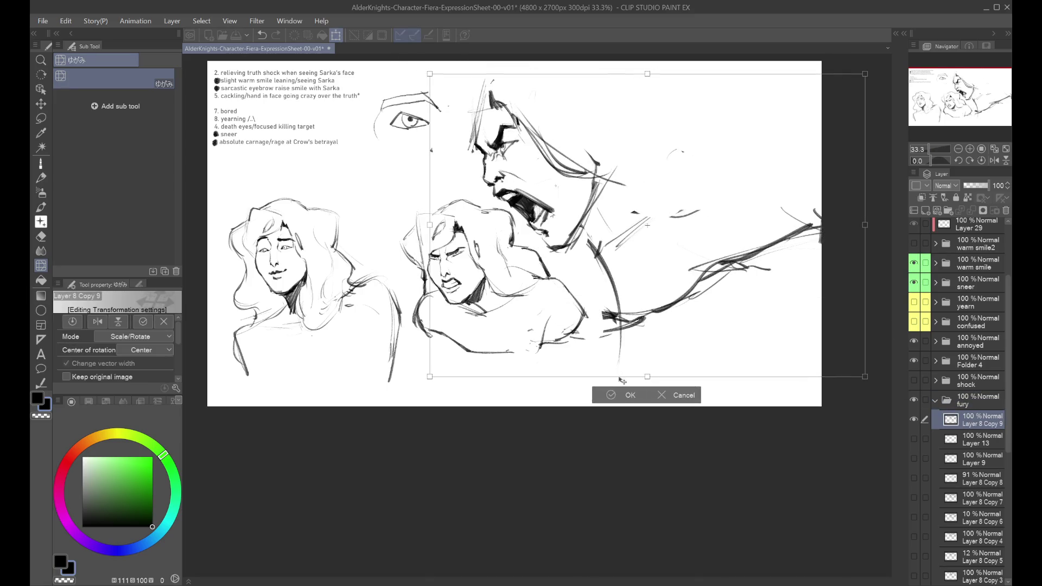
left_click_drag(451, 378, 574, 290)
mouse_move(638, 260)
left_mouse_down()
mouse_move(614, 289)
mouse_move(592, 280)
left_mouse_up()
left_click(643, 327)
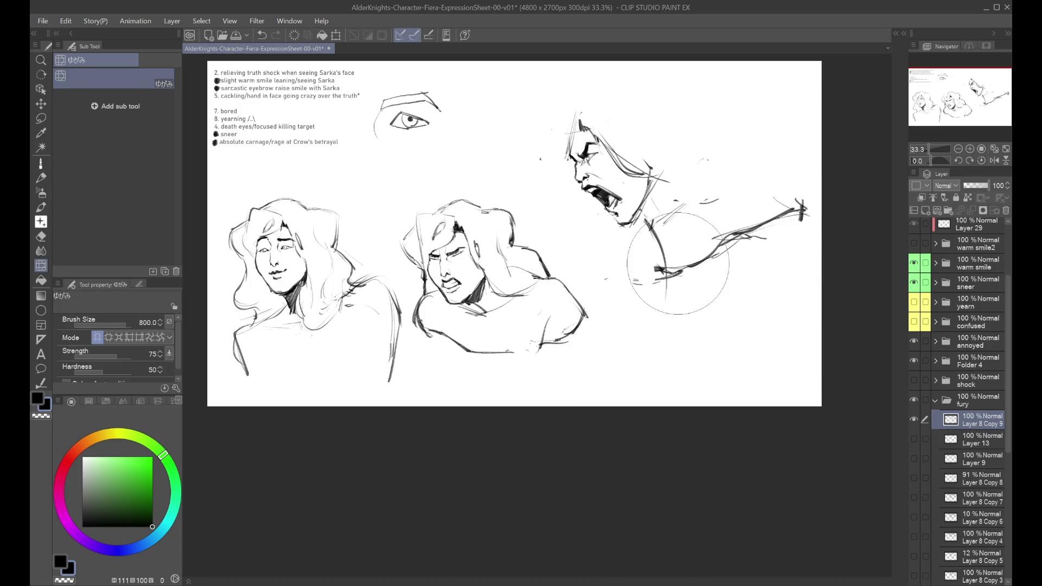
Add a new layer, Layer 8 Copy 10, above the sketch for inking with the pencil brush.
left_click(41, 163)
scroll(578, 149, "up", 1)
scroll(573, 168, "up", 1)
key("ctrl+j")
scroll(597, 174, "up", 1)
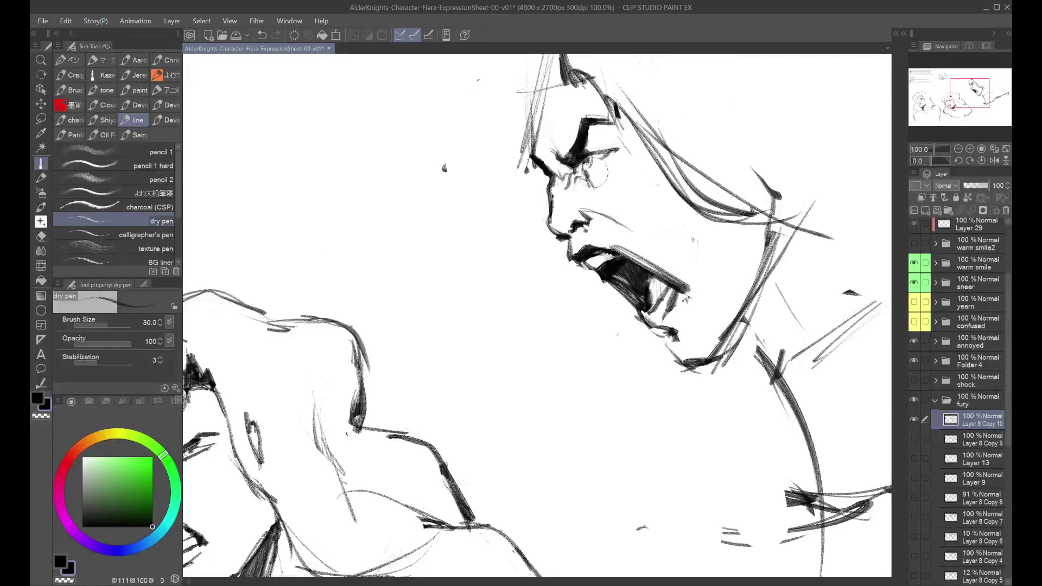
Ink the fury head, undoing stray strokes near the eye and checking it mirrored.
key("ctrl+z")
key("h")
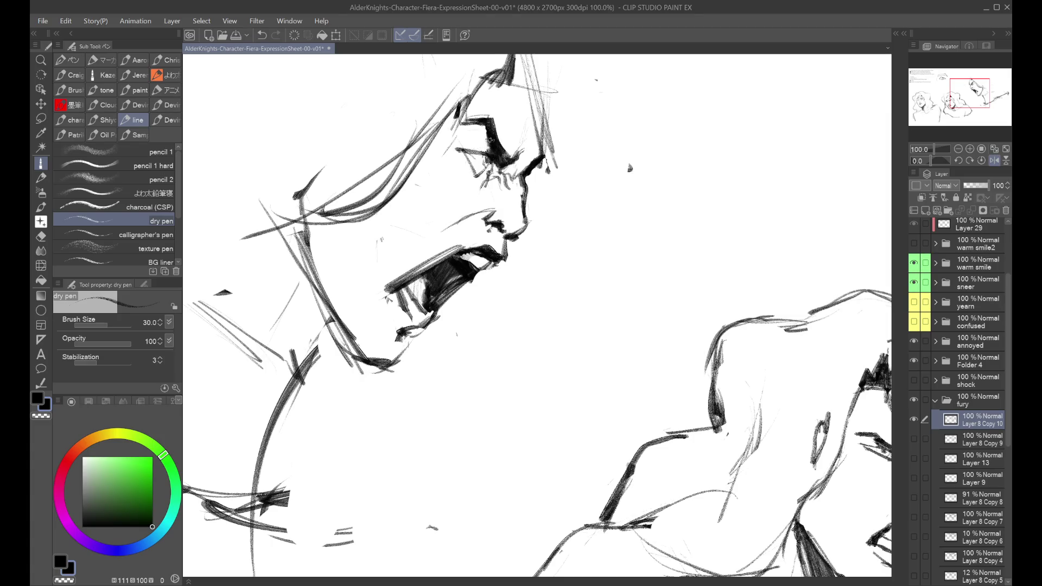
scroll(629, 169, "down", 3)
key("h")
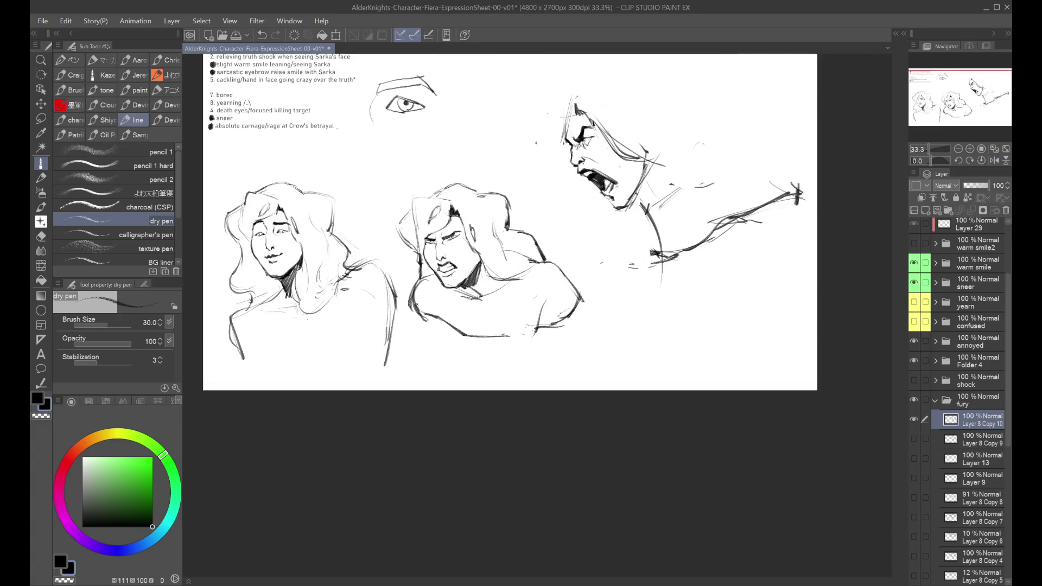
scroll(540, 144, "up", 2)
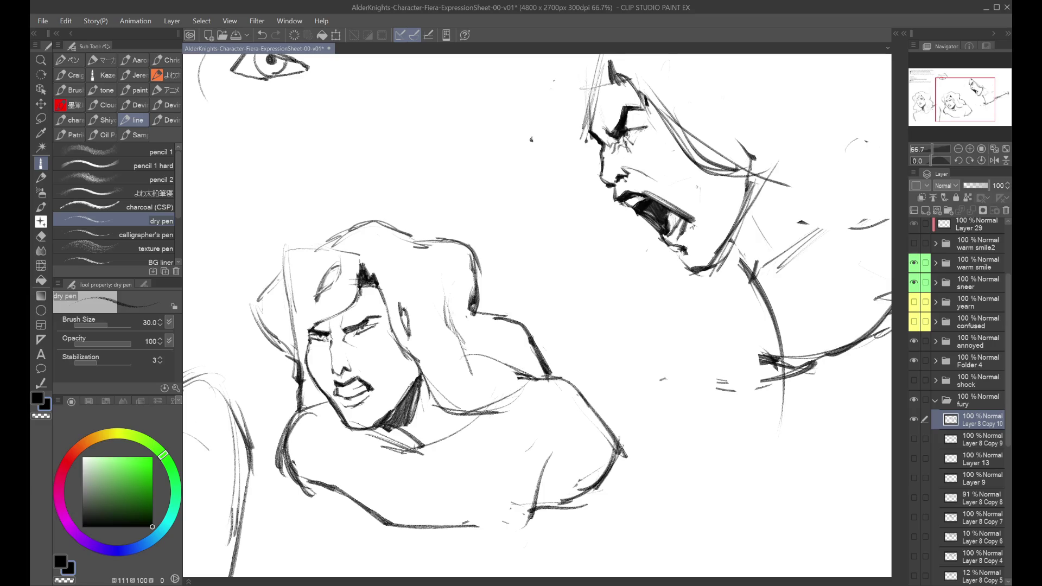
key("ctrl+z")
key("h")
scroll(537, 315, "down", 1)
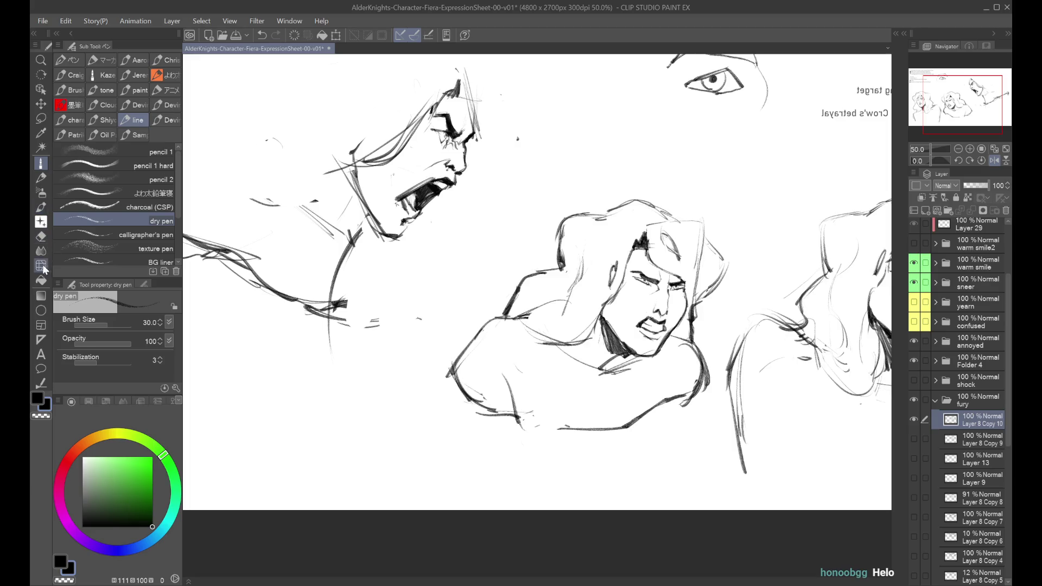
Compare the Layer 8 Copy 10 ink against the Layer 8 Copy 9, Layer 13, Layer 9 and Layer 8 Copy 8 sketches.
left_click(41, 265)
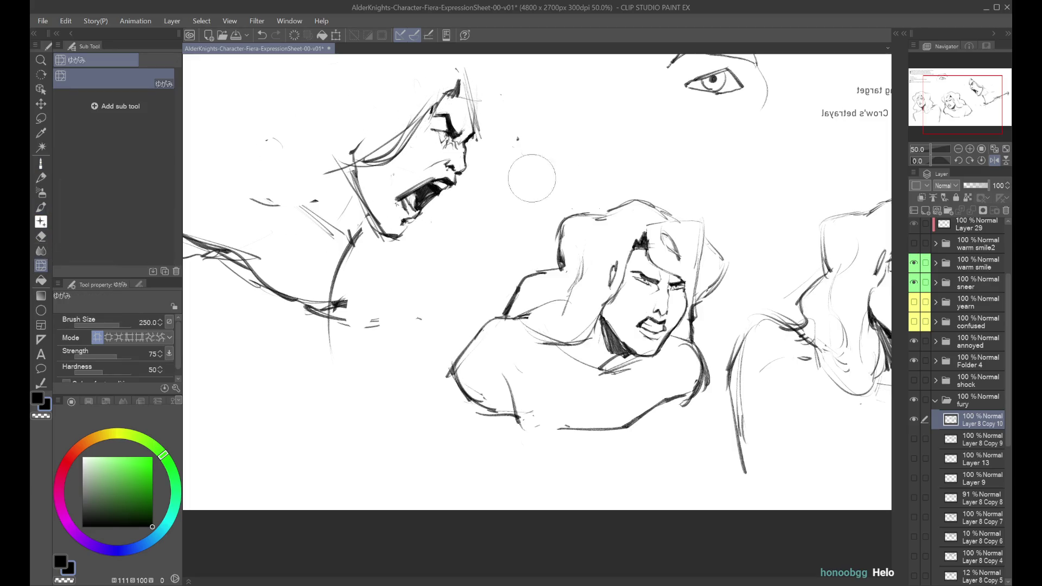
key("ctrl+minus")
left_click(914, 419)
left_click(914, 439)
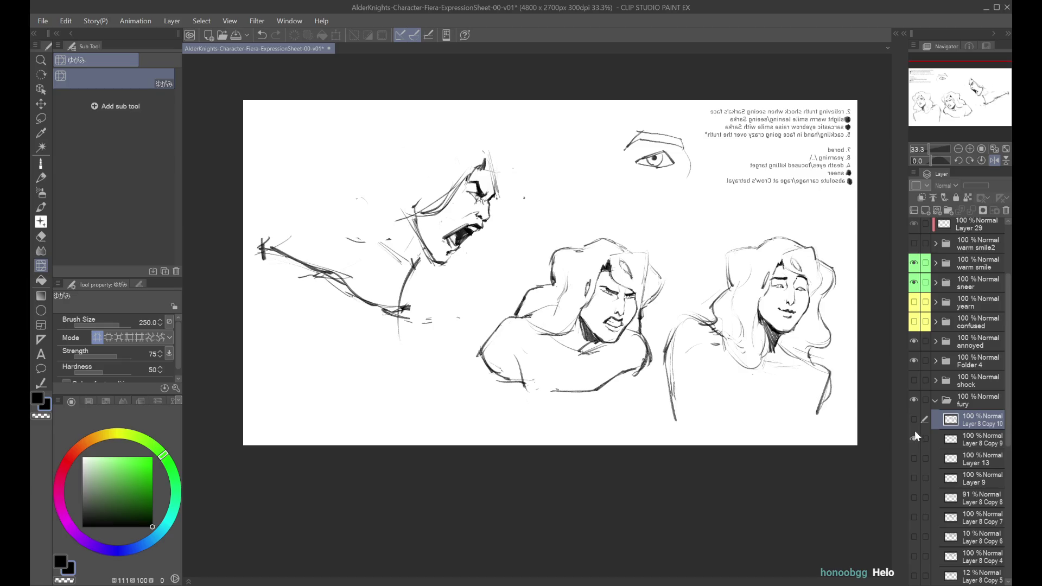
left_click(913, 438)
left_click(916, 458)
left_click(913, 478)
left_click(915, 490)
key("ctrl+plus")
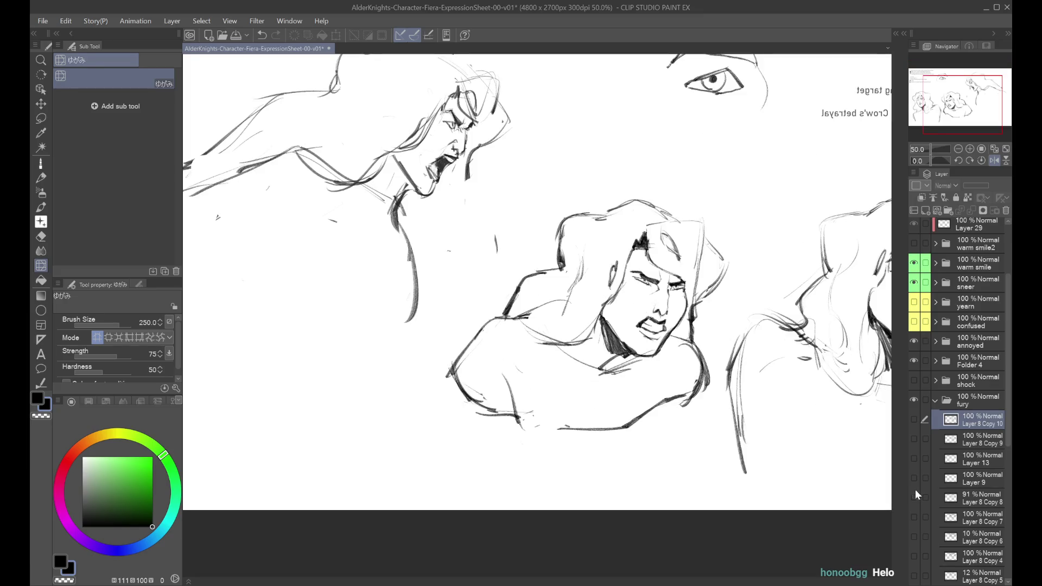
left_click(915, 494)
left_click(914, 419)
Liquify the screaming face's nose and upper lip, then undo unwanted tear strokes with the dry pen.
mouse_move(465, 181)
left_mouse_down()
mouse_move(453, 173)
mouse_move(447, 185)
mouse_move(458, 172)
left_mouse_up()
key("ctrl+z")
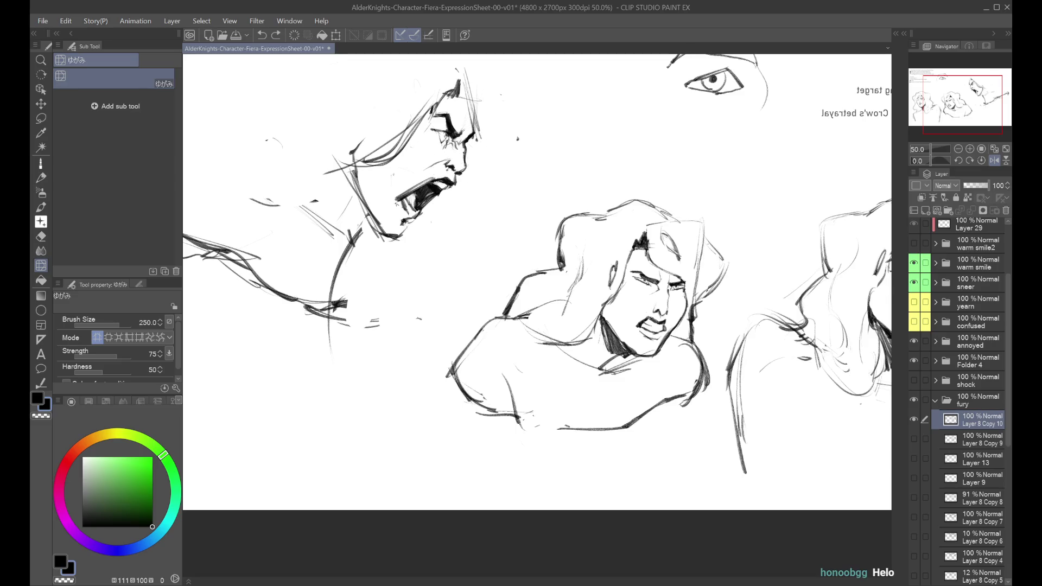
key("h")
mouse_move(621, 165)
left_mouse_down()
mouse_move(621, 185)
mouse_move(633, 165)
mouse_move(682, 217)
left_mouse_up()
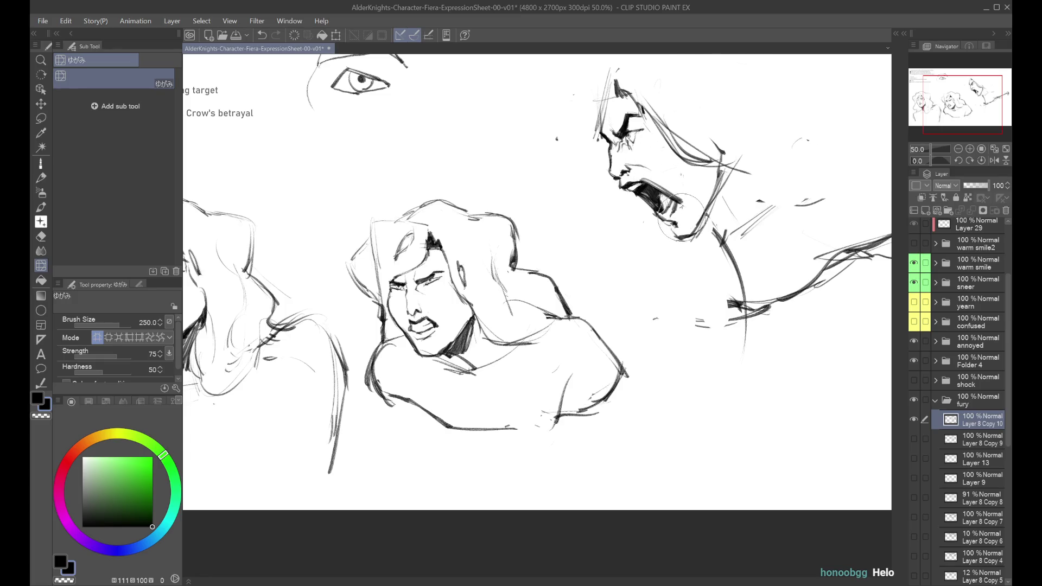
key("h")
left_click_drag(453, 195, 459, 179)
key("h")
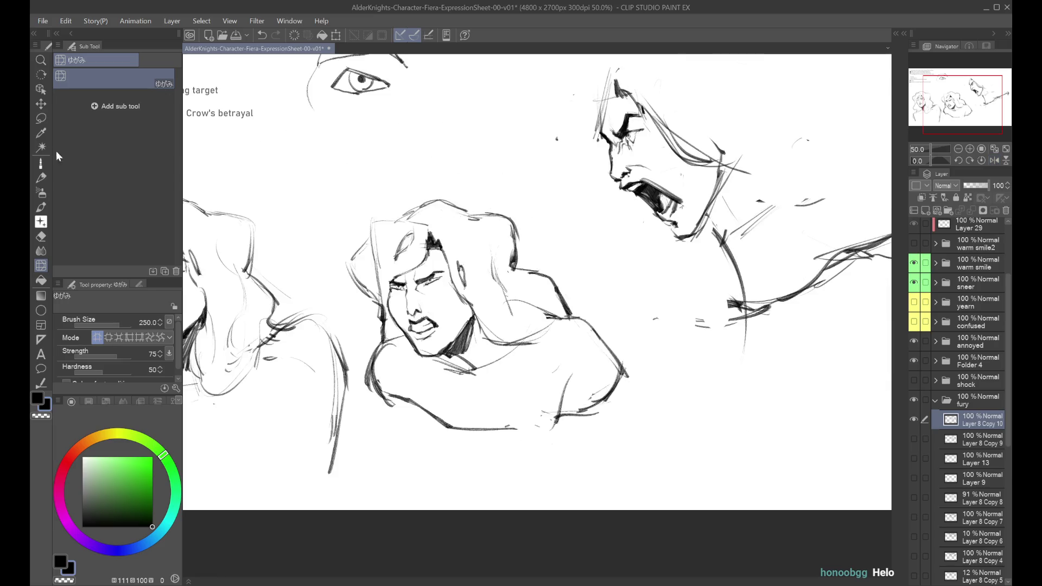
left_click(41, 163)
mouse_move(616, 149)
left_mouse_down()
mouse_move(681, 135)
mouse_move(677, 169)
left_mouse_up()
key("ctrl+z")
key("ctrl+z")
key("ctrl+z")
key("ctrl+z")
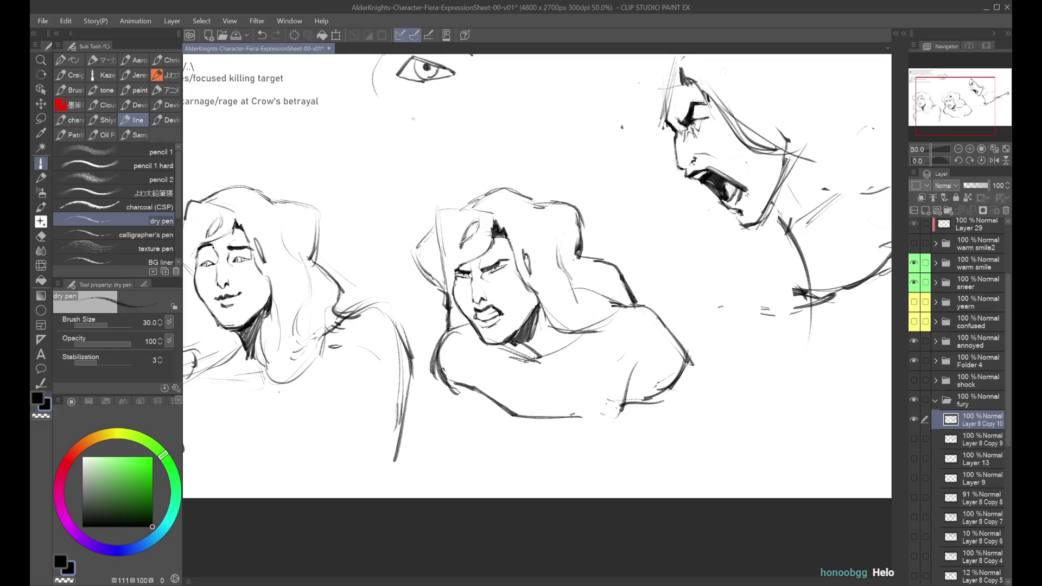
Warp the screaming face's nose and mouth with Liquify, then add eye and cheek strokes.
left_click(41, 265)
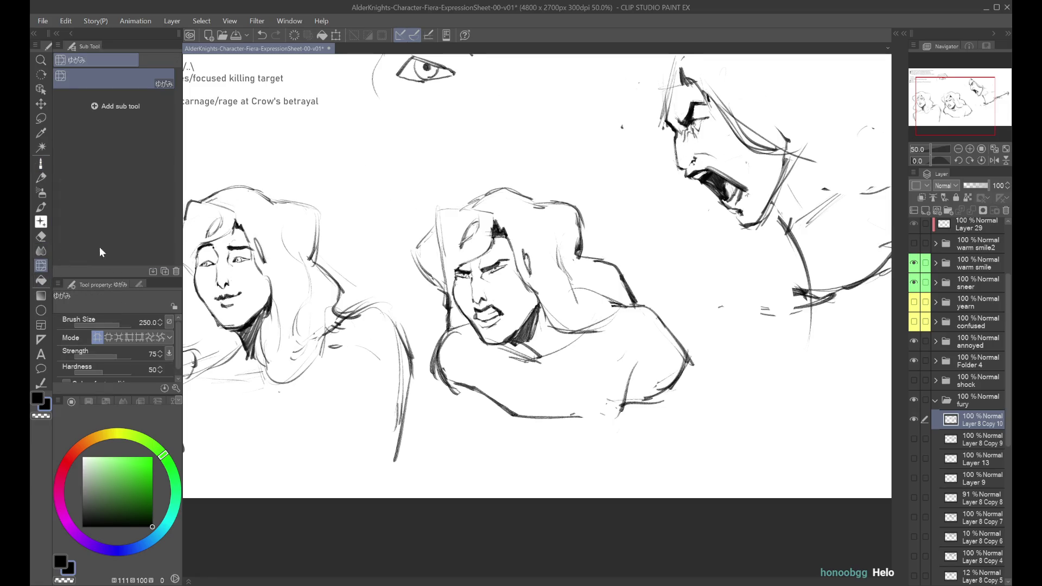
mouse_move(726, 178)
left_mouse_down()
mouse_move(747, 199)
mouse_move(708, 174)
mouse_move(693, 138)
left_mouse_up()
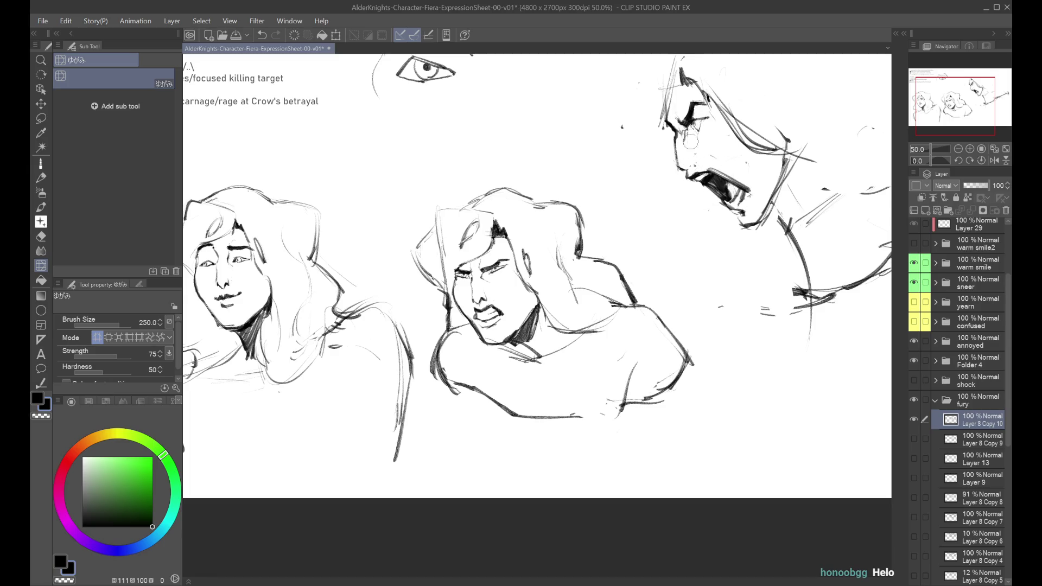
left_click(41, 163)
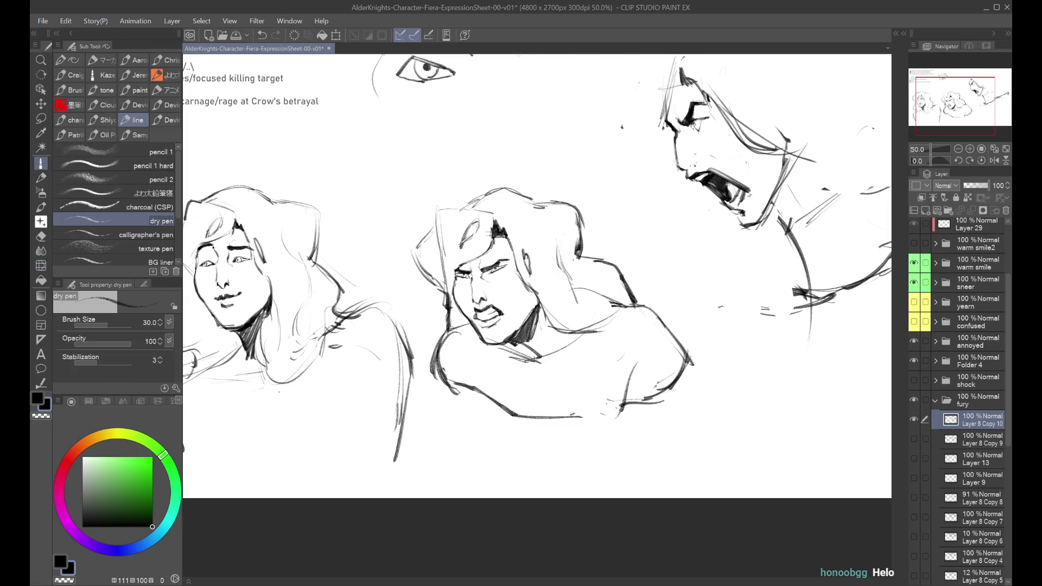
mouse_move(689, 145)
left_mouse_down()
mouse_move(675, 124)
mouse_move(697, 135)
mouse_move(693, 149)
mouse_move(703, 144)
left_mouse_up()
key("ctrl+z")
key("ctrl+z")
key("ctrl+z")
Redraw the short nose and upper-lip stroke, checking it in mirrored view.
key("h")
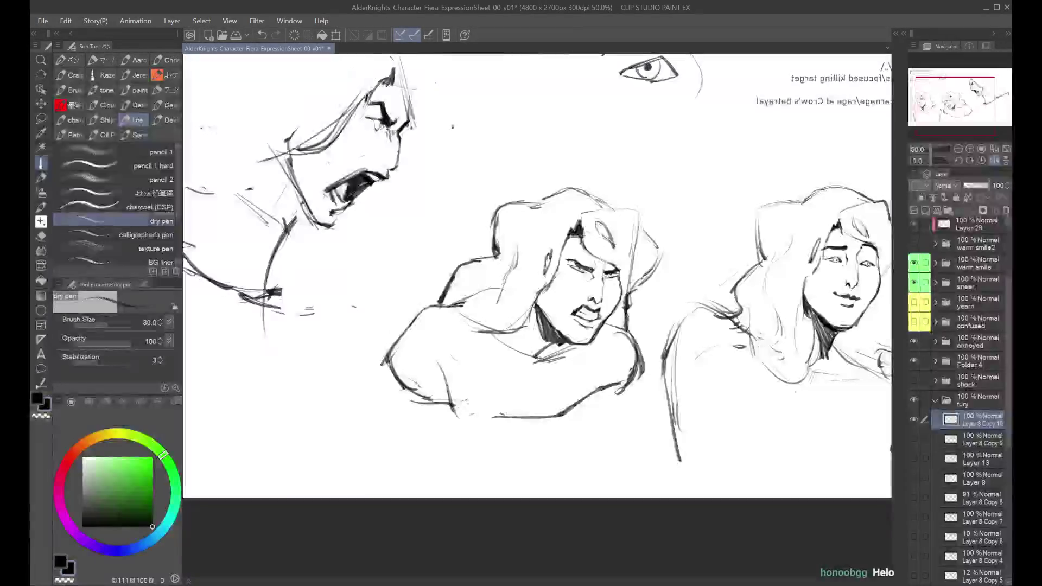
key("h")
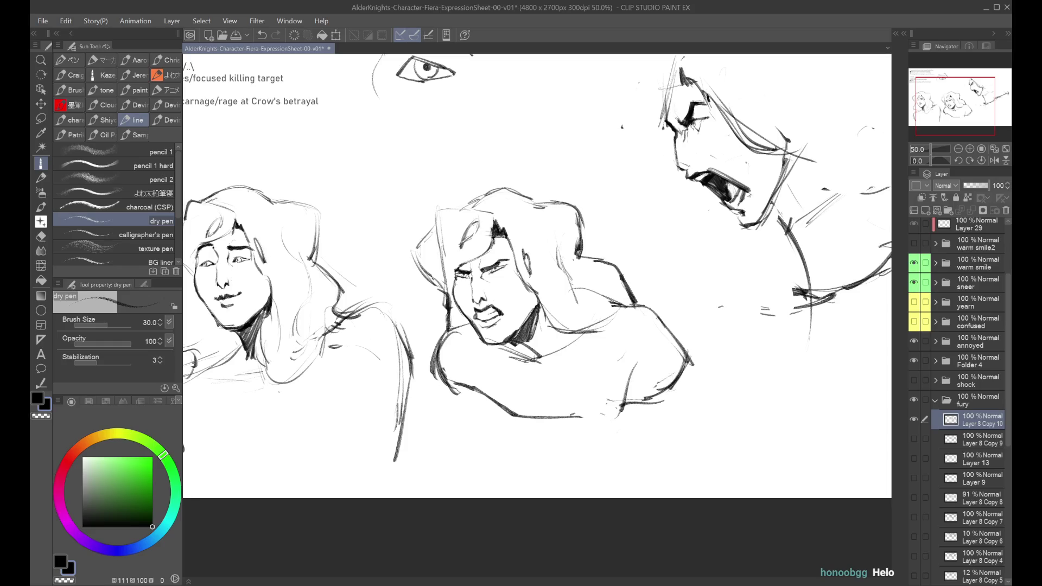
key("ctrl+z")
left_click_drag(690, 156, 682, 175)
left_click_drag(674, 157, 684, 169)
key("ctrl+z")
left_click_drag(676, 159, 687, 172)
Check the sheet mirrored and zoomed out, then try teeth detail in the shouting mouth.
key("h")
key("ctrl+minus")
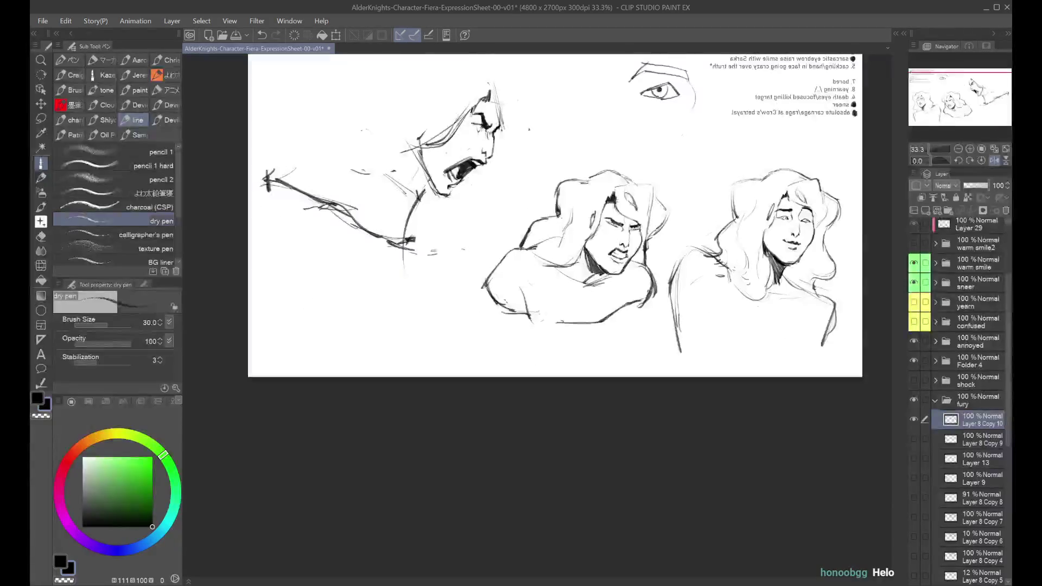
key("h")
key("ctrl+plus")
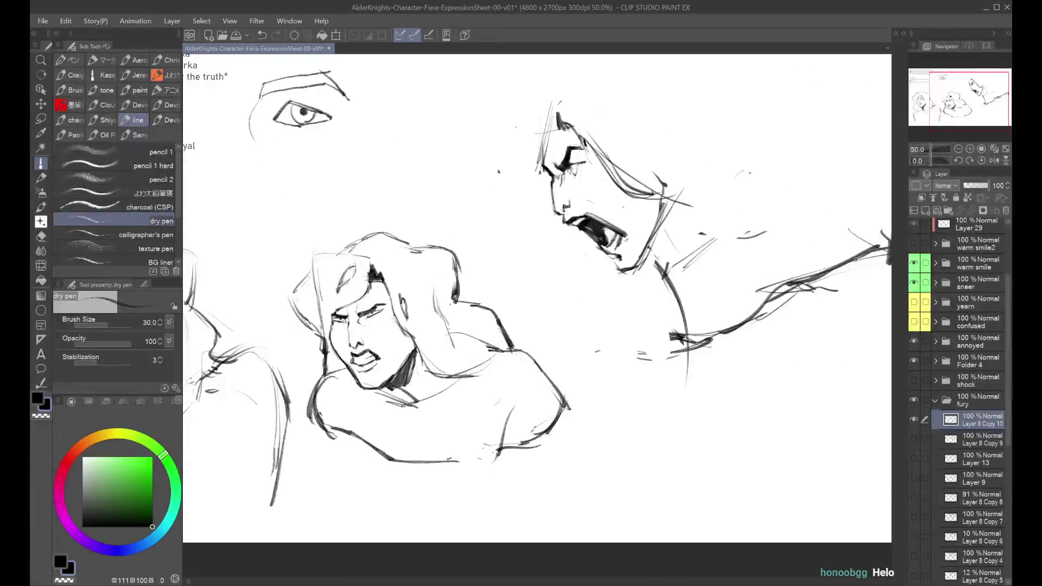
key("h")
key("ctrl+minus")
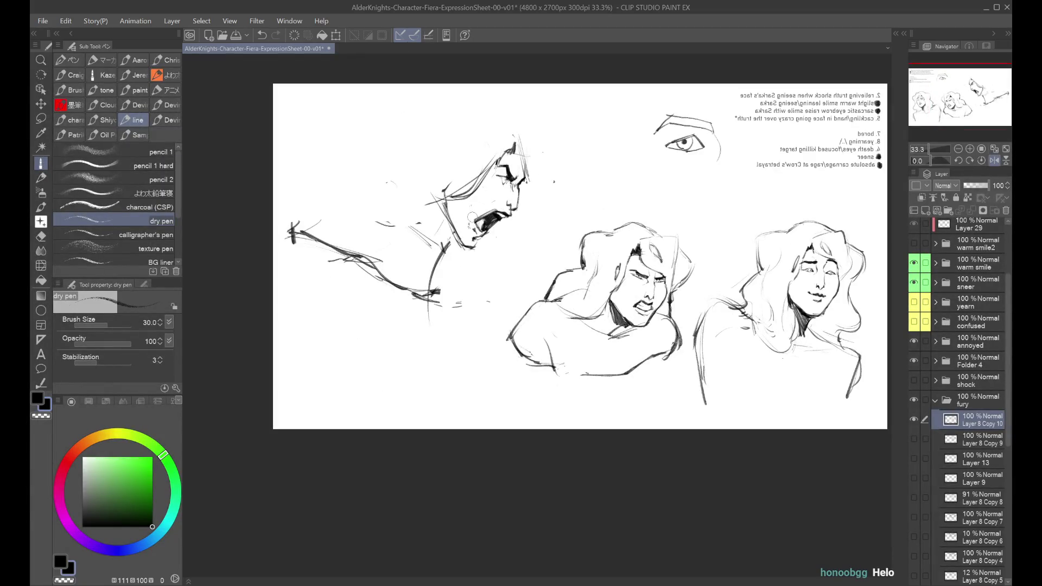
key("h")
key("ctrl+plus")
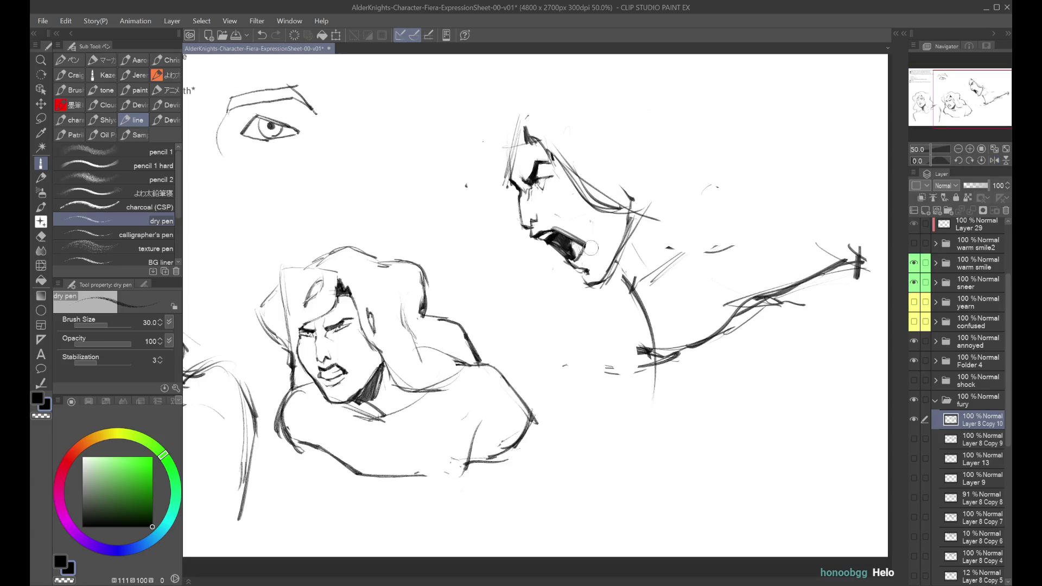
left_click_drag(586, 245, 590, 254)
key("ctrl+z")
Add dark marks around the screaming face's eye after further mirrored checks.
key("h")
key("h")
key("ctrl+minus")
key("h")
key("h")
key("h")
key("ctrl+plus")
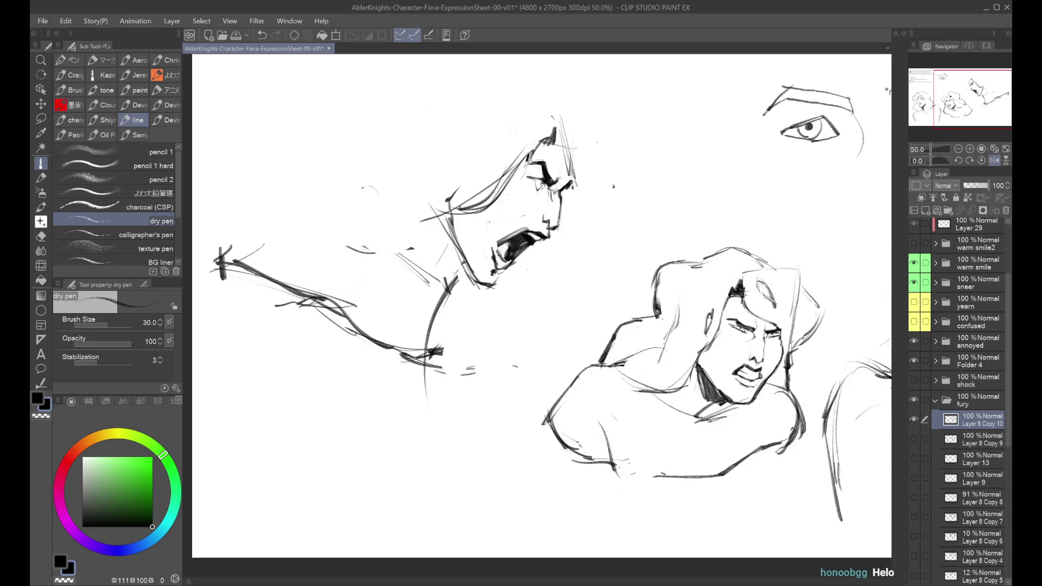
key("h")
key("ctrl+minus")
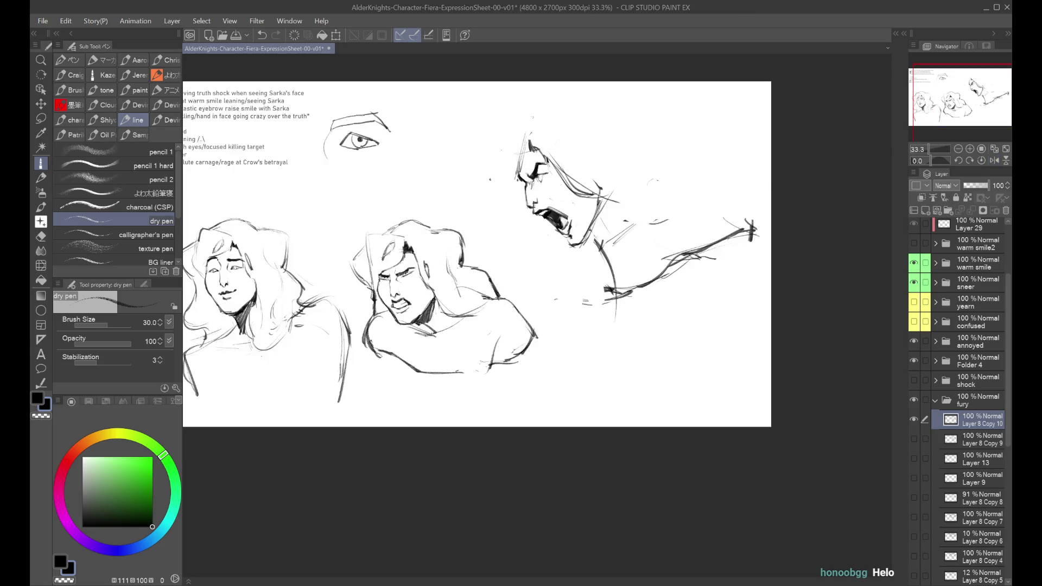
key("ctrl+plus")
key("ctrl+plus")
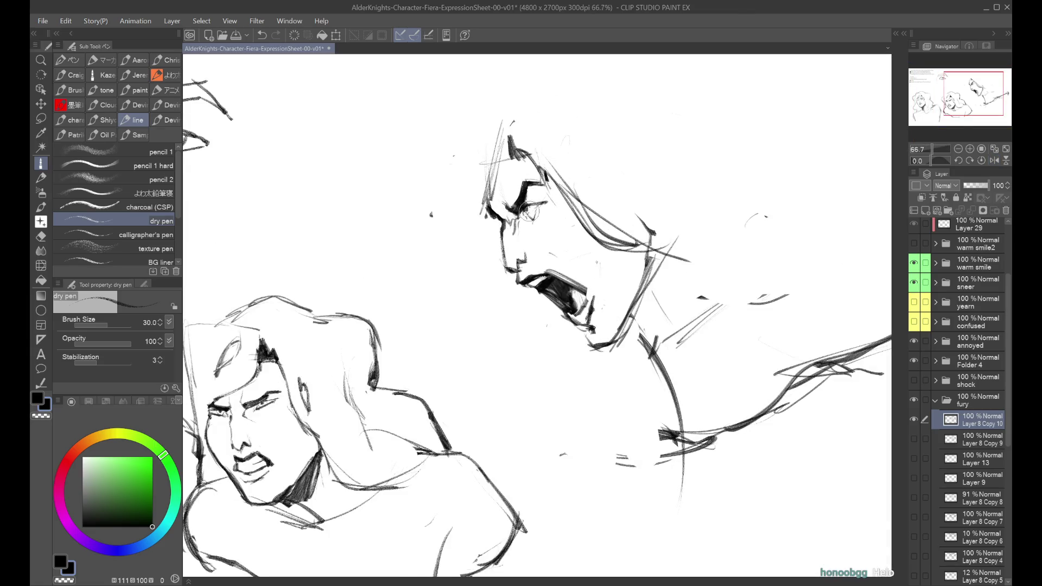
left_click_drag(532, 210, 526, 212)
key("ctrl+minus")
key("ctrl+minus")
key("ctrl+minus")
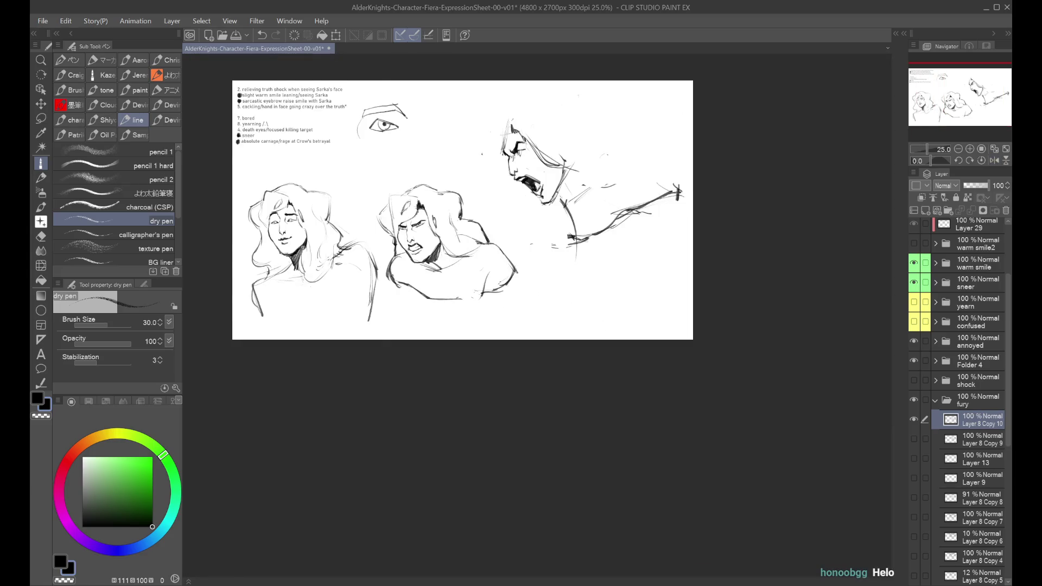
key("ctrl+plus")
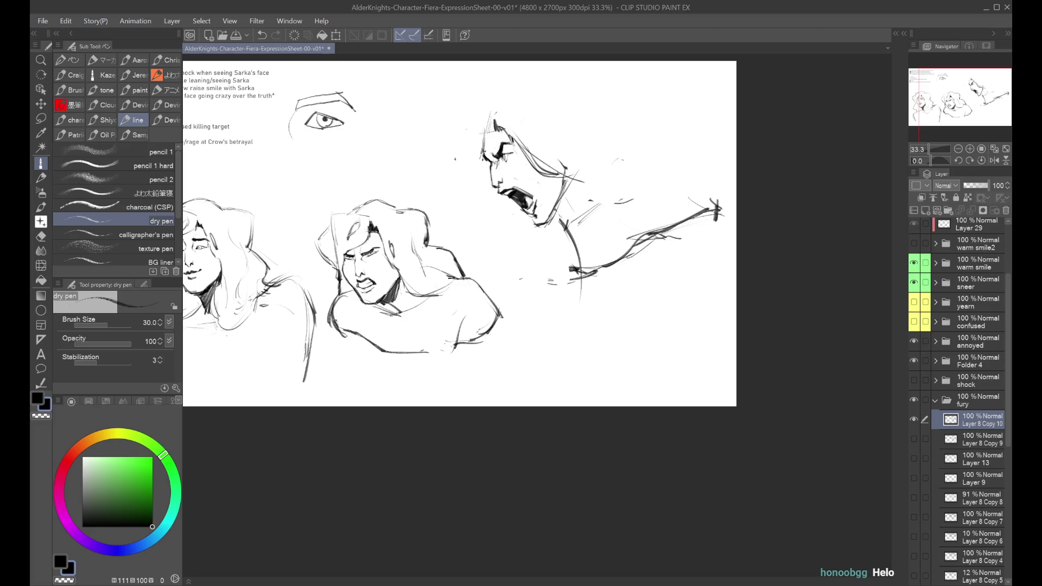
left_click_drag(583, 98, 686, 106)
Try flipping the screaming figure horizontally with Transform, then undo the flip.
key("h")
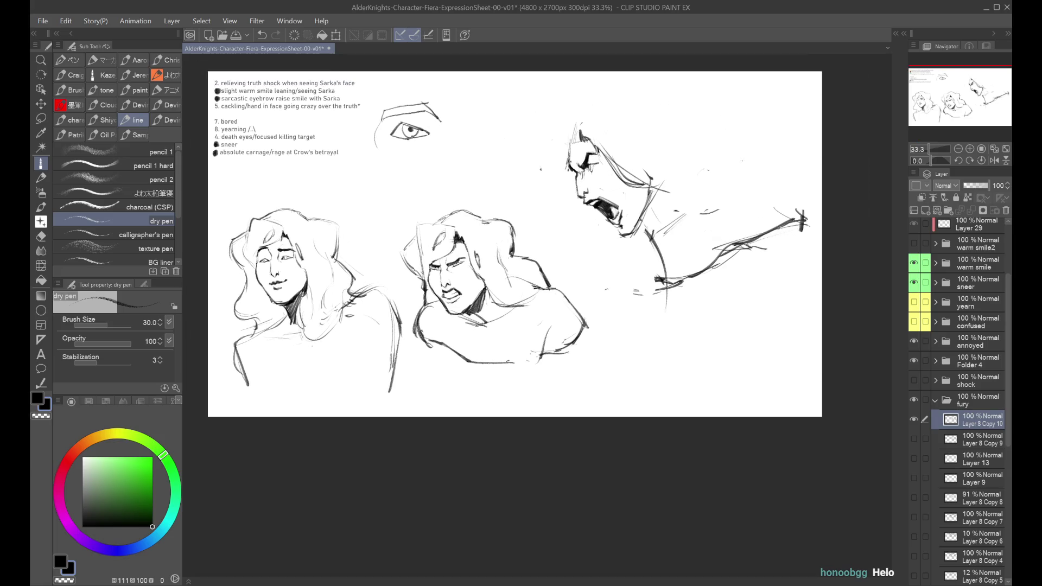
key("h")
scroll(659, 158, "down", 1)
key("ctrl+t")
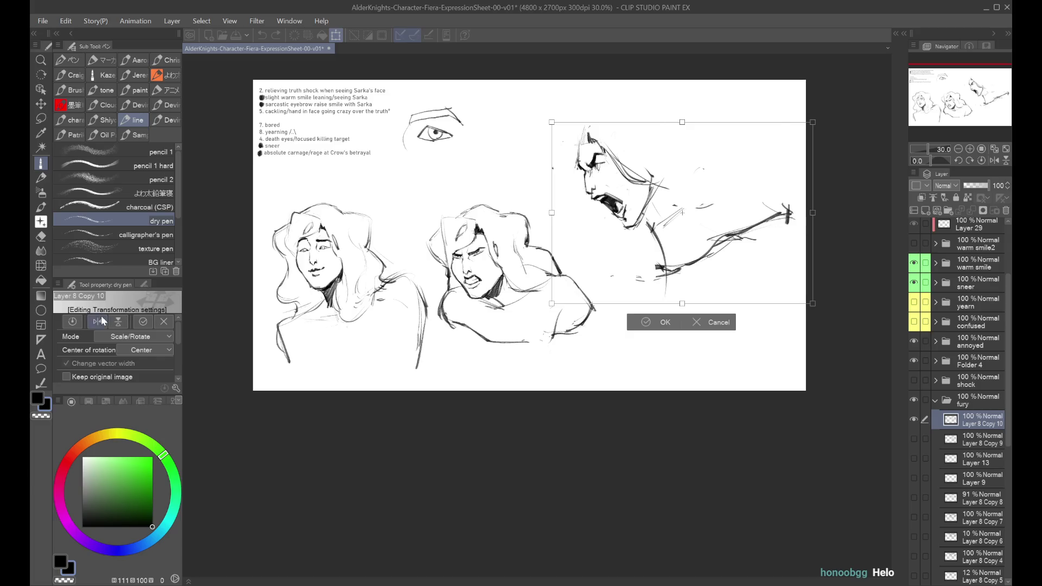
left_click(98, 321)
mouse_move(700, 203)
left_mouse_down()
mouse_move(660, 202)
mouse_move(684, 200)
left_mouse_up()
left_click(646, 319)
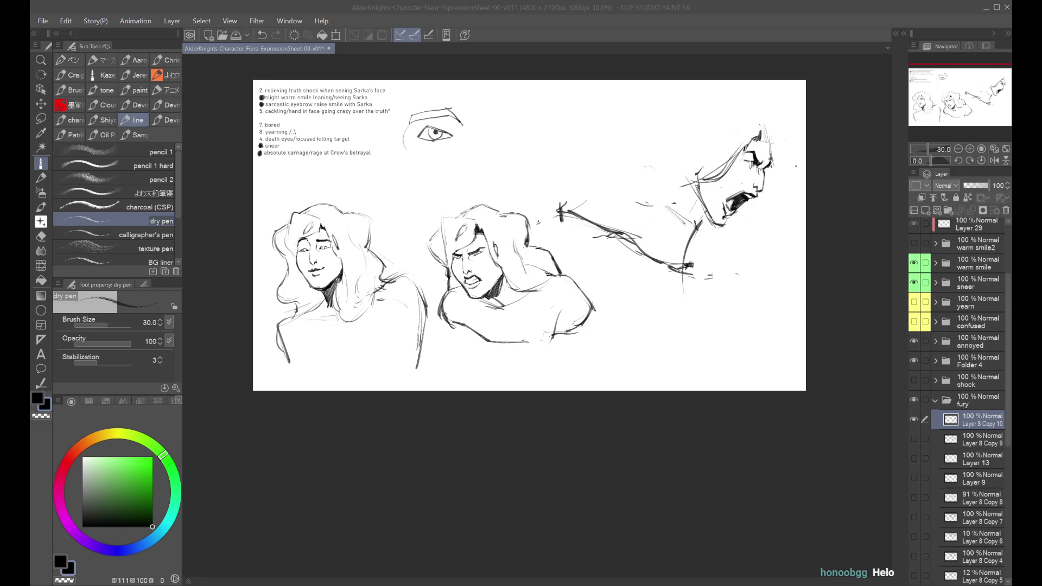
key("ctrl+z")
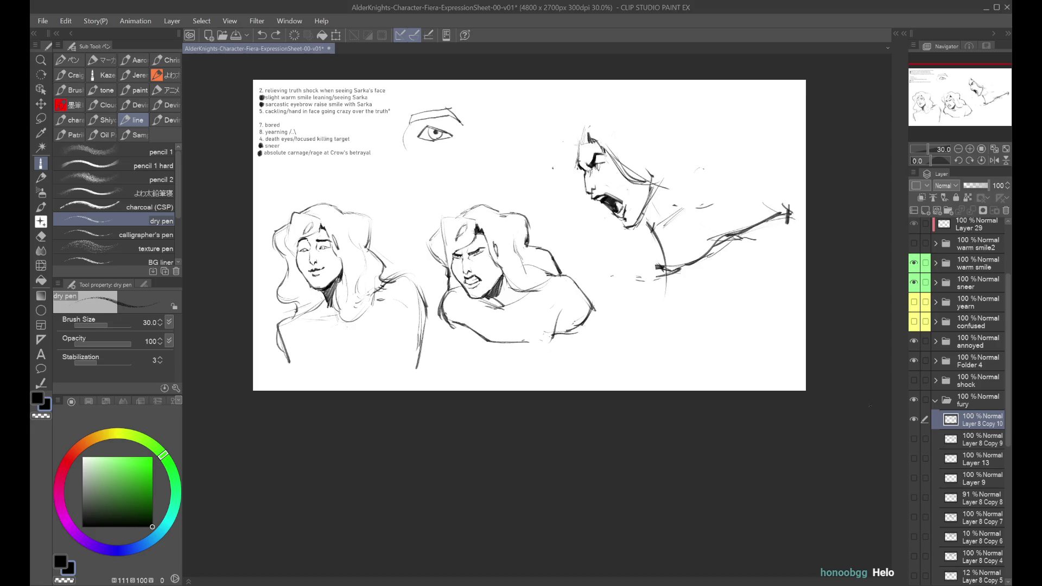
Collapse the fury folder and move the confused folder just below sneer.
left_click(934, 401)
left_click(914, 501)
left_click(913, 481)
left_click(914, 482)
left_click(913, 500)
left_click(913, 500)
left_click(914, 423)
left_click(963, 424)
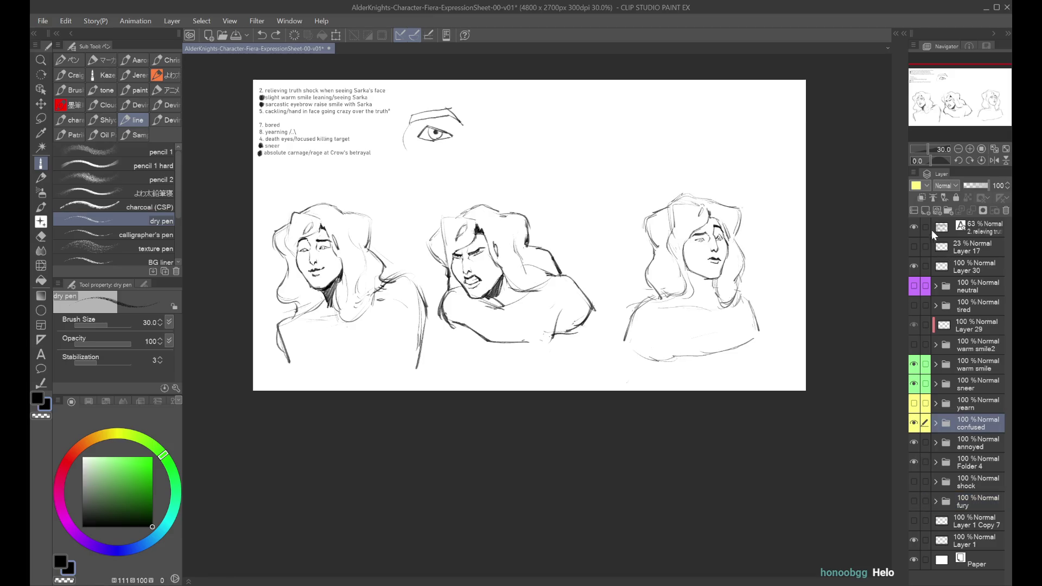
left_click_drag(990, 424, 985, 401)
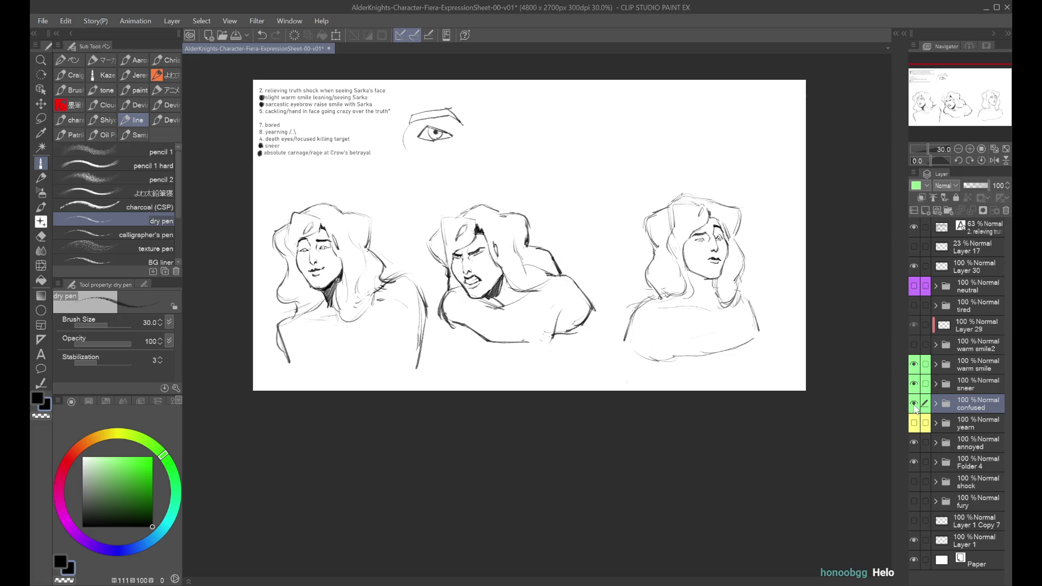
Hide the confused sketch, show fury again and select its Layer 8 Copy 10.
left_click(914, 403)
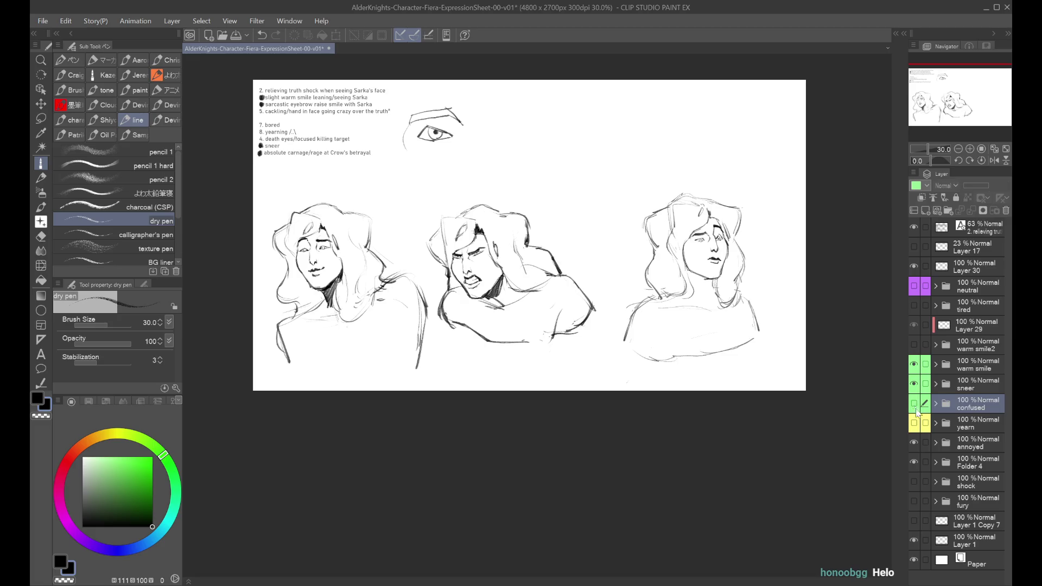
left_click(915, 478)
left_click(915, 478)
left_click(914, 501)
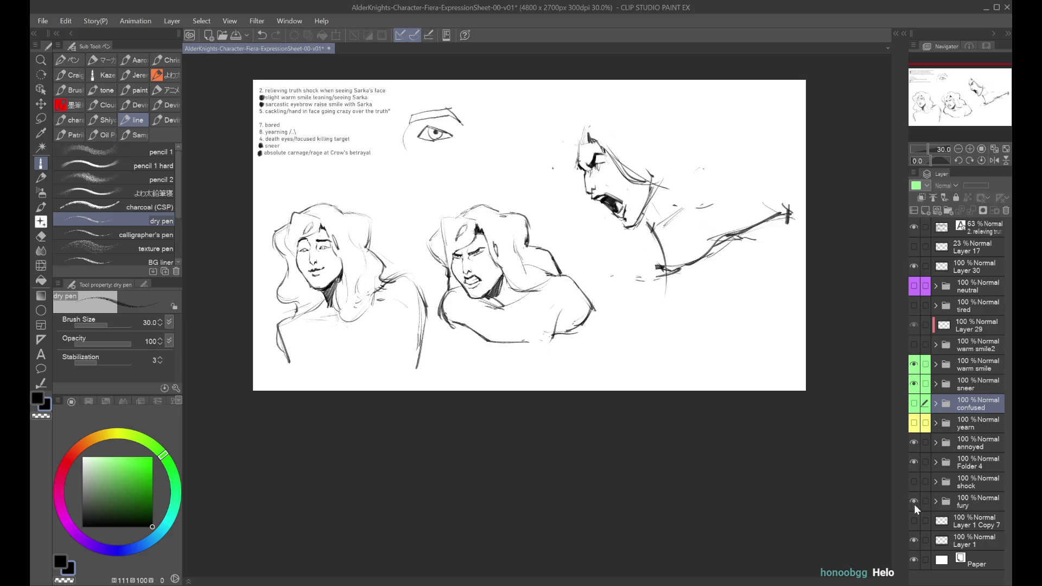
left_click(977, 499)
left_click(935, 500)
left_click(951, 521)
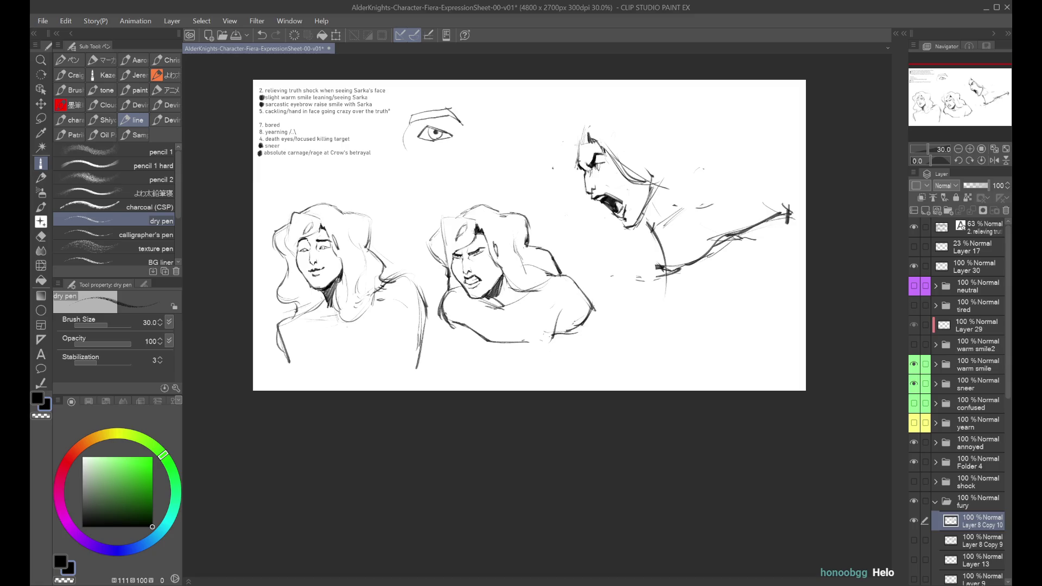
Move the fury sketch left and scale it down with a free transform.
key("ctrl+t")
left_click_drag(678, 228, 644, 228)
left_click_drag(766, 122, 752, 146)
left_click_drag(690, 194, 704, 197)
left_click(605, 327)
Try head-to-hand curves and a hooked neck line on the fury sketch, undoing each attempt.
mouse_move(632, 190)
left_mouse_down()
mouse_move(700, 225)
mouse_move(710, 211)
left_mouse_up()
key("ctrl+z")
key("ctrl+z")
left_click_drag(618, 175, 708, 208)
key("ctrl+z")
left_click_drag(619, 180, 743, 224)
key("ctrl+z")
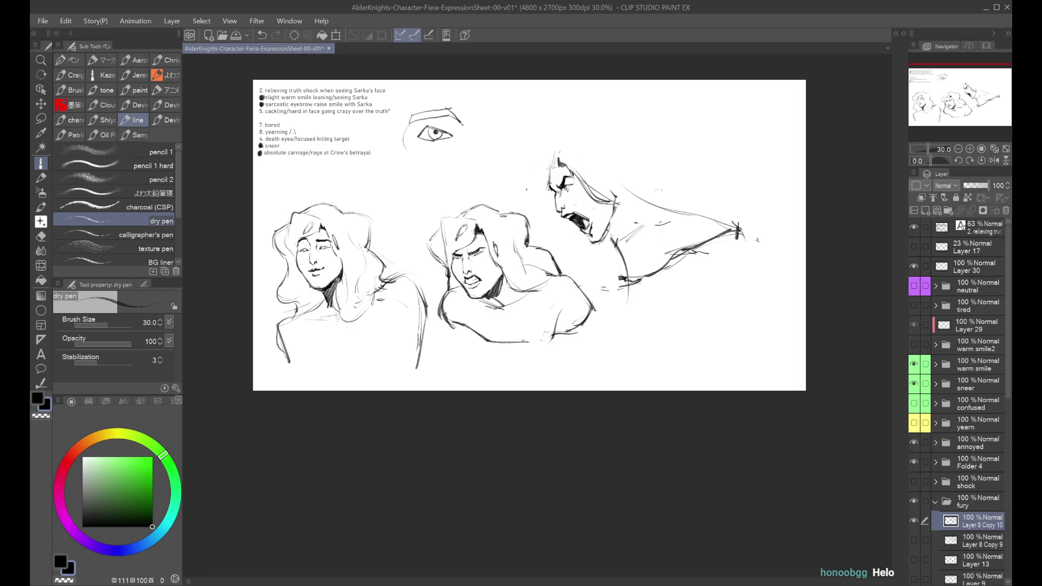
mouse_move(692, 246)
left_mouse_down()
mouse_move(705, 239)
mouse_move(629, 280)
mouse_move(743, 233)
mouse_move(621, 270)
mouse_move(643, 225)
mouse_move(633, 250)
mouse_move(624, 233)
mouse_move(619, 266)
left_mouse_up()
key("ctrl+z")
key("ctrl+z")
mouse_move(608, 228)
left_mouse_down()
mouse_move(617, 261)
mouse_move(602, 241)
mouse_move(628, 295)
left_mouse_up()
key("ctrl+z")
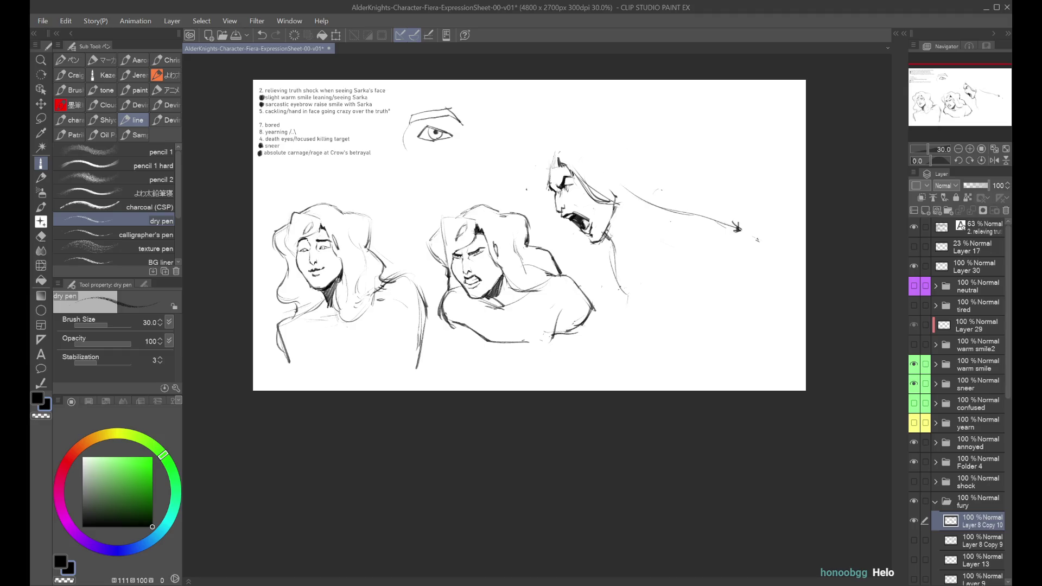
Check the drawing mirrored and try tear strokes under the shouting face's eye, then undo them.
key("h")
key("h")
scroll(566, 167, "up", 3)
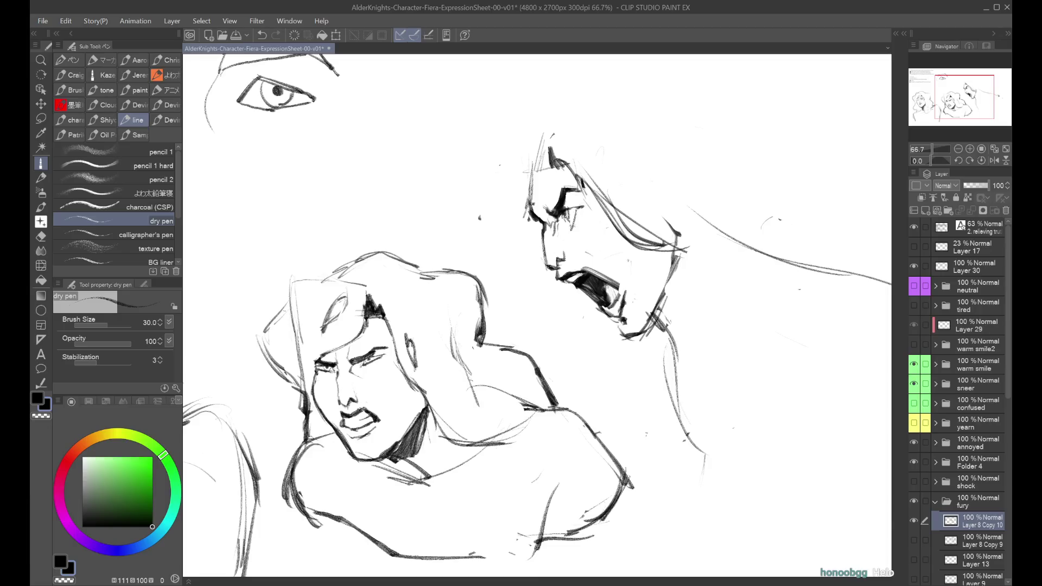
key("h")
scroll(570, 209, "down", 1)
scroll(476, 178, "down", 2)
scroll(476, 178, "up", 3)
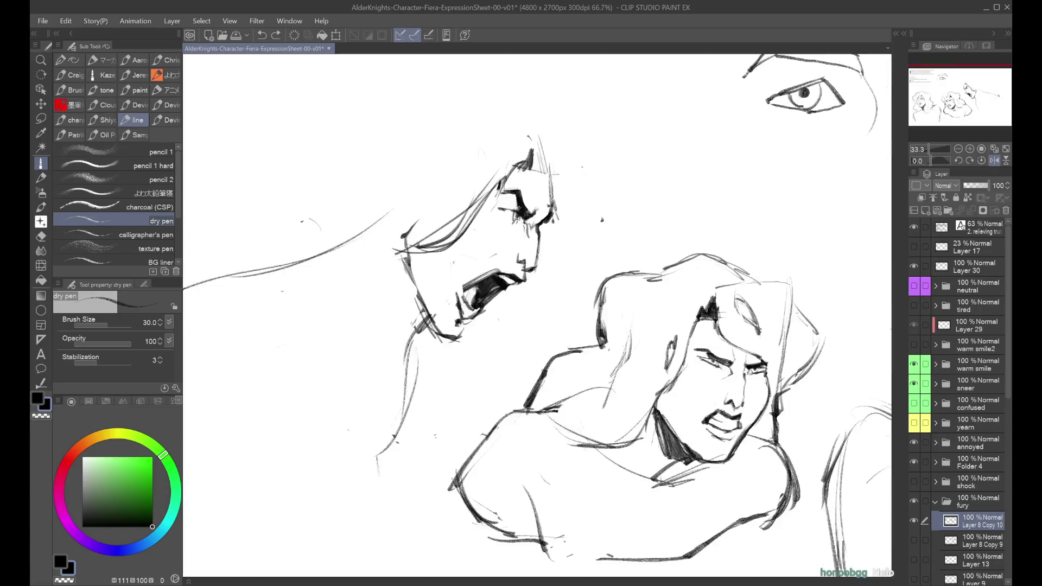
left_click_drag(507, 217, 513, 228)
key("ctrl+z")
scroll(537, 314, "down", 2)
key("h")
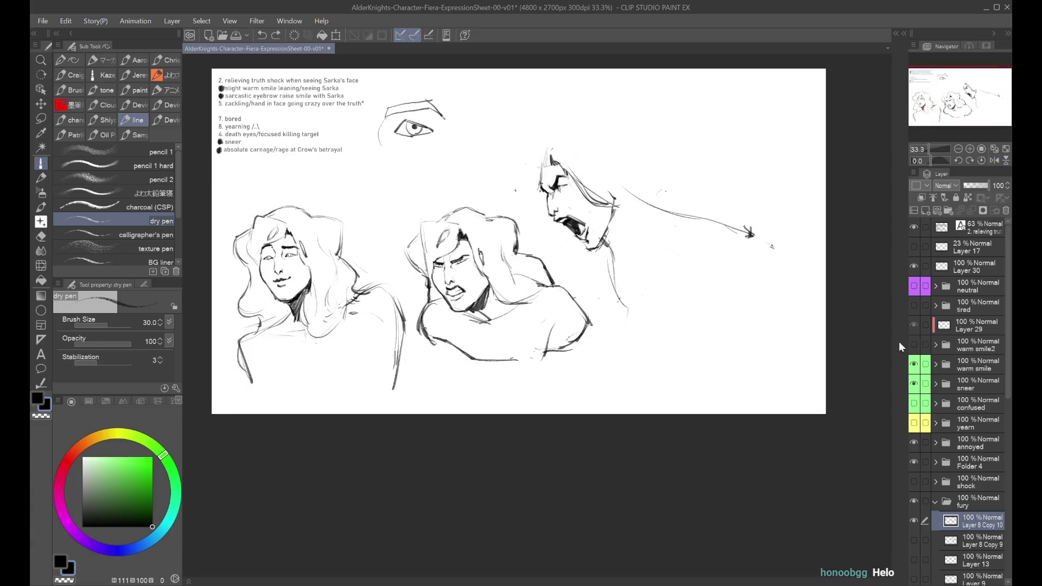
scroll(710, 258, "up", 2)
Add a short stroke near the eye and redraw the stroke under the closed eye.
left_click_drag(426, 111, 429, 124)
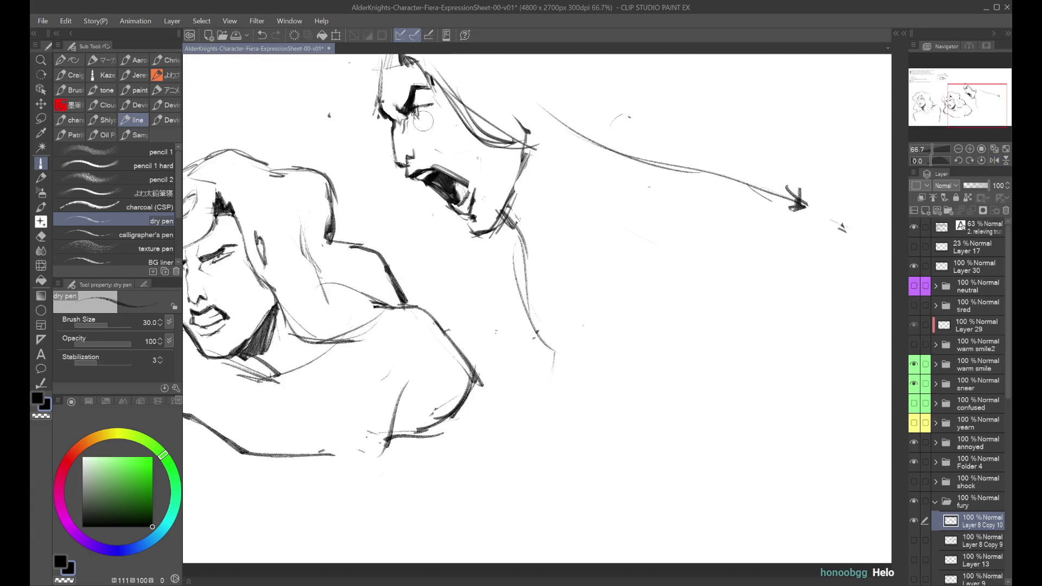
key("h")
scroll(537, 310, "down", 2)
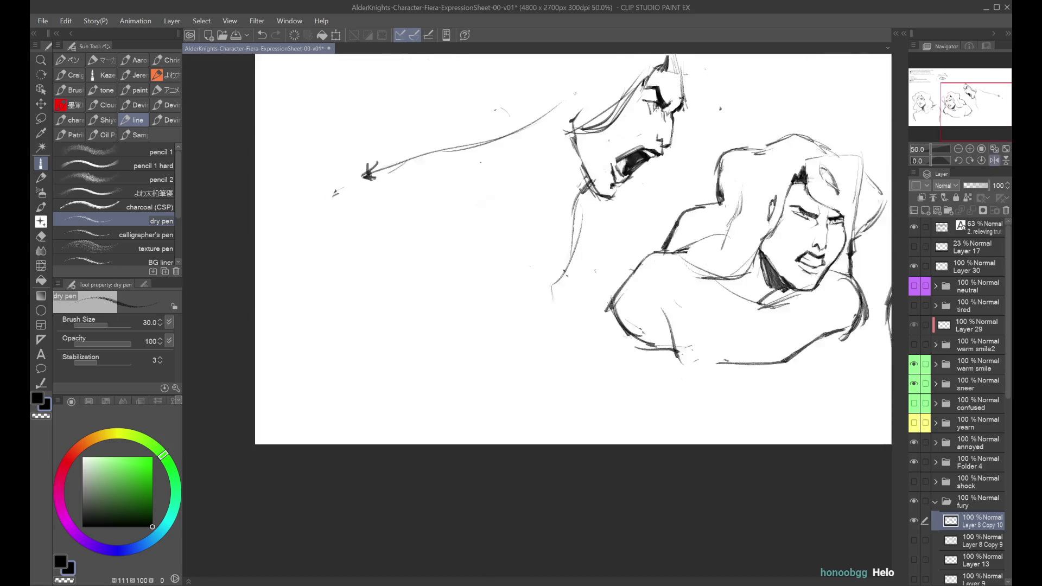
key("h")
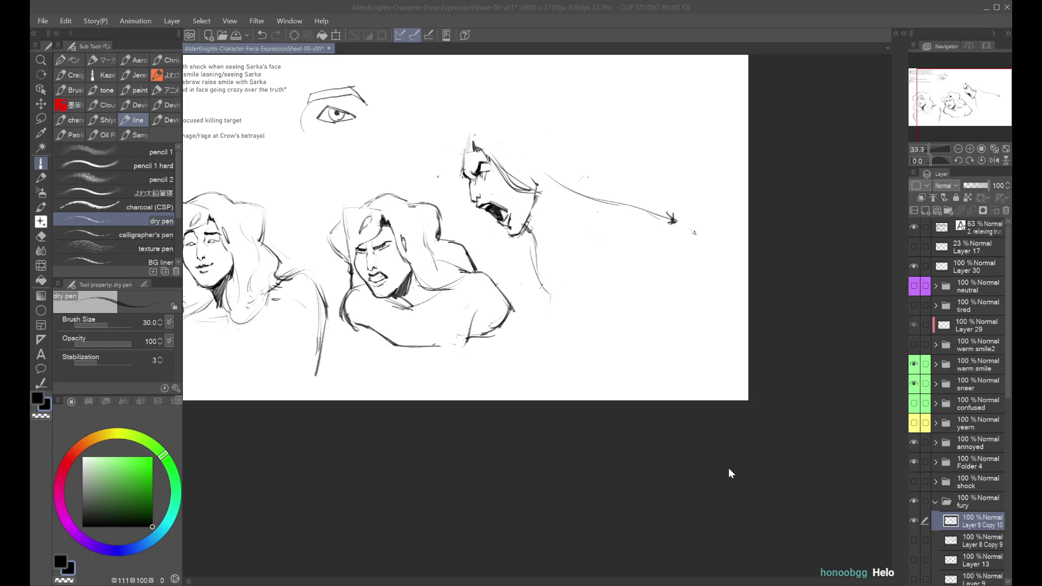
scroll(486, 185, "up", 2)
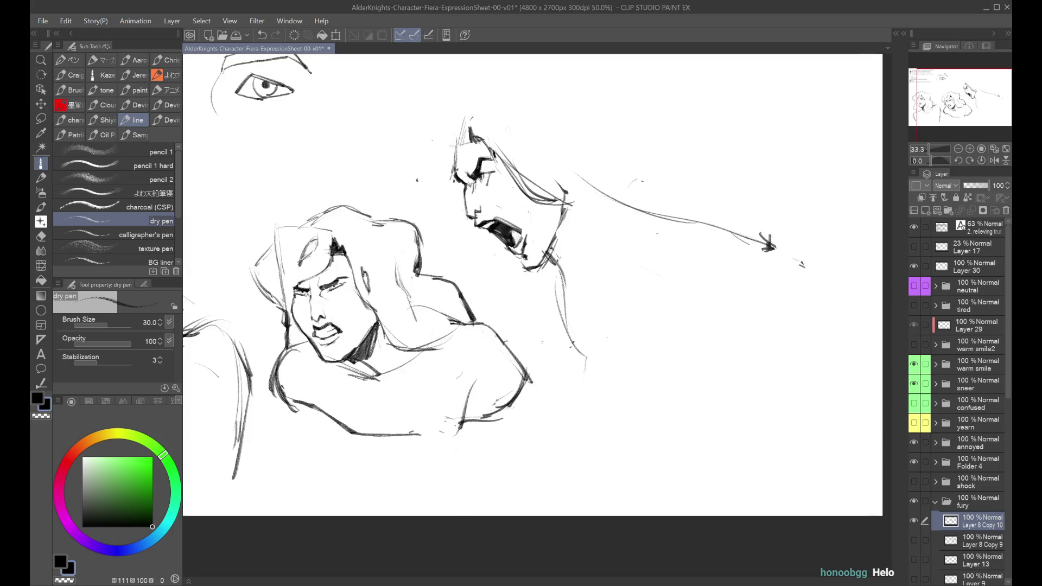
mouse_move(483, 178)
left_mouse_down()
mouse_move(503, 173)
mouse_move(482, 190)
left_mouse_up()
key("ctrl+z")
key("ctrl+z")
key("ctrl+z")
key("ctrl+z")
key("ctrl+z")
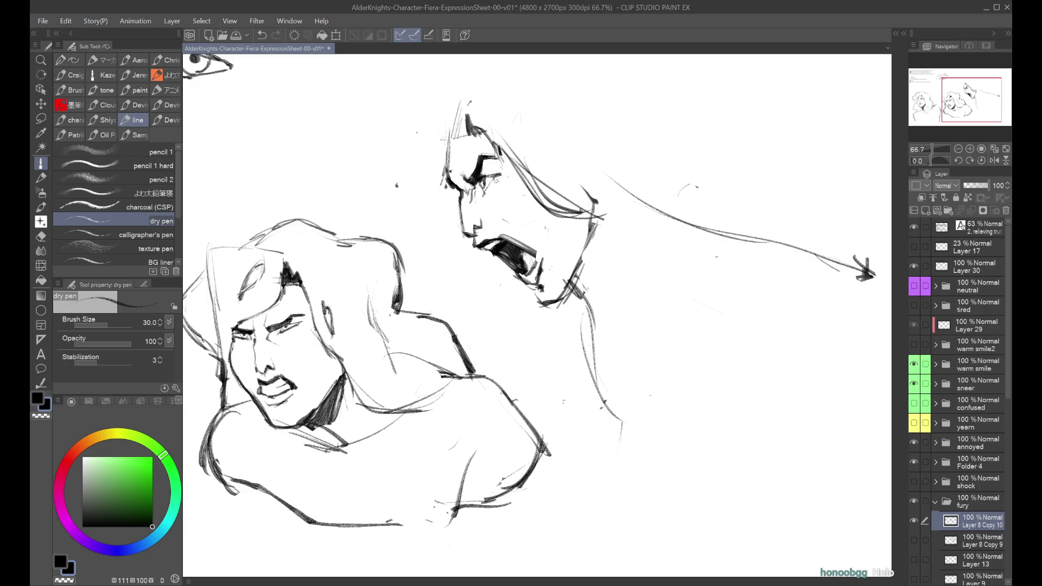
key("ctrl+z")
left_click_drag(494, 179, 486, 198)
Hatch light shading under the eye and retry the eye line, undoing stray strokes.
key("h")
key("ctrl+minus")
key("ctrl+minus")
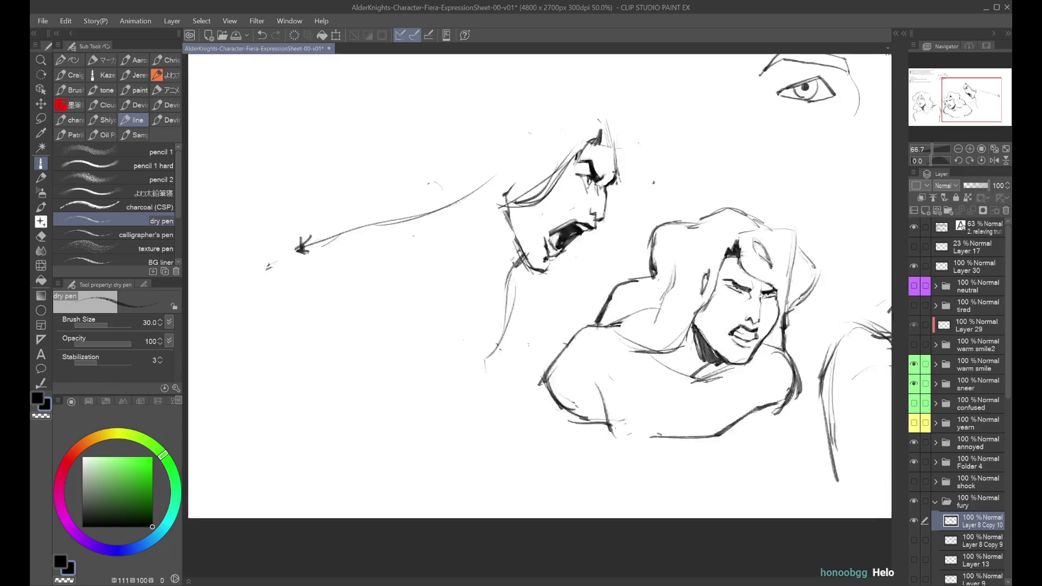
key("h")
key("ctrl+minus")
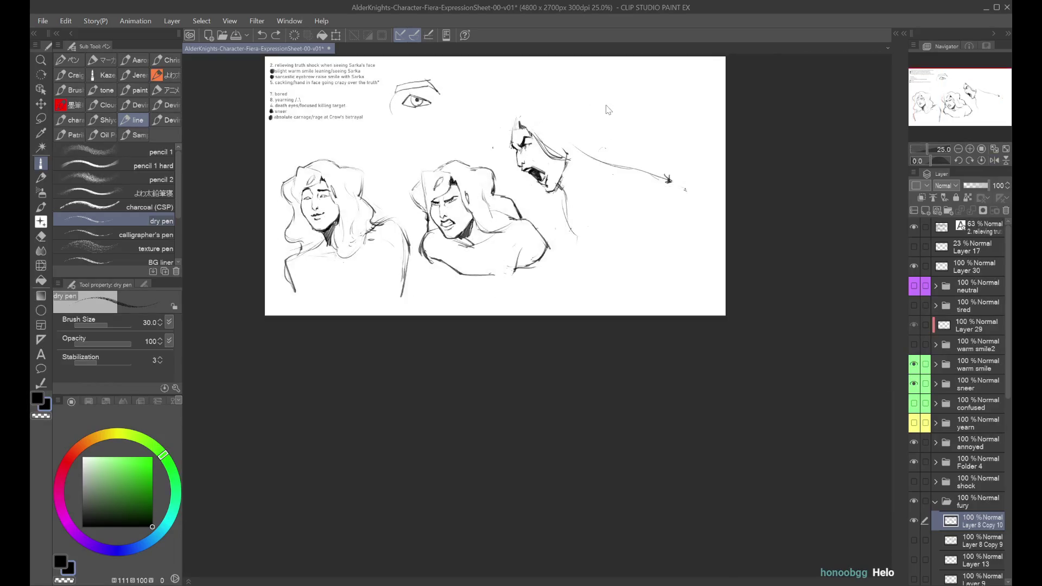
scroll(566, 128, "up", 3)
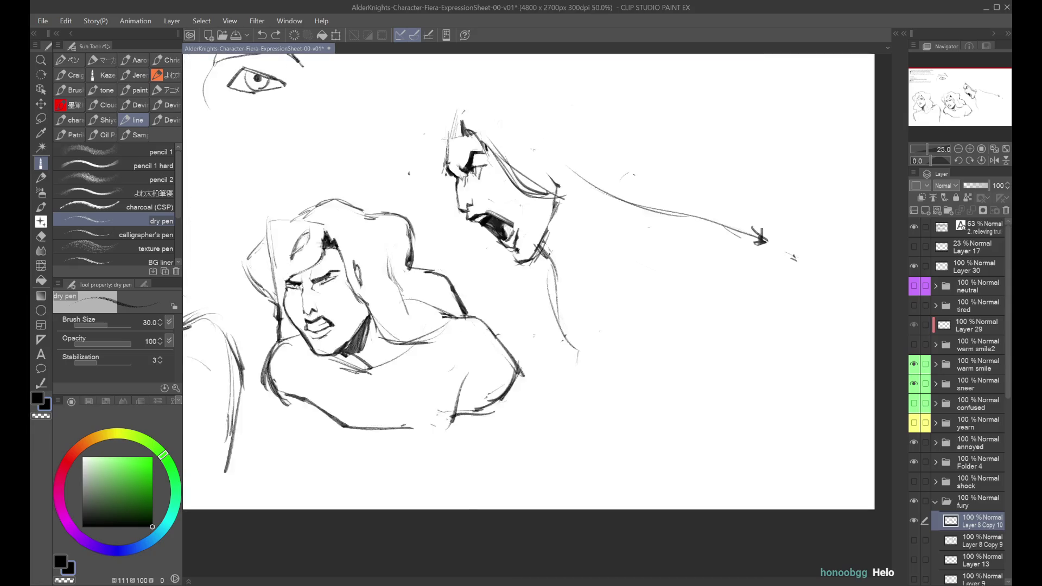
left_click_drag(454, 174, 459, 194)
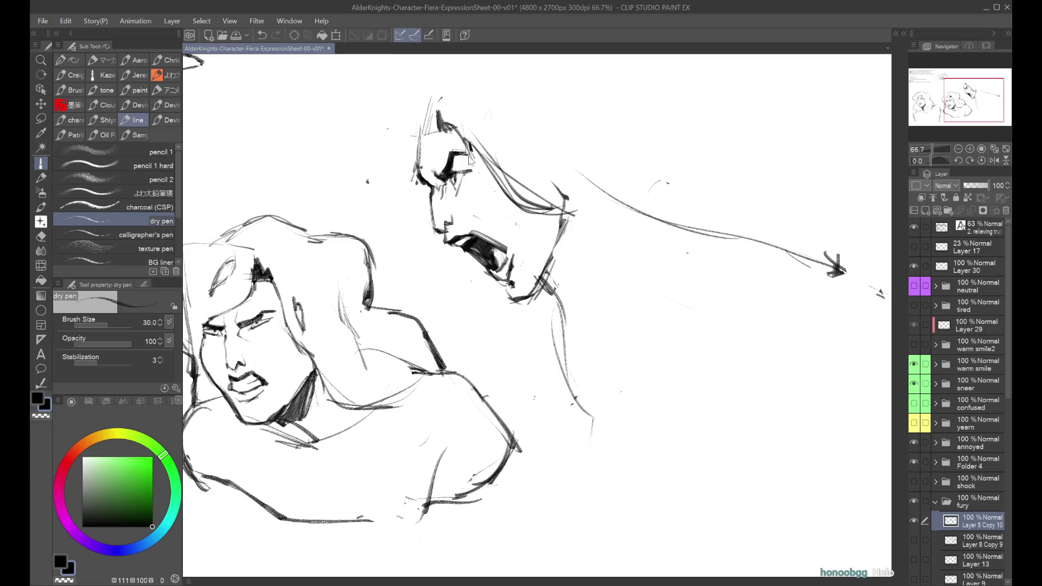
left_click_drag(465, 173, 454, 197)
key("ctrl+z")
key("ctrl+z")
mouse_move(449, 159)
left_mouse_down()
mouse_move(465, 153)
mouse_move(442, 182)
mouse_move(435, 175)
left_mouse_up()
key("ctrl+z")
Check proportions zoomed out and mirrored, then retry the neck stroke shorter and longer.
key("ctrl+minus")
key("h")
key("ctrl+minus")
key("ctrl+plus")
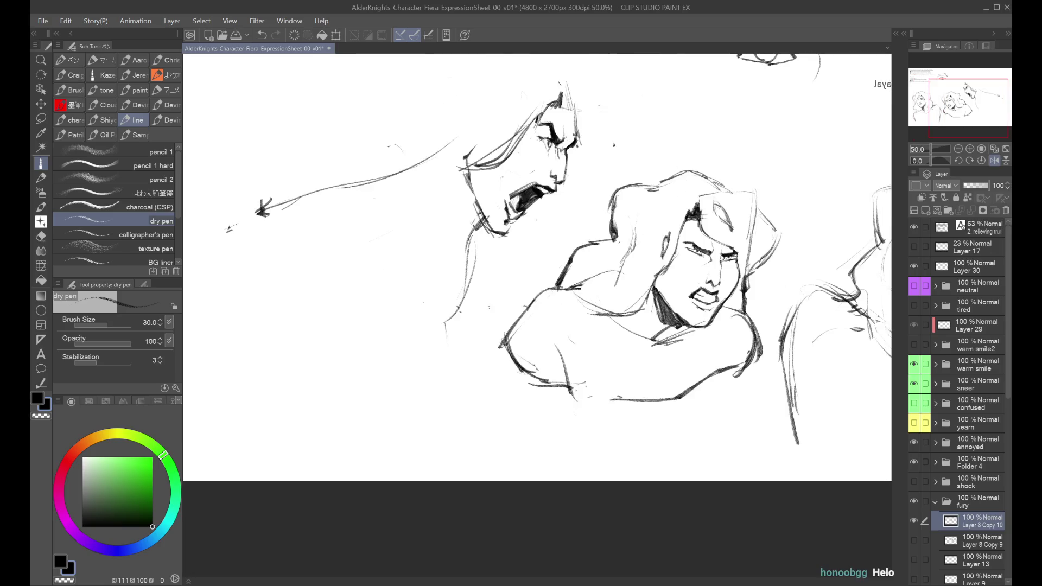
key("h")
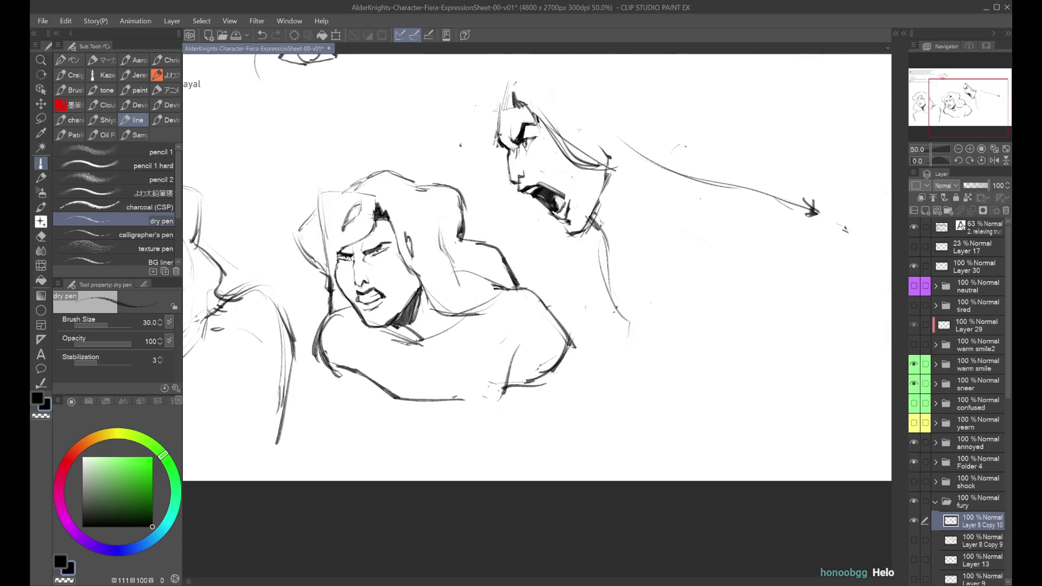
key("ctrl+minus")
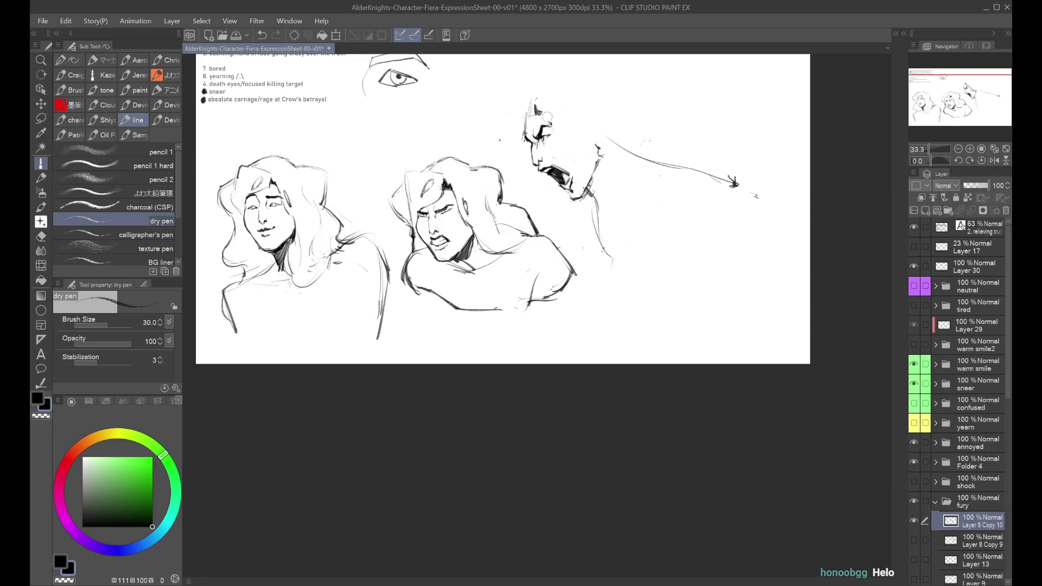
key("h")
key("h")
scroll(584, 88, "up", 1)
key("ctrl+z")
mouse_move(609, 199)
left_mouse_down()
mouse_move(584, 258)
mouse_move(599, 228)
left_mouse_up()
key("ctrl+z")
key("ctrl+z")
key("ctrl+z")
left_click_drag(588, 264, 613, 205)
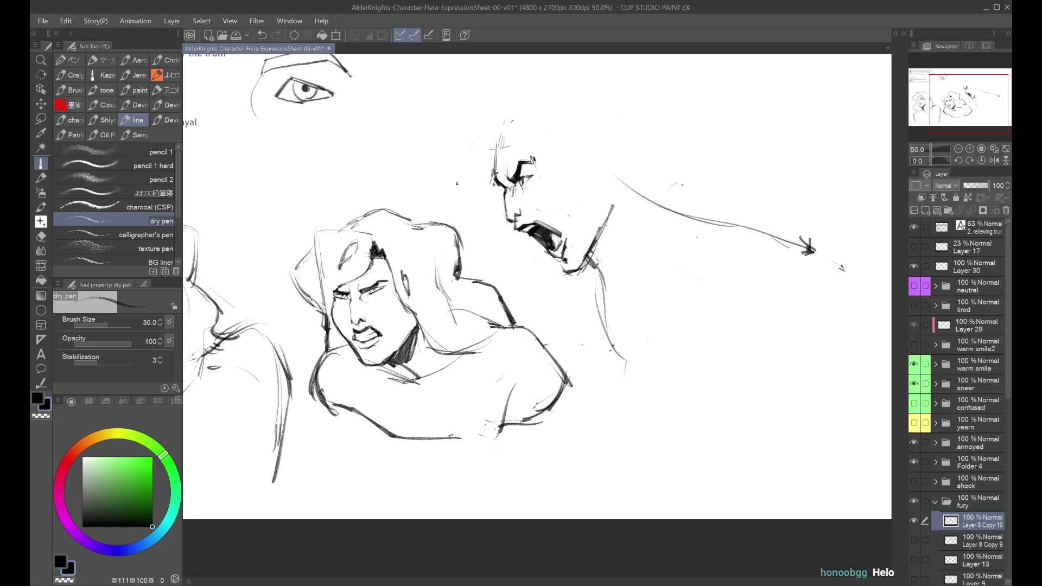
Keep redrawing the neck stroke with mirrored checks, undoing each attempt.
key("h")
key("ctrl+z")
left_click_drag(487, 265, 472, 220)
key("ctrl+z")
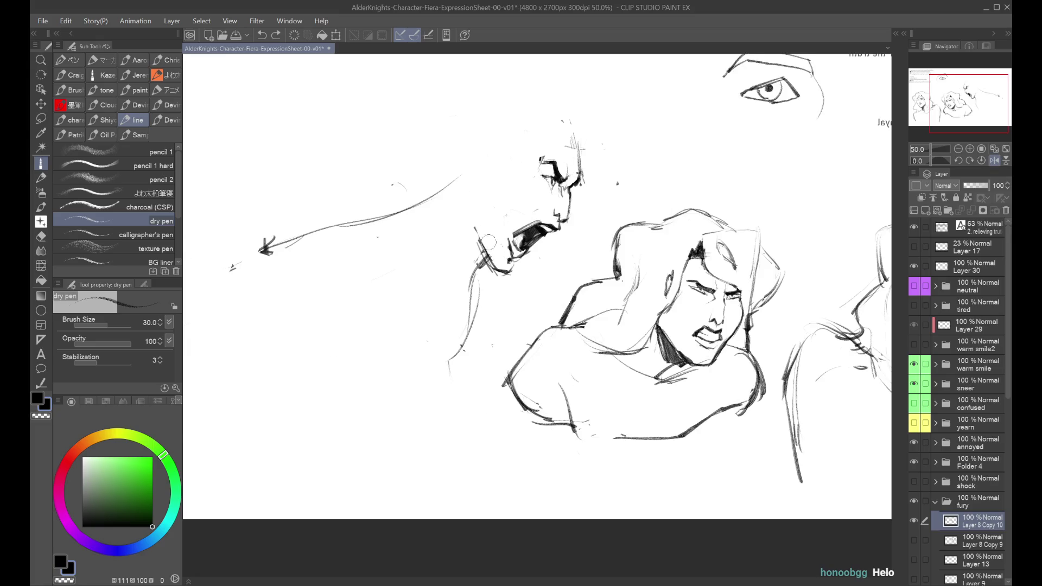
key("h")
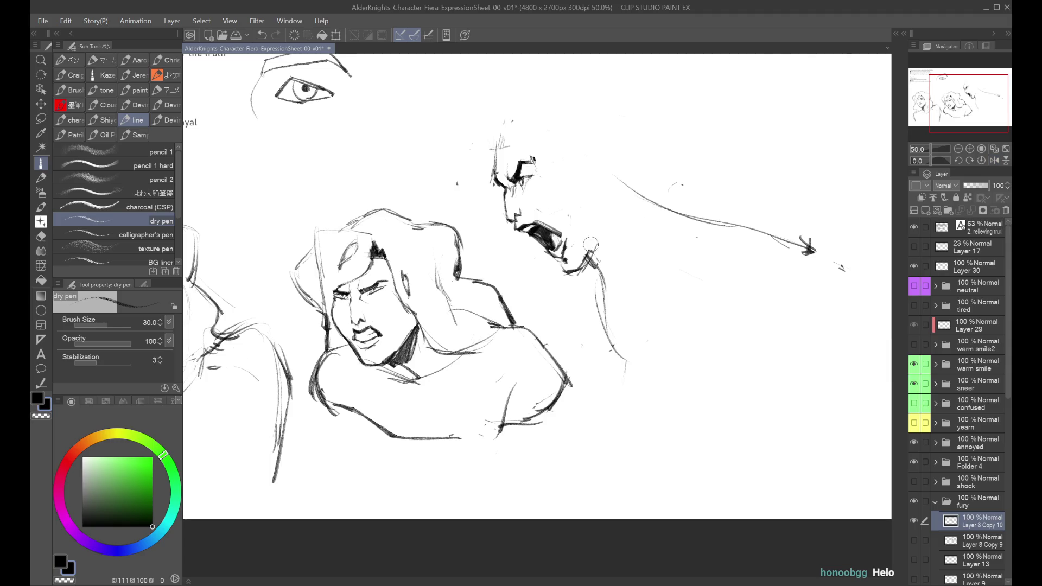
key("h")
left_click_drag(491, 267, 453, 210)
key("ctrl+z")
key("h")
Redraw the neck line once more, undo it, and review the whole sheet mirrored.
mouse_move(595, 244)
left_mouse_down()
mouse_move(624, 202)
mouse_move(610, 217)
mouse_move(614, 193)
left_mouse_up()
key("ctrl+z")
key("h")
key("ctrl+minus")
key("ctrl+minus")
scroll(580, 159, "up", 3)
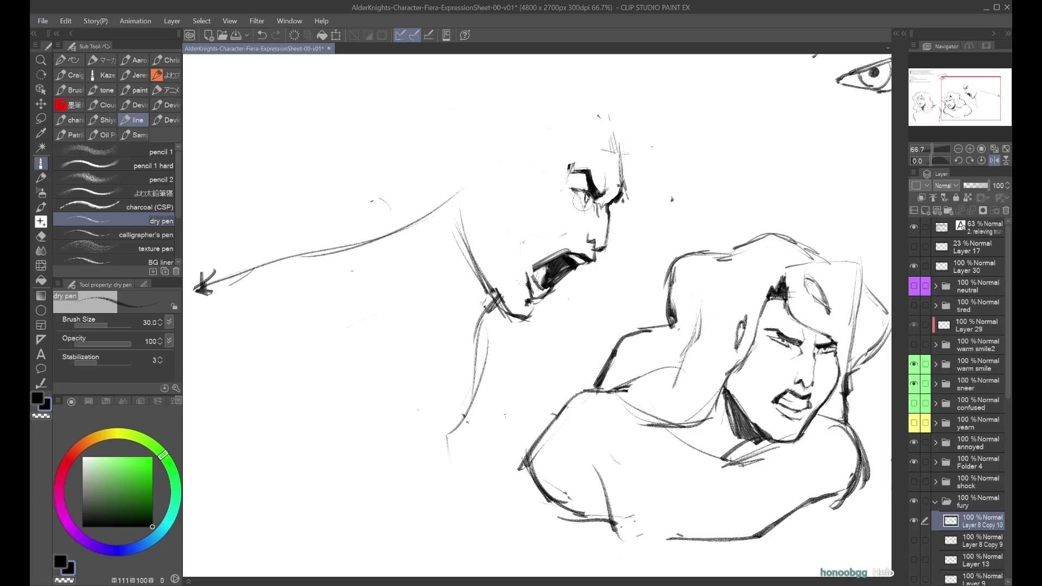
scroll(583, 201, "down", 1)
key("h")
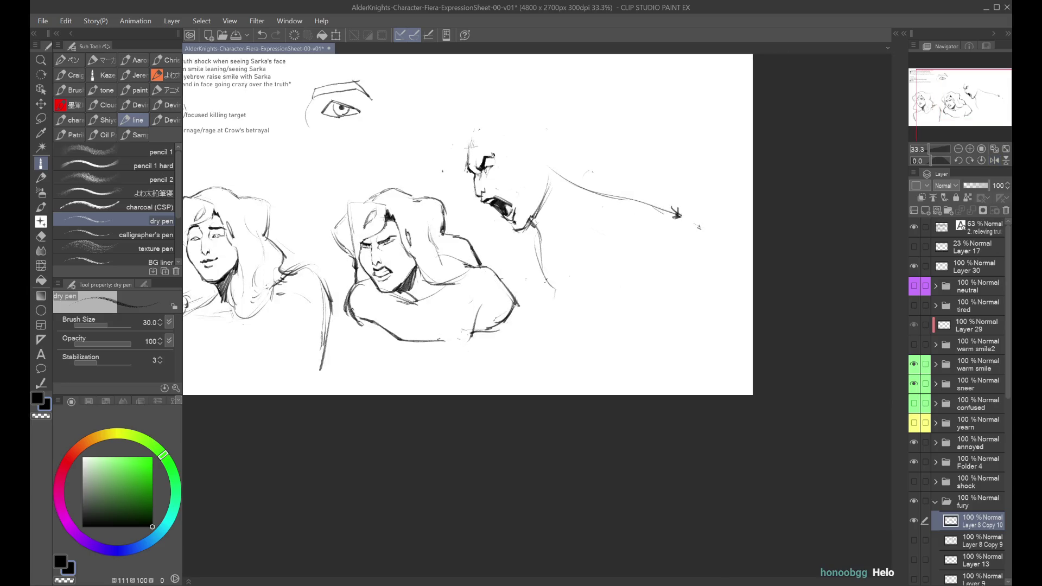
Restore the small stroke near the eye and check the face mirrored.
scroll(498, 152, "up", 1)
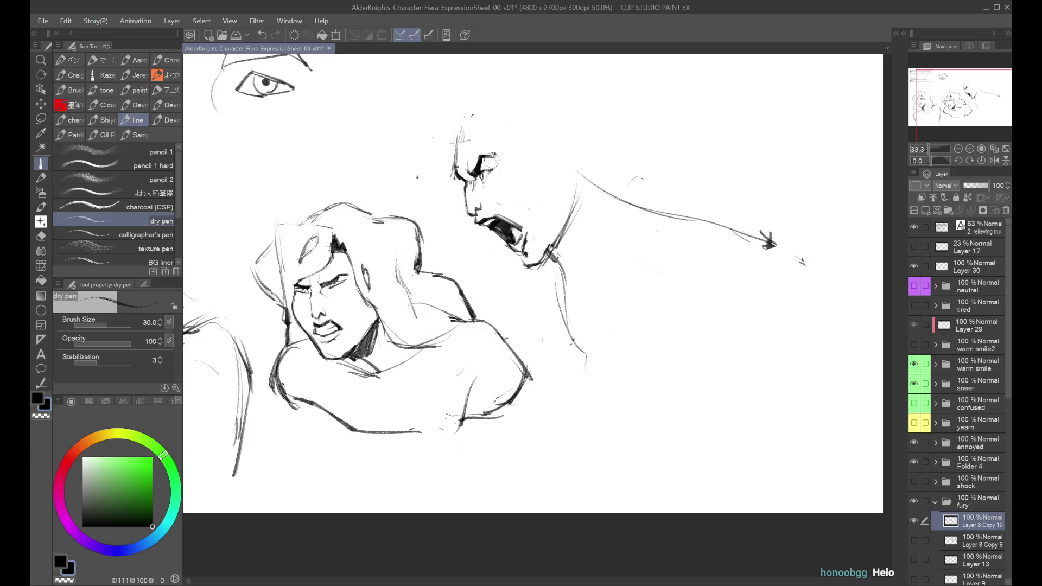
key("ctrl+z")
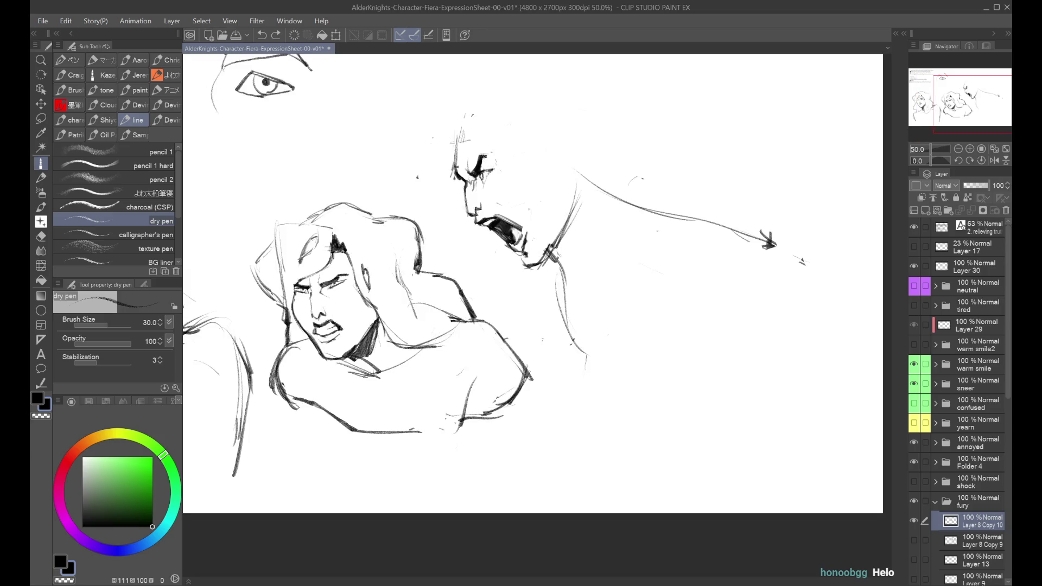
left_click_drag(486, 163, 493, 155)
scroll(491, 160, "down", 1)
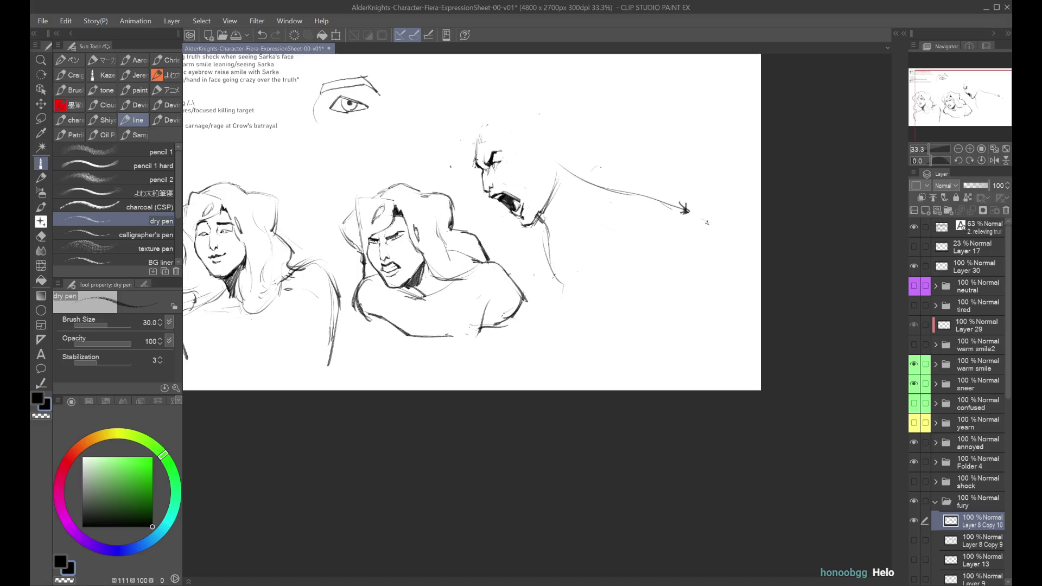
key("h")
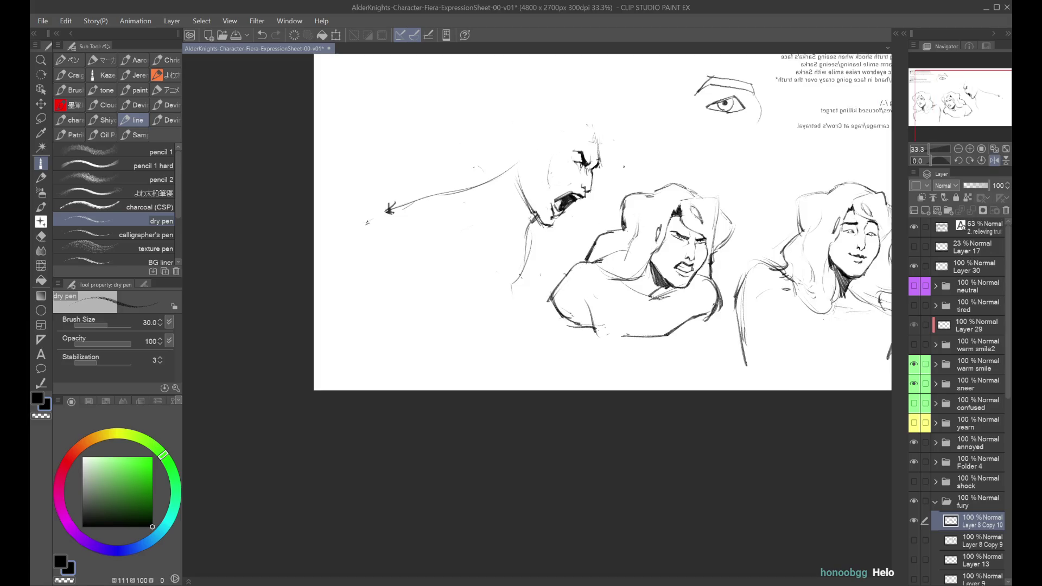
key("h")
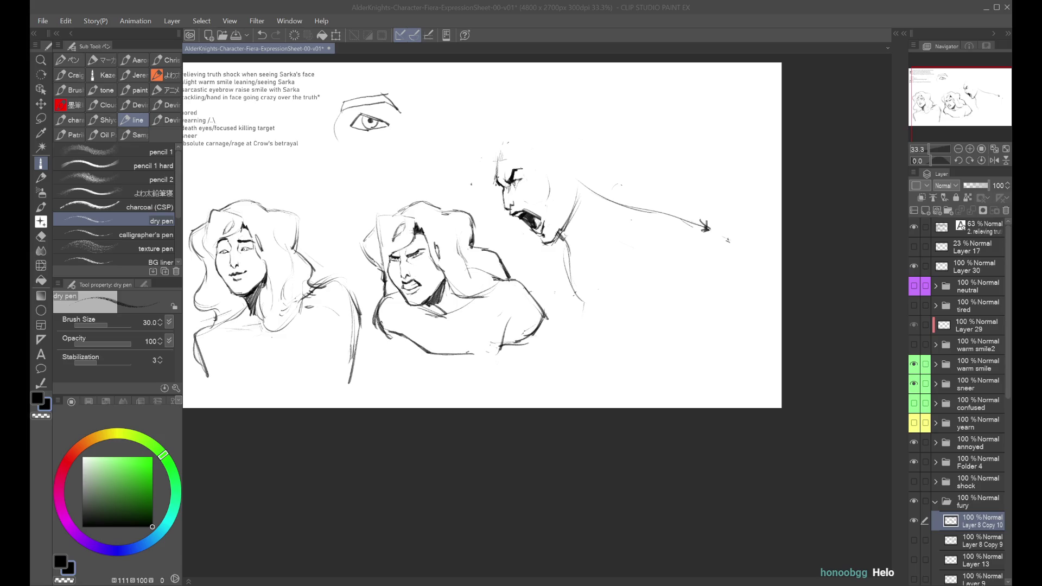
key("h")
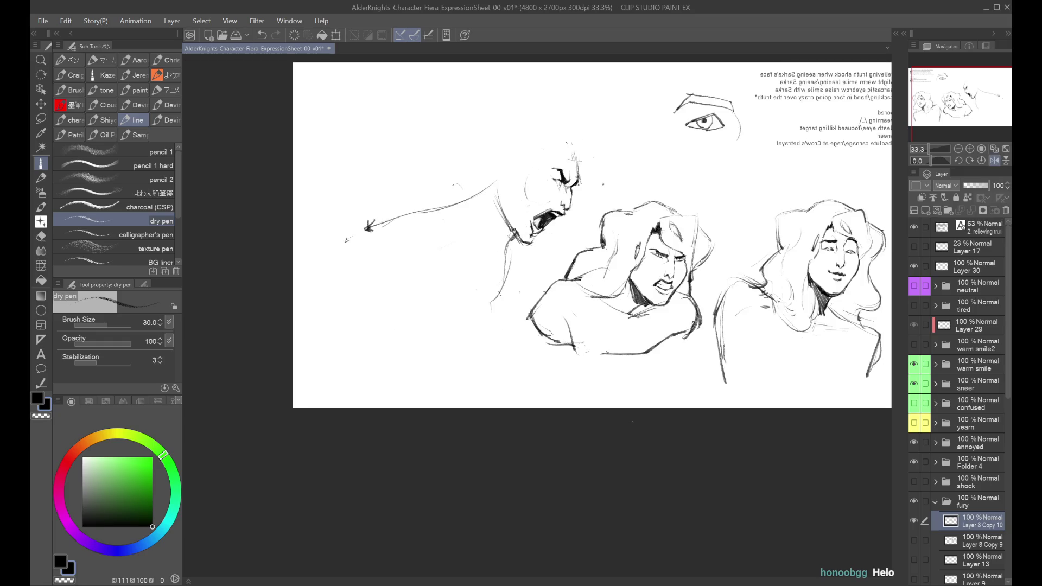
key("ctrl+minus")
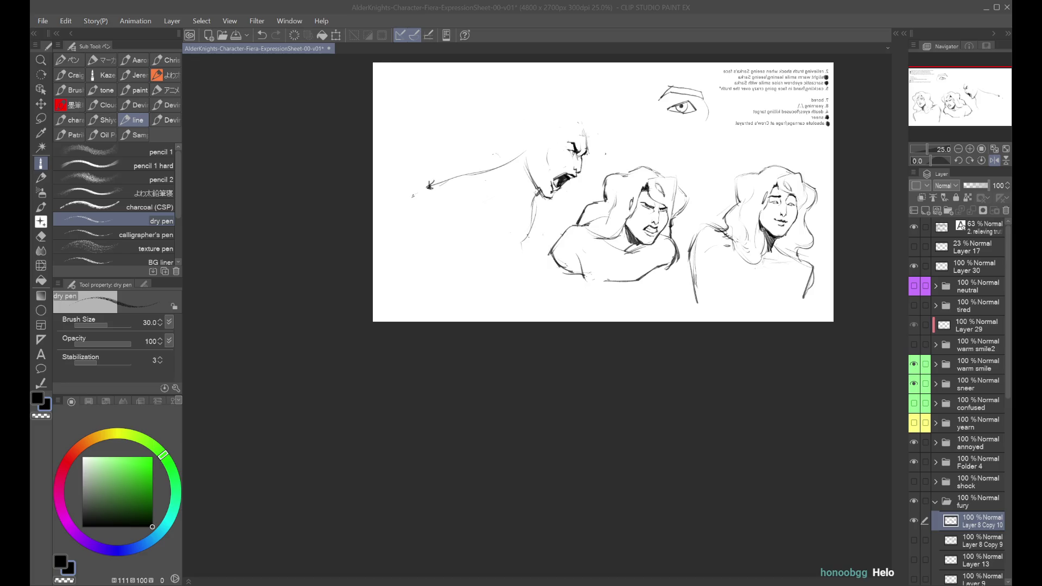
left_click(917, 521)
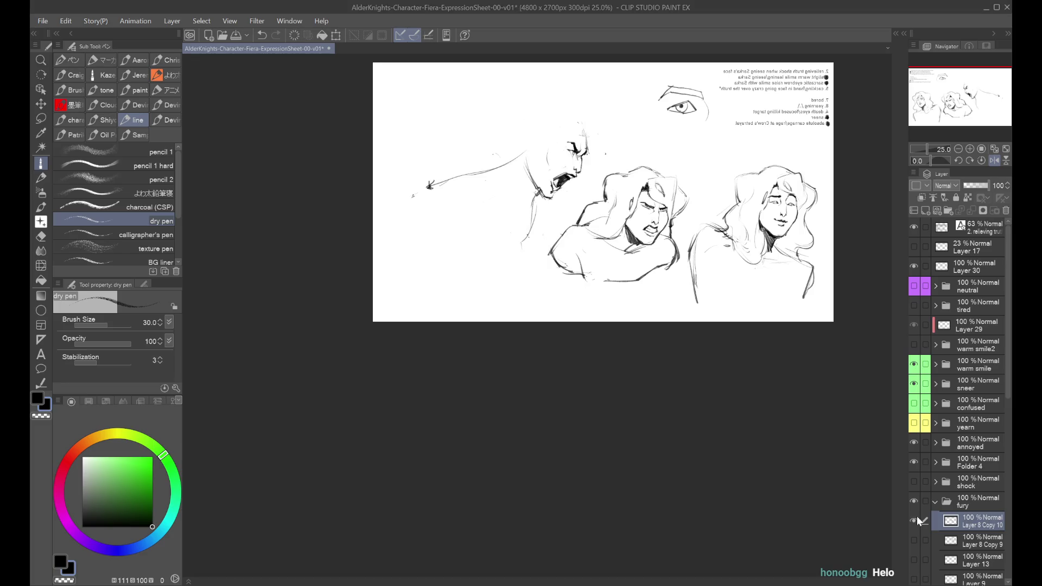
key("h")
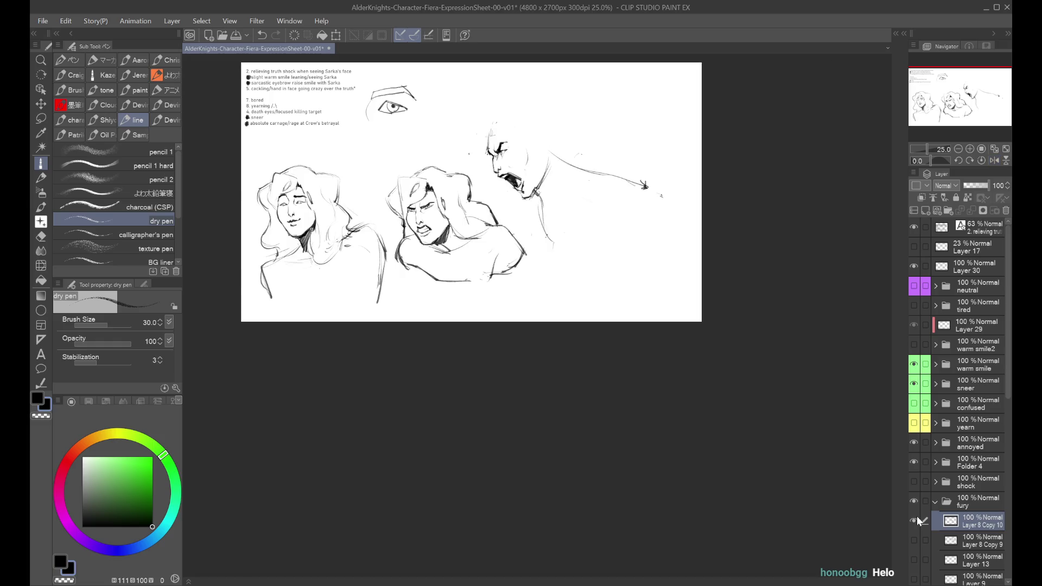
left_click(915, 519)
left_click(912, 482)
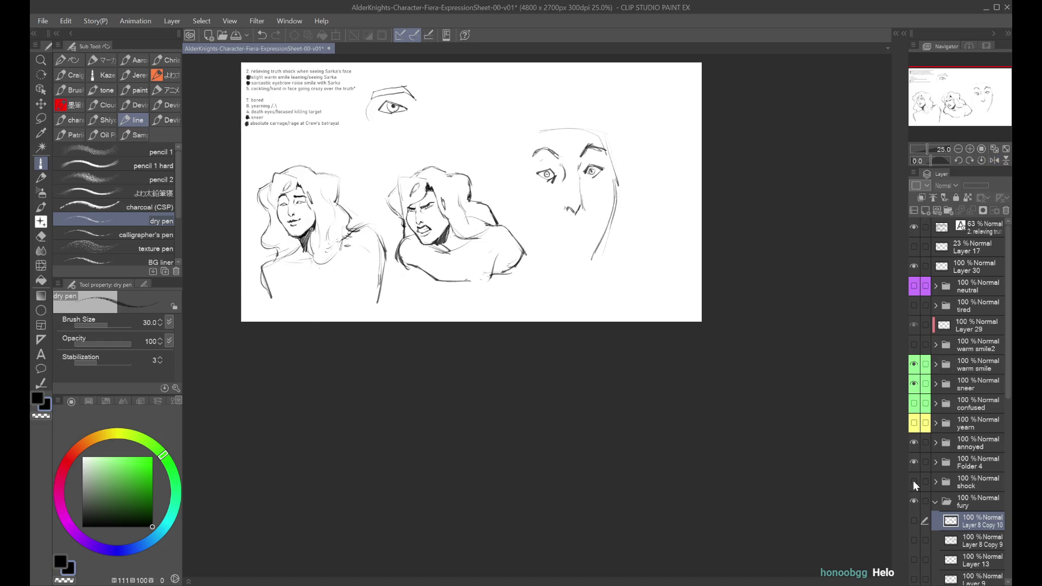
left_click(913, 481)
left_click(913, 521)
scroll(635, 174, "up", 2)
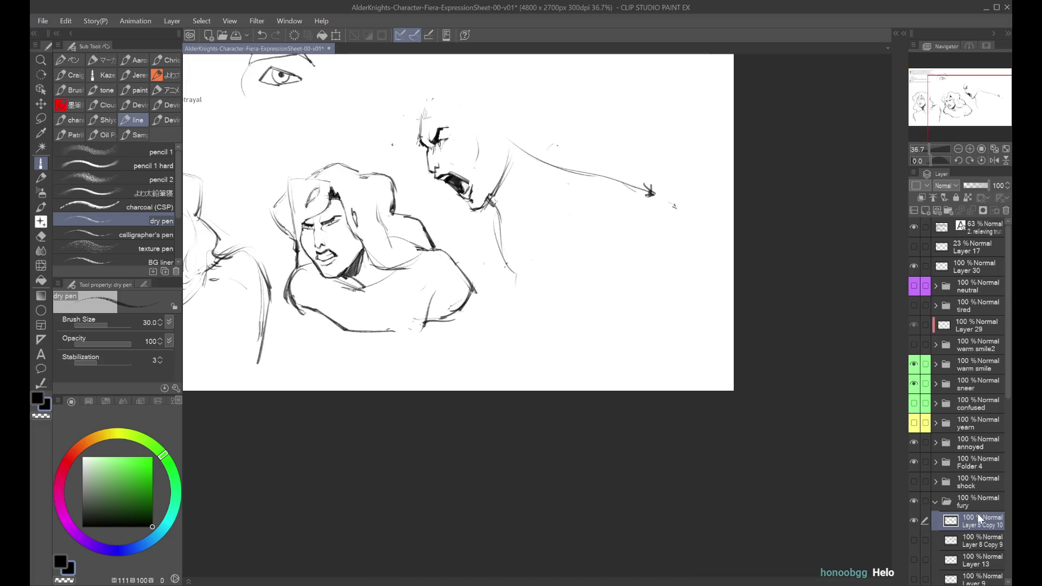
Move the angry profile sketch down-right and lower its layer opacity to 79%.
key("ctrl+t")
mouse_move(515, 285)
left_mouse_down()
mouse_move(555, 379)
mouse_move(573, 397)
mouse_move(581, 389)
left_mouse_up()
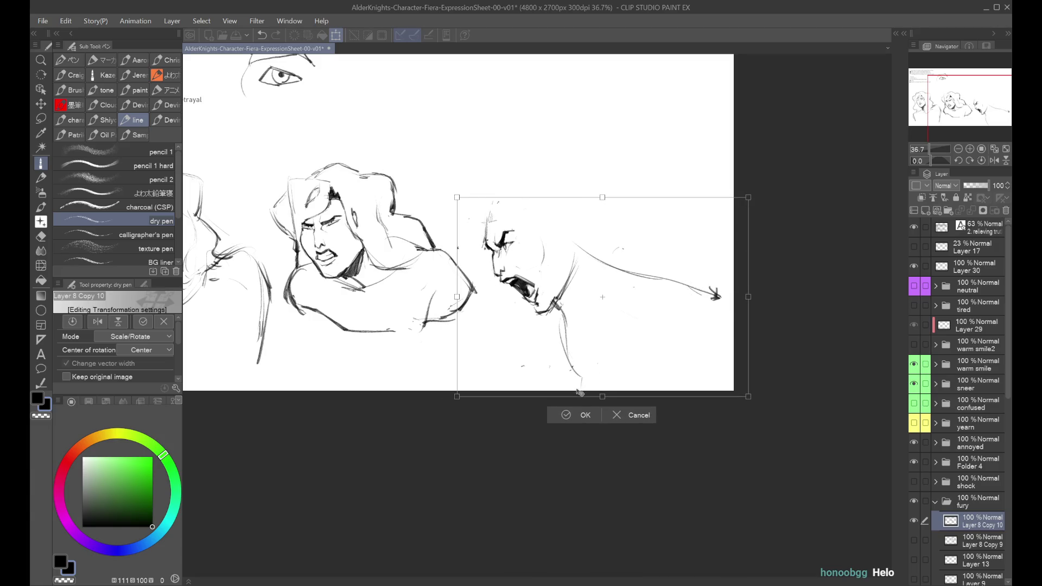
key("Return")
left_click_drag(624, 214, 656, 234)
left_click_drag(981, 185, 983, 184)
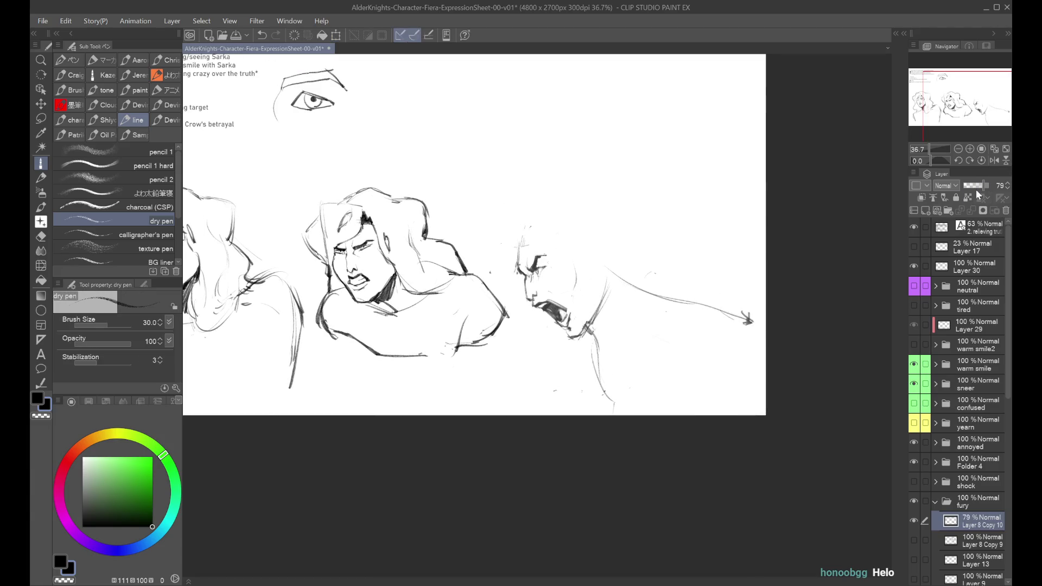
On a new layer, sketch a head oval and dark hair strands to its left.
left_click(935, 211)
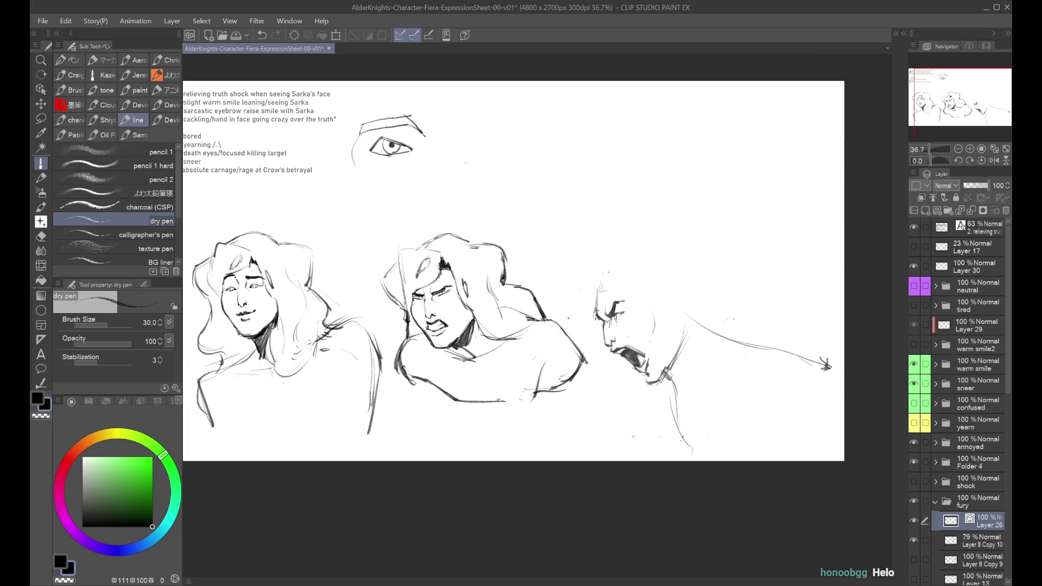
mouse_move(540, 194)
left_mouse_down()
mouse_move(539, 127)
mouse_move(520, 139)
mouse_move(526, 169)
mouse_move(578, 145)
mouse_move(564, 140)
mouse_move(529, 165)
mouse_move(546, 202)
left_mouse_up()
key("ctrl+z")
key("ctrl+z")
key("ctrl+z")
key("ctrl+z")
left_click_drag(559, 122, 553, 220)
scroll(533, 154, "up", 1)
mouse_move(564, 135)
left_mouse_down()
mouse_move(519, 150)
mouse_move(534, 131)
mouse_move(507, 155)
left_mouse_up()
key("ctrl+z")
key("ctrl+z")
mouse_move(518, 115)
left_mouse_down()
mouse_move(505, 152)
mouse_move(514, 155)
mouse_move(556, 120)
mouse_move(507, 156)
left_mouse_up()
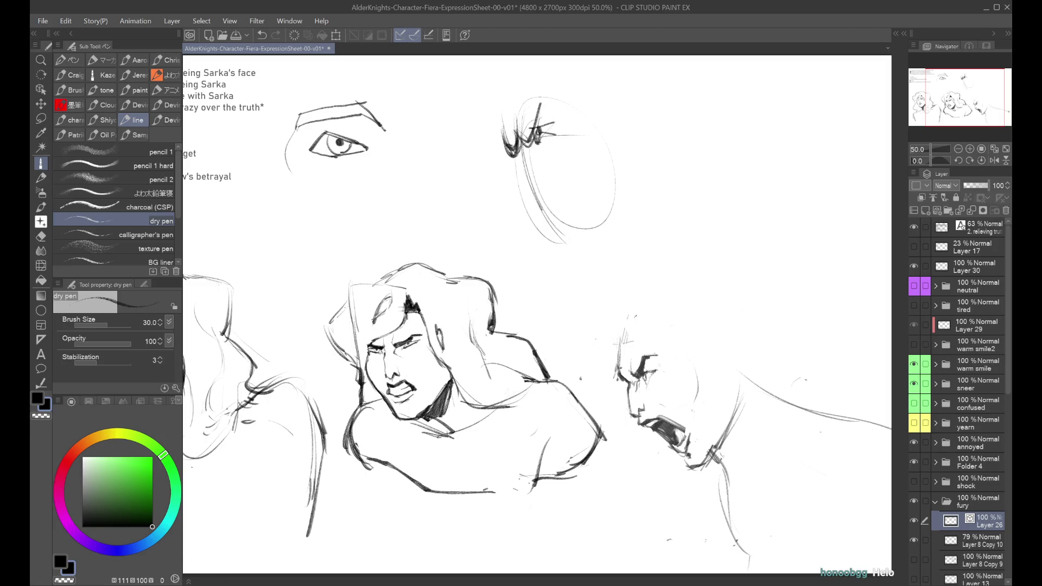
Rough in strokes along the top of the upper-right head.
key("ctrl+z")
mouse_move(523, 122)
left_mouse_down()
mouse_move(514, 165)
mouse_move(598, 122)
left_mouse_up()
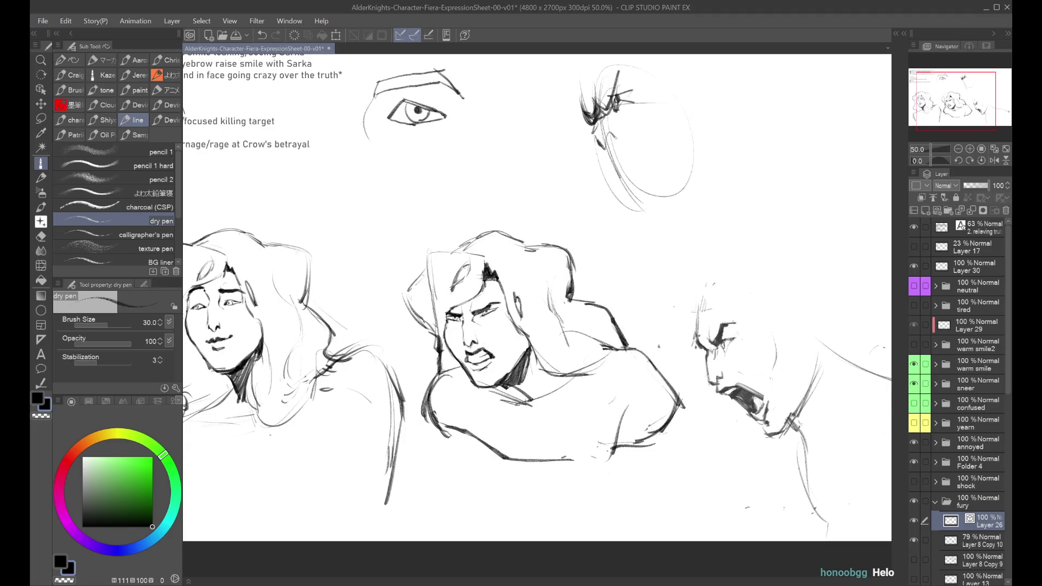
key("ctrl+minus")
scroll(604, 120, "up", 1)
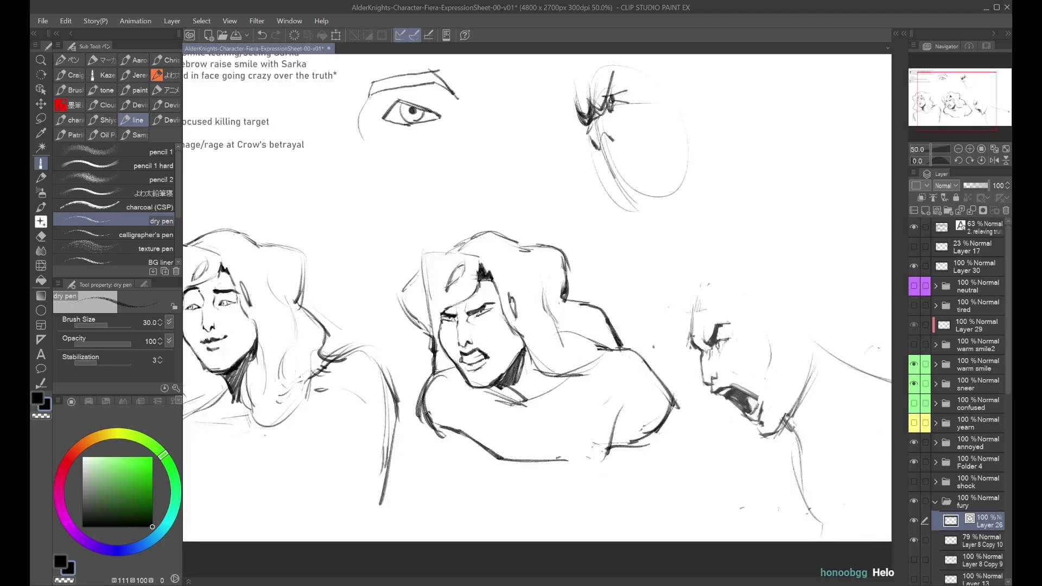
scroll(608, 133, "down", 1)
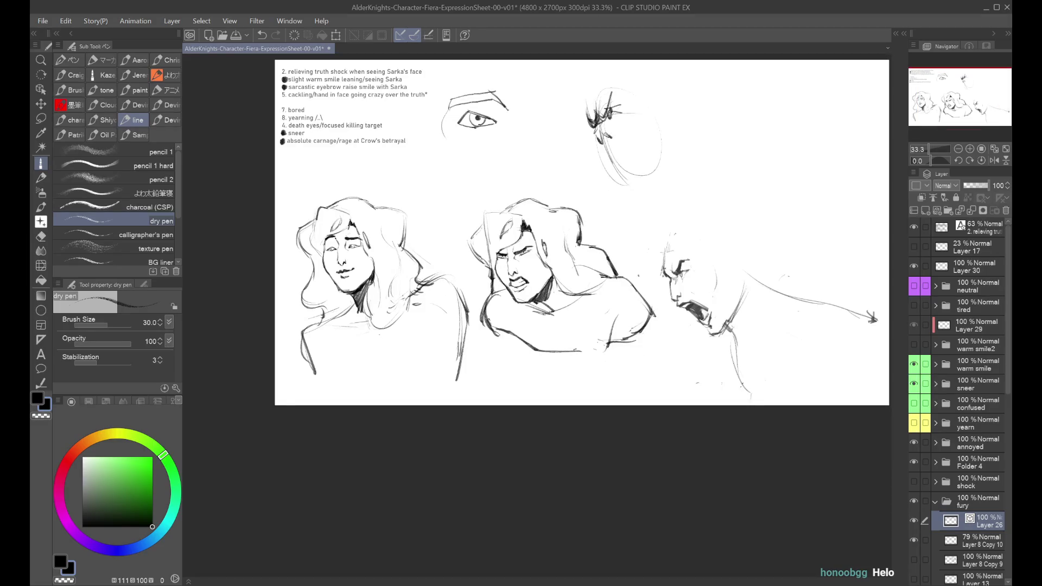
key("ctrl+z")
mouse_move(592, 88)
left_mouse_down()
mouse_move(588, 110)
mouse_move(638, 77)
left_mouse_up()
mouse_move(582, 104)
left_mouse_down()
mouse_move(631, 76)
mouse_move(622, 102)
mouse_move(660, 113)
mouse_move(679, 155)
left_mouse_up()
Sketch the head's left side, a longer chin line and small cheek marks.
mouse_move(592, 121)
left_mouse_down()
mouse_move(590, 153)
mouse_move(585, 137)
left_mouse_up()
key("ctrl+z")
key("ctrl+z")
mouse_move(588, 115)
left_mouse_down()
mouse_move(585, 144)
mouse_move(624, 186)
left_mouse_up()
left_click_drag(602, 137, 630, 193)
key("ctrl+z")
mouse_move(602, 137)
left_mouse_down()
mouse_move(637, 204)
mouse_move(606, 163)
left_mouse_up()
mouse_move(617, 154)
left_mouse_down()
mouse_move(643, 185)
mouse_move(612, 153)
left_mouse_up()
key("ctrl+z")
key("ctrl+z")
key("ctrl+z")
mouse_move(601, 151)
left_mouse_down()
mouse_move(633, 153)
mouse_move(654, 181)
mouse_move(622, 146)
left_mouse_up()
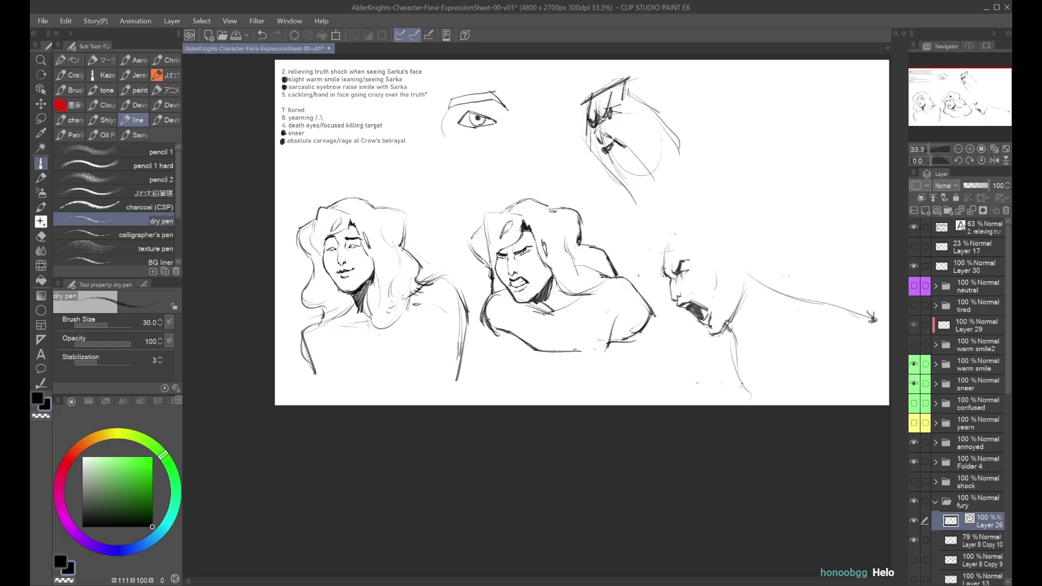
Add mouth lines and the head's right-side outline, checking the head mirrored.
key("h")
key("h")
mouse_move(605, 153)
left_mouse_down()
mouse_move(635, 182)
mouse_move(616, 185)
mouse_move(653, 178)
mouse_move(624, 190)
left_mouse_up()
key("ctrl+z")
key("ctrl+z")
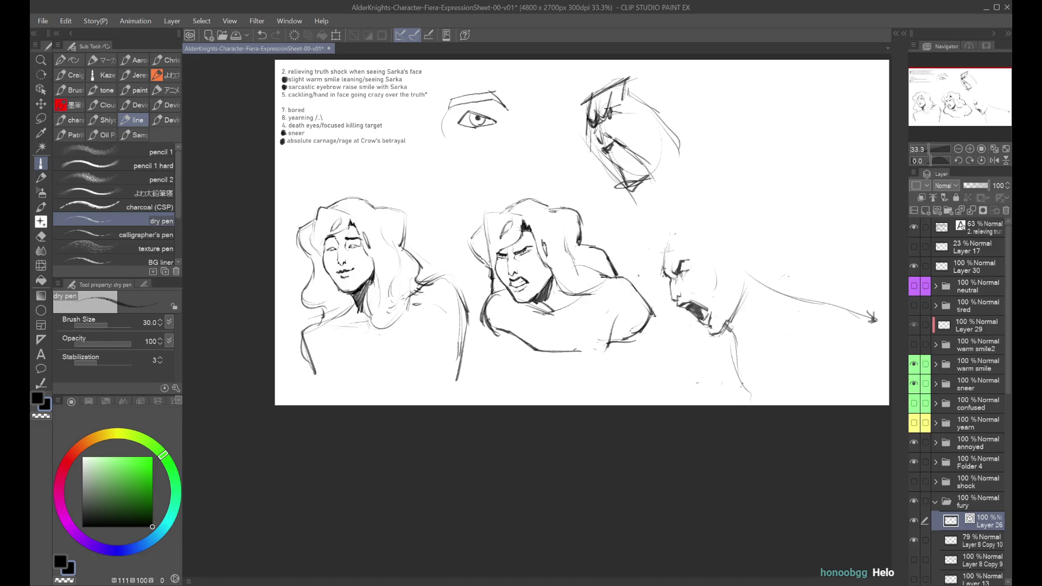
left_click_drag(589, 146, 621, 187)
key("ctrl+z")
mouse_move(627, 195)
left_mouse_down()
mouse_move(638, 212)
mouse_move(665, 192)
left_mouse_up()
left_click_drag(686, 147, 655, 198)
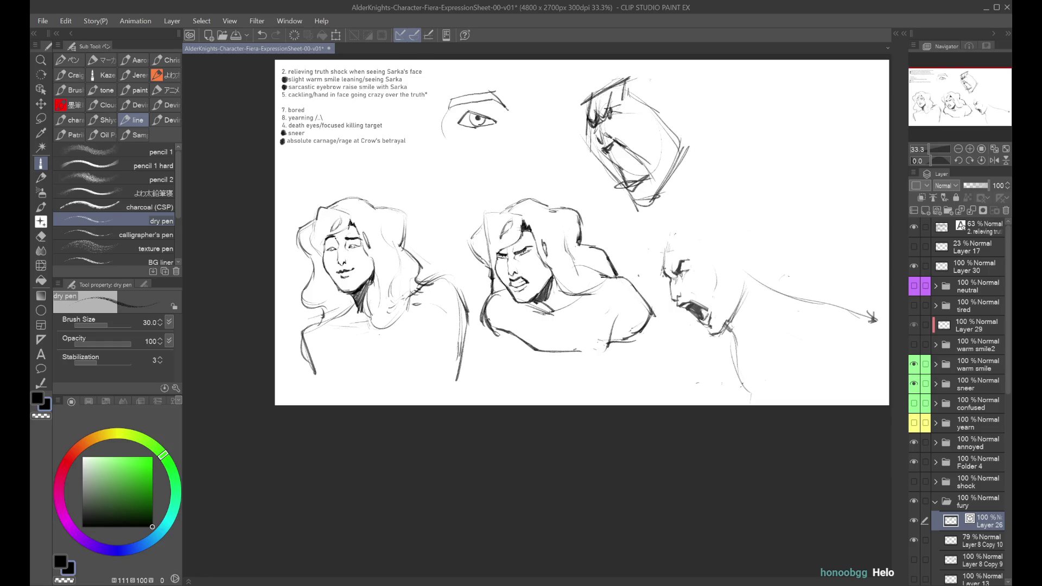
Darken the strokes around the eye and add zig-zag strokes at the mouth.
key("h")
key("h")
mouse_move(607, 157)
left_mouse_down()
mouse_move(621, 147)
mouse_move(636, 179)
mouse_move(621, 181)
left_mouse_up()
mouse_move(640, 167)
left_mouse_down()
mouse_move(624, 175)
mouse_move(630, 162)
mouse_move(634, 181)
left_mouse_up()
key("ctrl+z")
key("ctrl+z")
key("h")
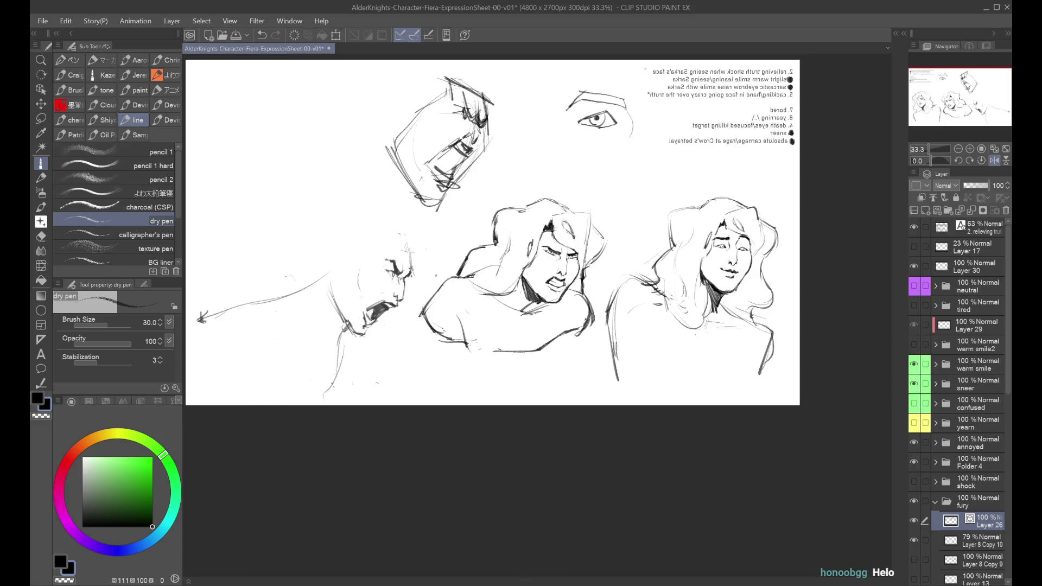
key("h")
Draw the neck and jaw curves down from the tilted head's chin on Layer 26, undoing misplaced strokes.
left_click_drag(656, 99, 627, 131)
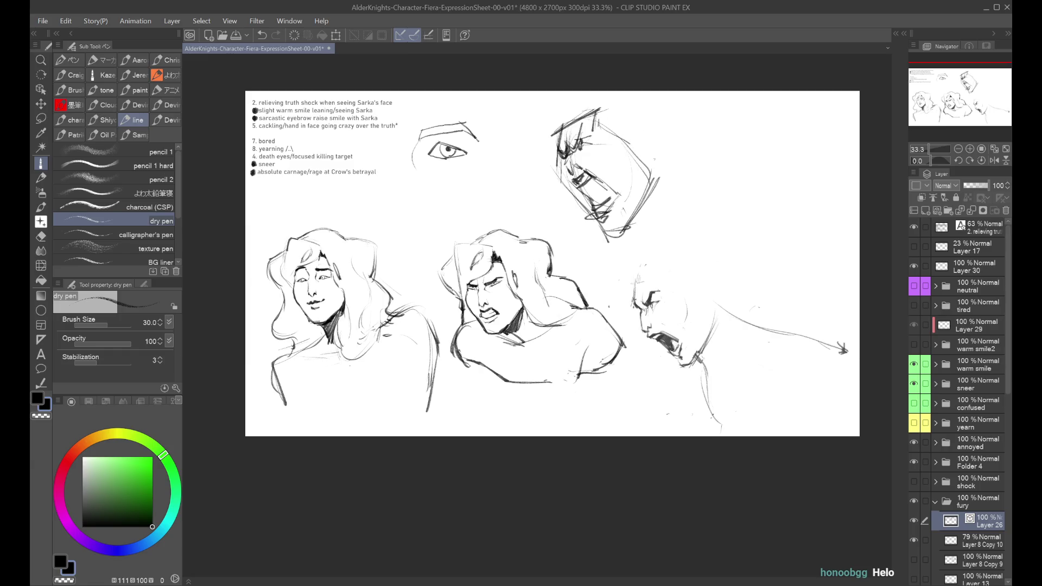
left_click_drag(624, 221, 649, 254)
key("ctrl+z")
left_click_drag(627, 222, 647, 251)
left_click_drag(678, 234, 654, 277)
key("ctrl+z")
left_click_drag(620, 225, 640, 260)
mouse_move(661, 174)
left_mouse_down()
mouse_move(649, 192)
mouse_move(692, 221)
mouse_move(780, 236)
mouse_move(826, 285)
left_mouse_up()
key("ctrl+z")
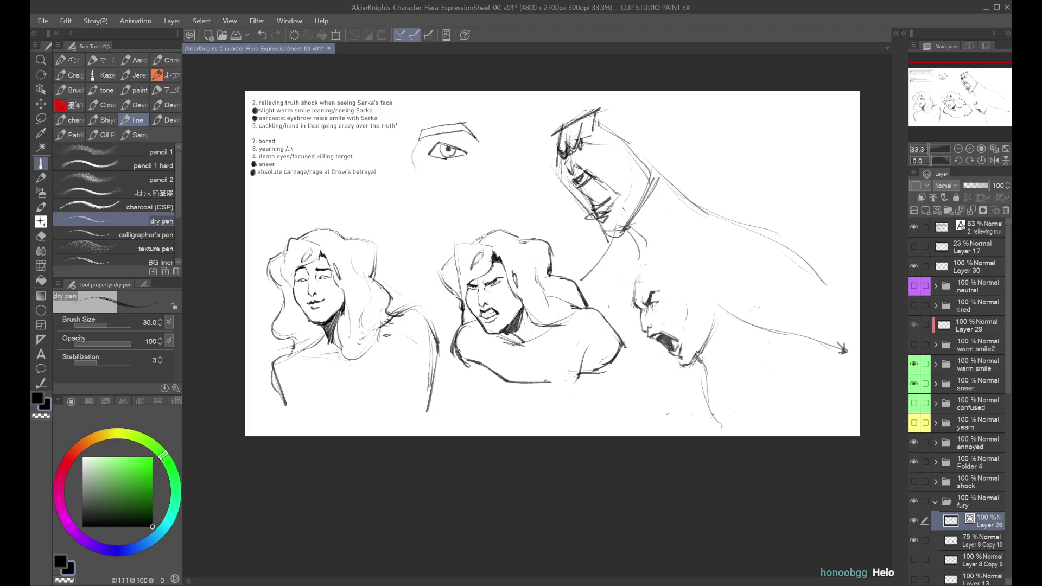
mouse_move(628, 239)
left_mouse_down()
mouse_move(619, 307)
mouse_move(603, 326)
left_mouse_up()
key("ctrl+z")
Sweep the long shoulder and back lines down past the angry profile figure.
key("ctrl+z")
mouse_move(669, 174)
left_mouse_down()
mouse_move(779, 231)
mouse_move(746, 225)
mouse_move(801, 259)
mouse_move(835, 302)
left_mouse_up()
key("ctrl+z")
mouse_move(641, 267)
left_mouse_down()
mouse_move(635, 320)
mouse_move(620, 320)
left_mouse_up()
key("ctrl+z")
mouse_move(638, 247)
left_mouse_down()
mouse_move(624, 324)
mouse_move(722, 304)
left_mouse_up()
left_click_drag(737, 328, 777, 314)
left_click_drag(755, 324, 834, 294)
left_click_drag(754, 228, 824, 290)
left_click_drag(791, 247, 848, 282)
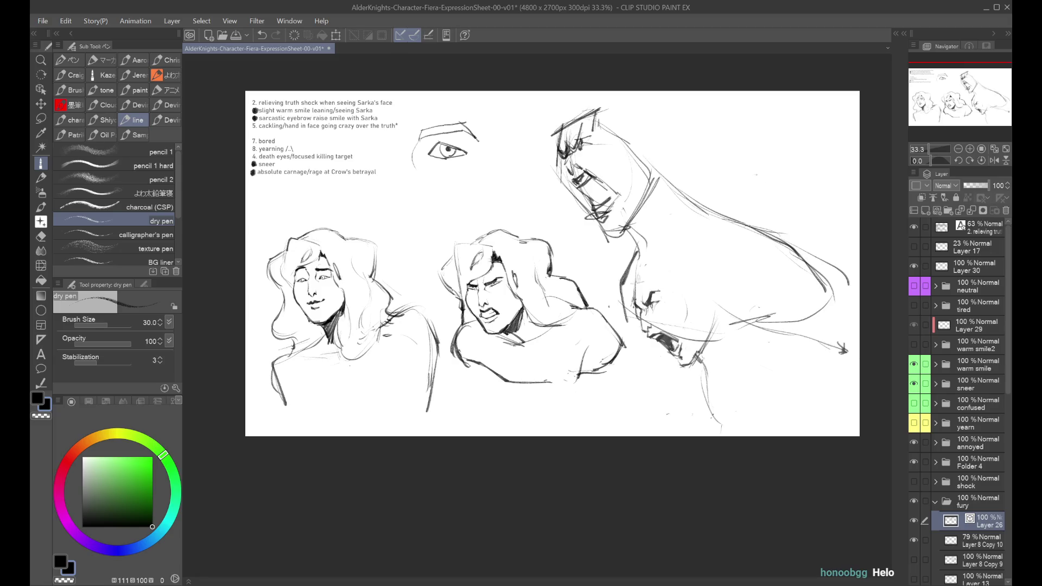
key("t")
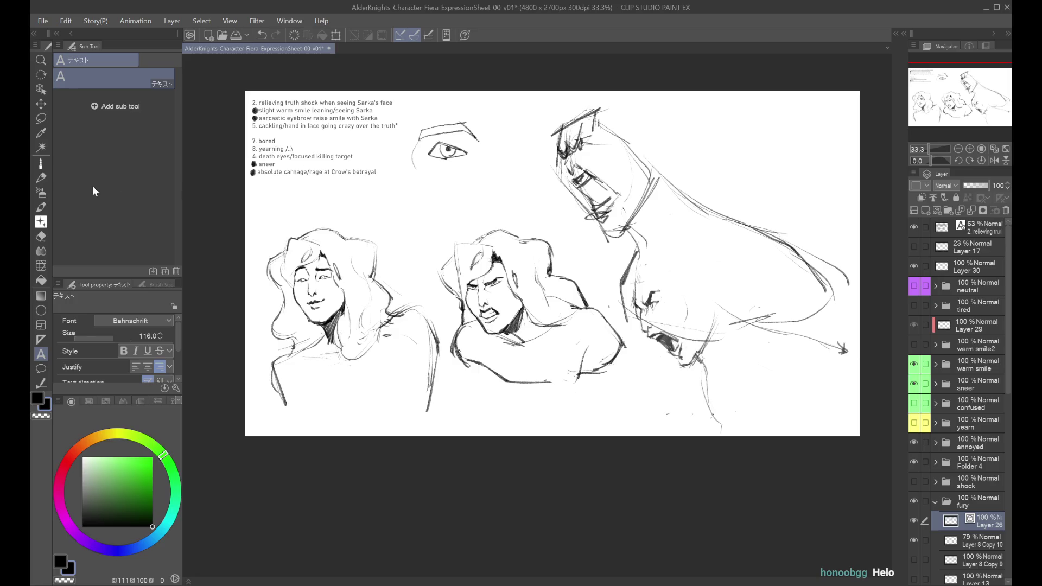
left_click(42, 163)
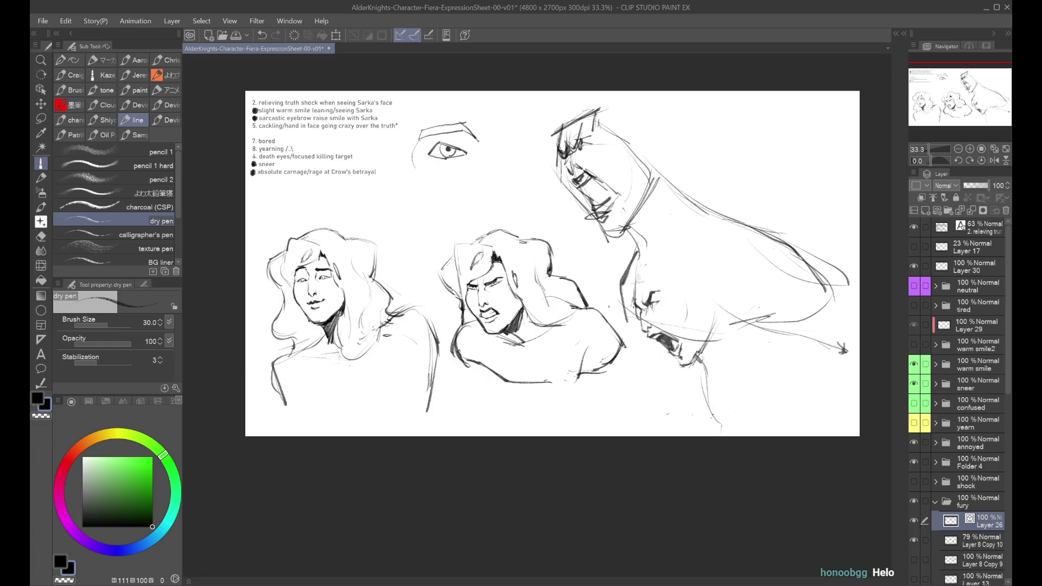
key("ctrl+z")
Scale Layer 26's figure down from the top, shift it up-left, and save the sheet.
key("ctrl+t")
left_click_drag(694, 130, 695, 164)
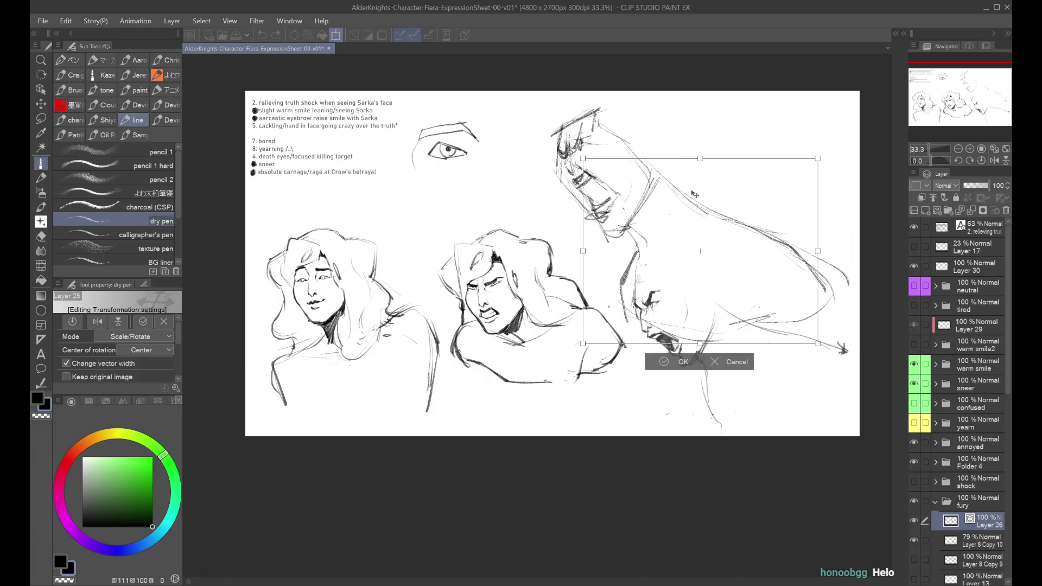
left_click_drag(687, 249, 675, 227)
left_click(671, 339)
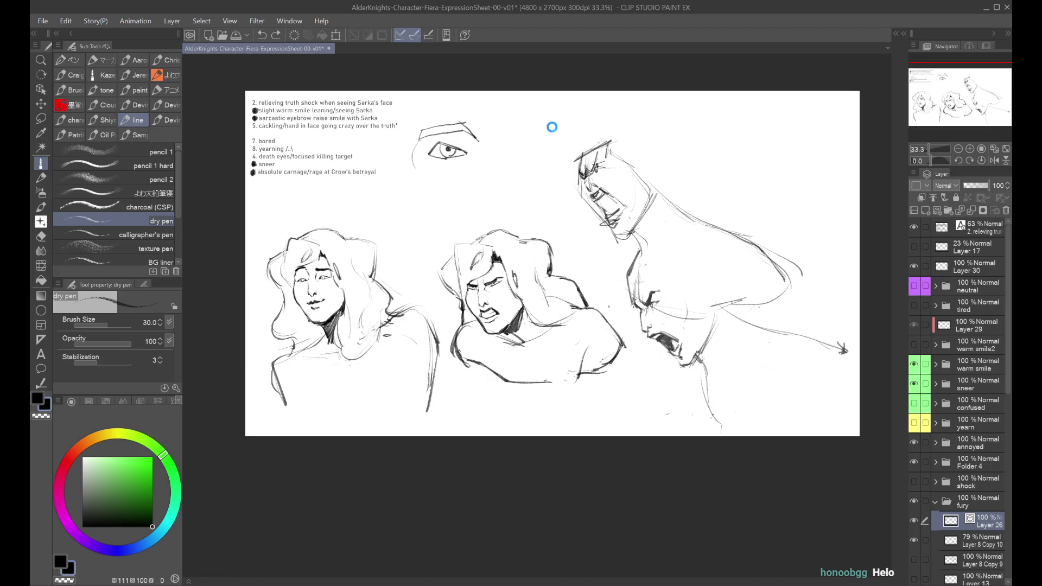
key("ctrl+s")
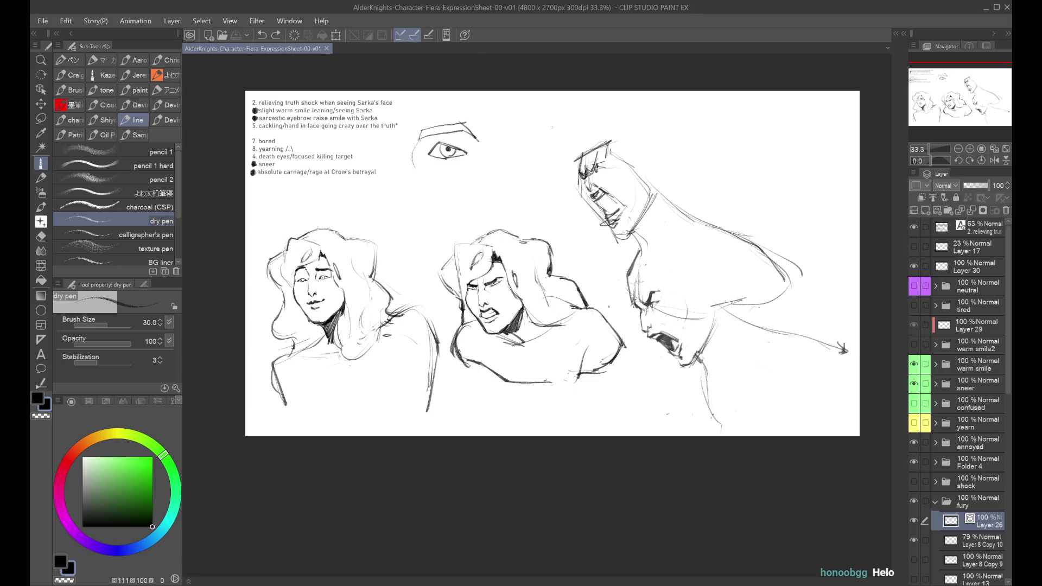
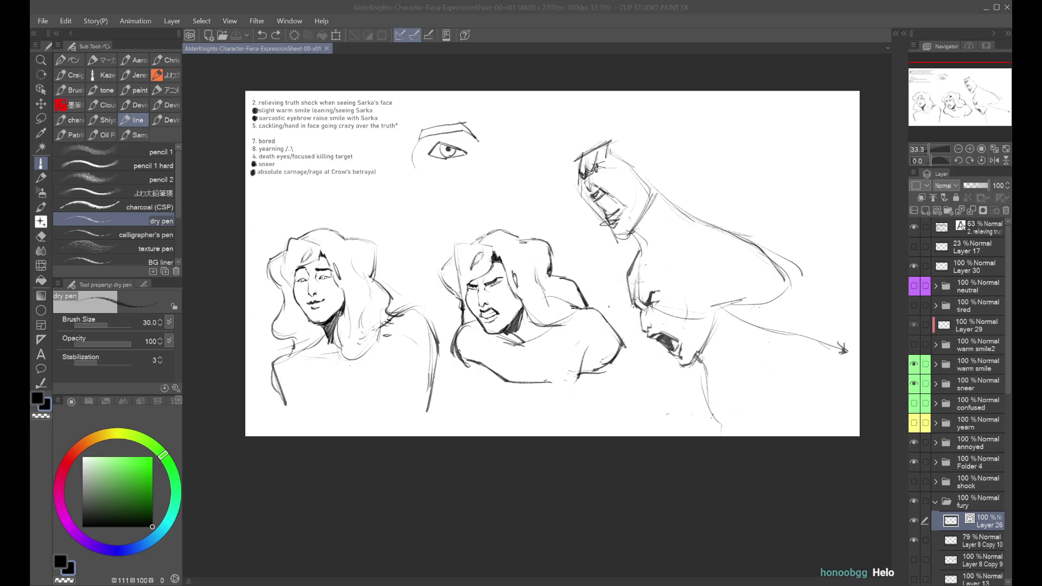
Zoom in and out and mirror the view to review the expression sketches.
key("alt+Tab")
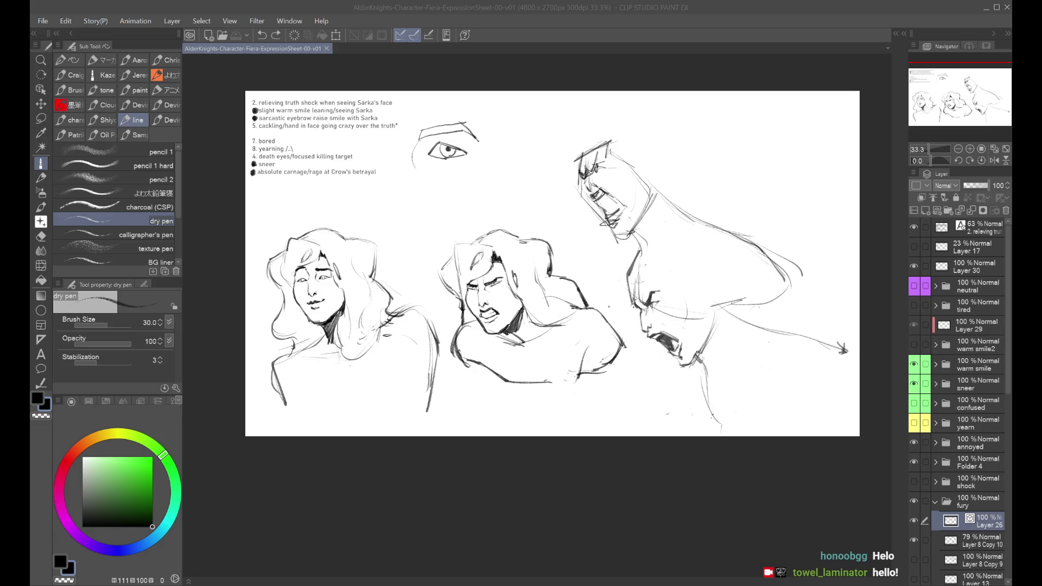
scroll(542, 293, "up", 3)
scroll(542, 293, "down", 3)
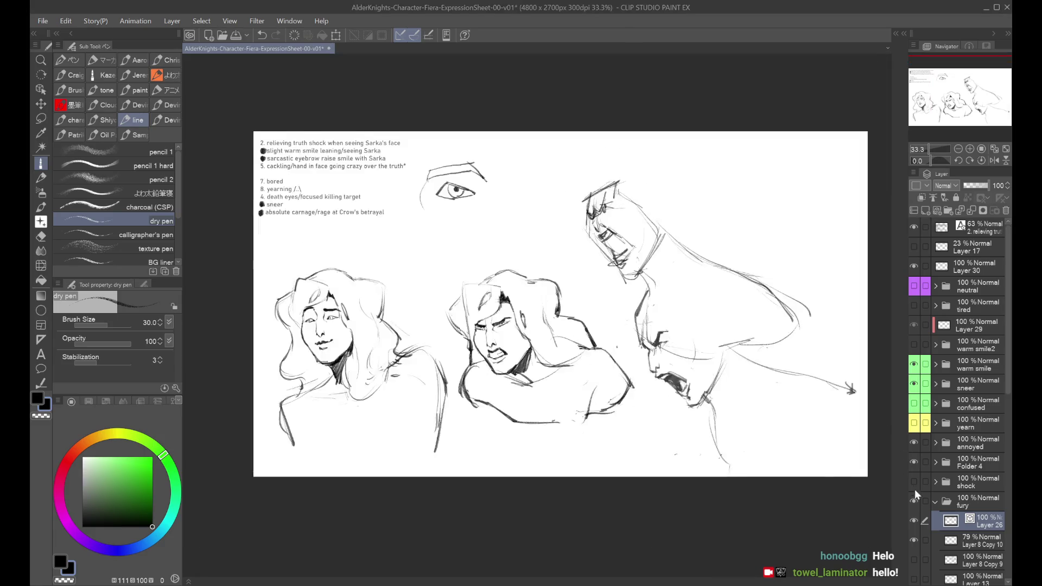
key("ctrl+plus")
key("ctrl+minus")
key("ctrl+plus")
key("ctrl+minus")
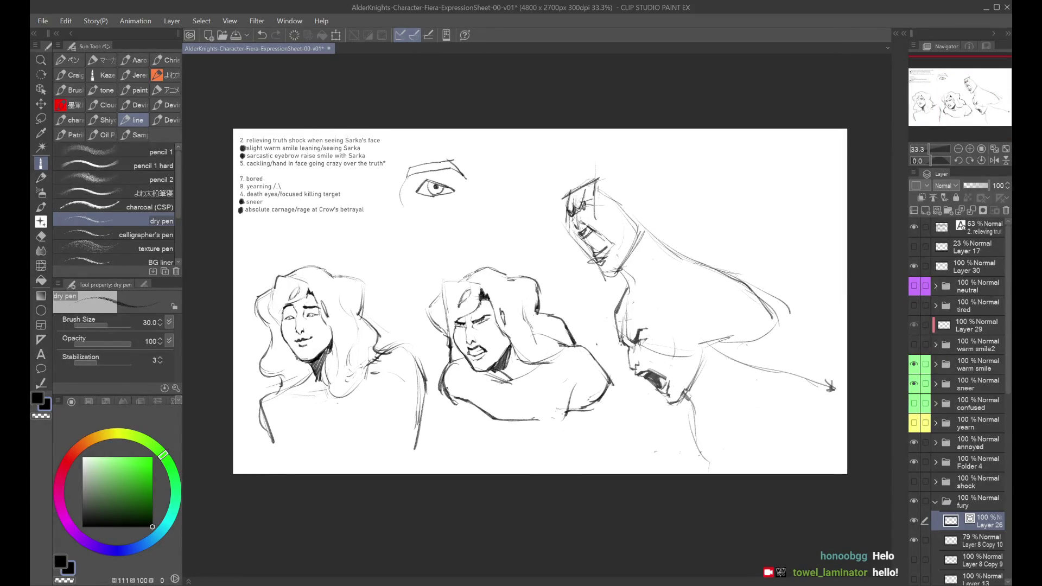
key("h")
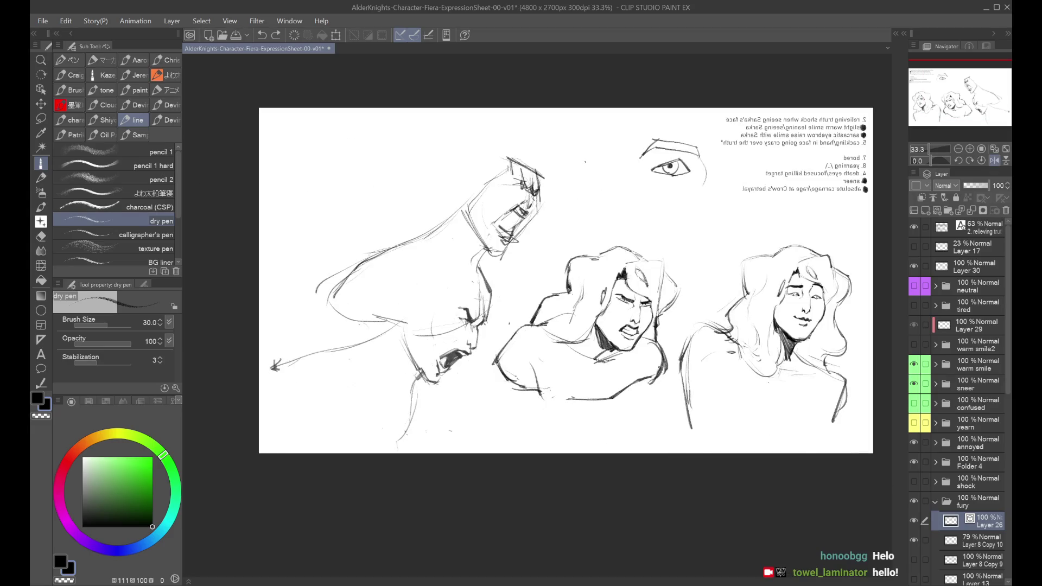
key("h")
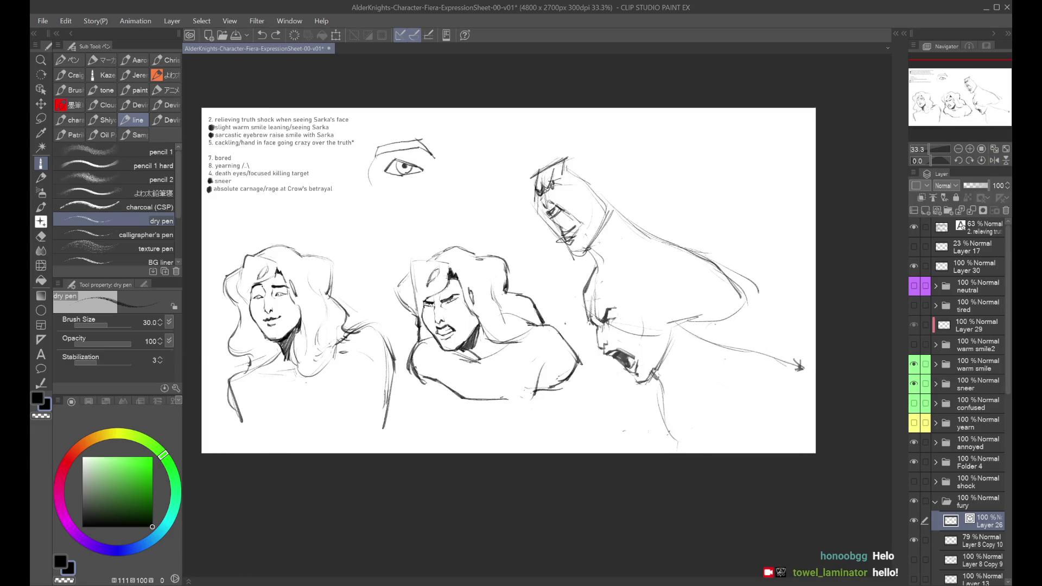
scroll(656, 456, "up", 2)
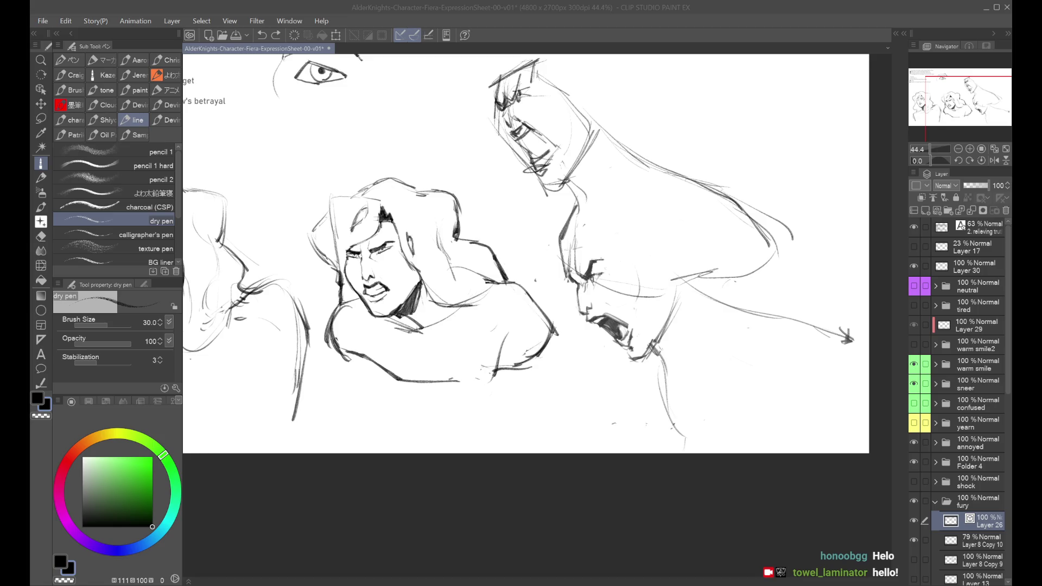
key("ctrl+minus")
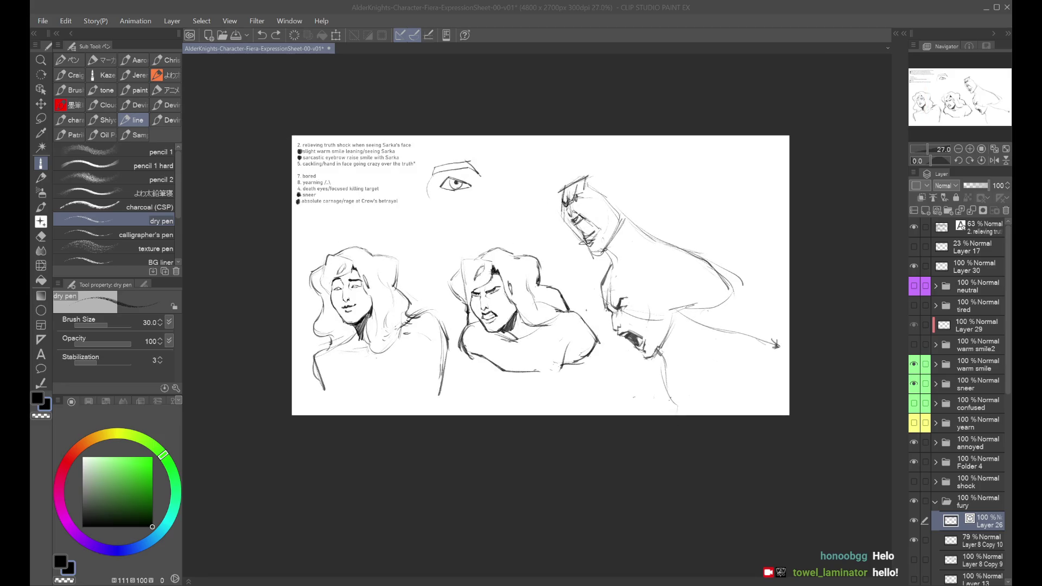
Toggle the warm smile, sneer and confused sketches to compare, then move confused above sneer.
left_click(914, 364)
left_click(914, 364)
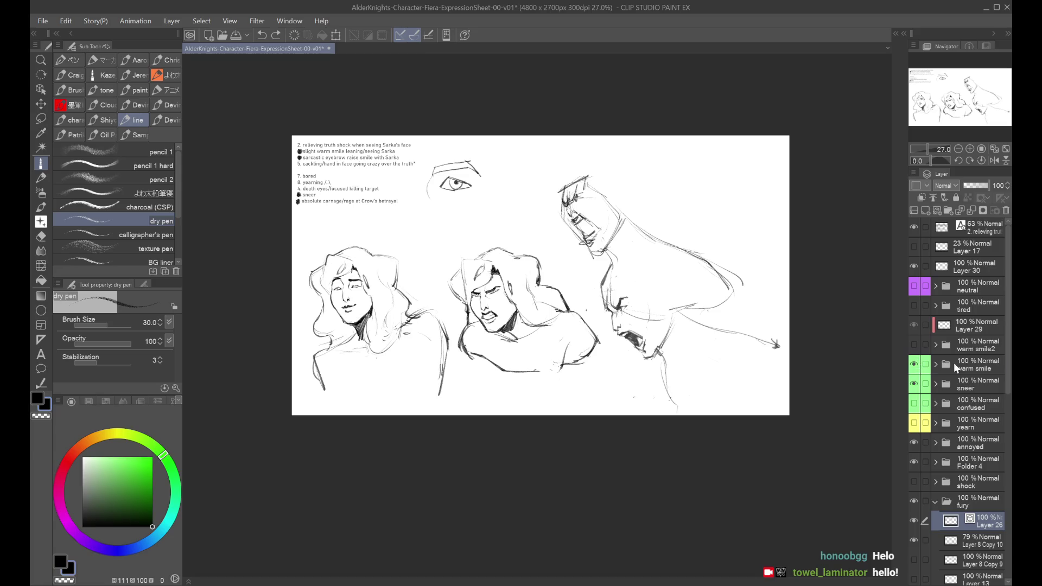
left_click(954, 367)
left_click(914, 364)
left_click(914, 364)
left_click(914, 383)
left_click(914, 384)
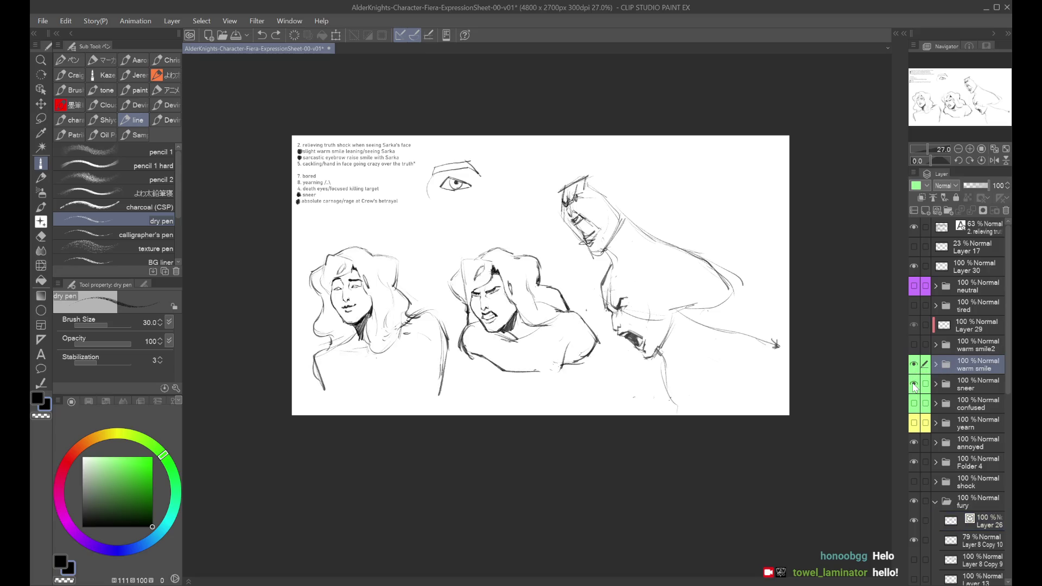
left_click(914, 384)
left_click(914, 404)
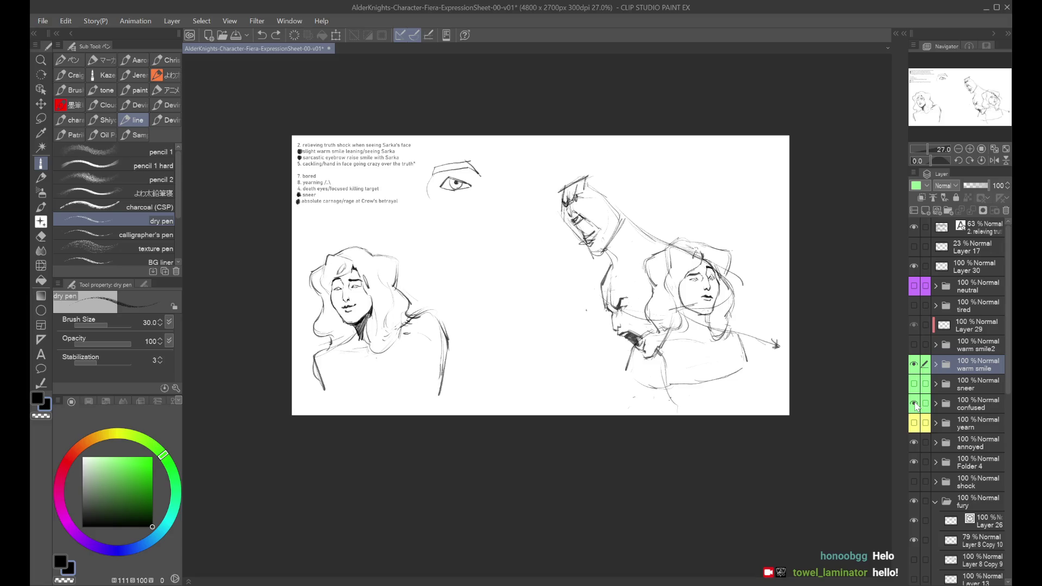
left_click(970, 407)
left_click_drag(970, 407, 976, 368)
Create a new folder, put warm smile and confused into civilian, and sneer into knight.
left_click(973, 360)
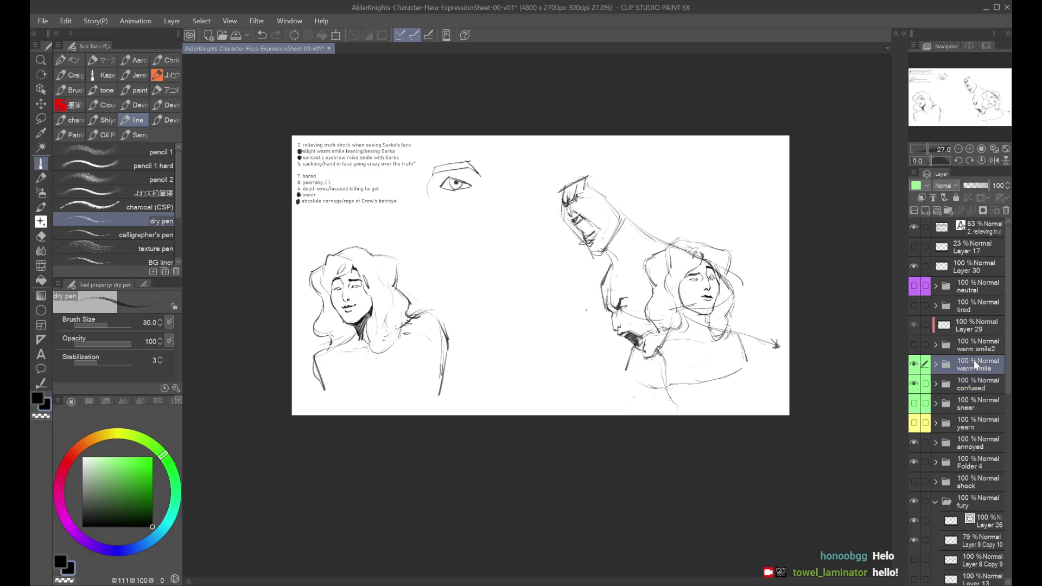
left_click(948, 210)
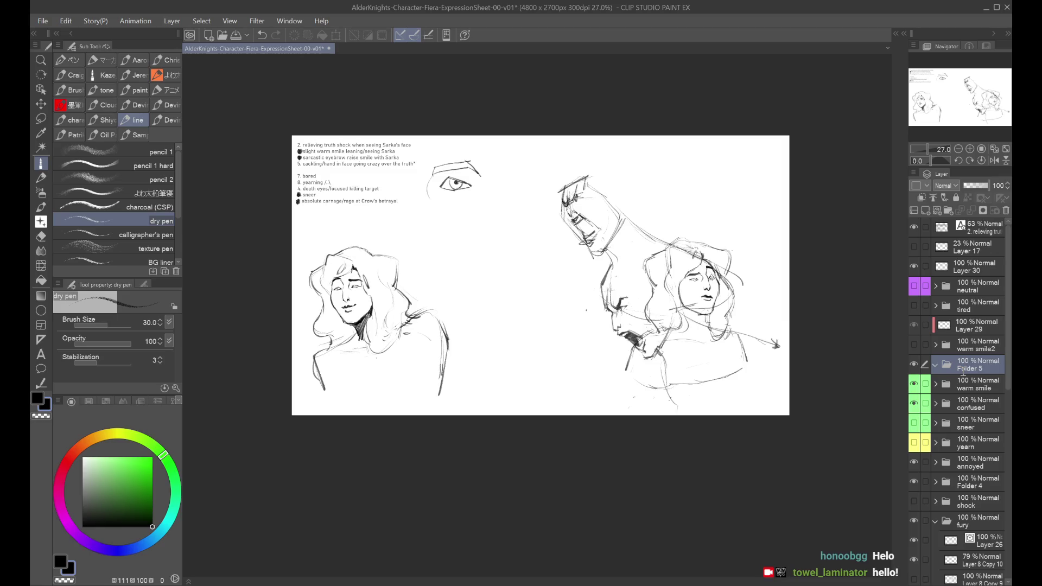
left_click(967, 386)
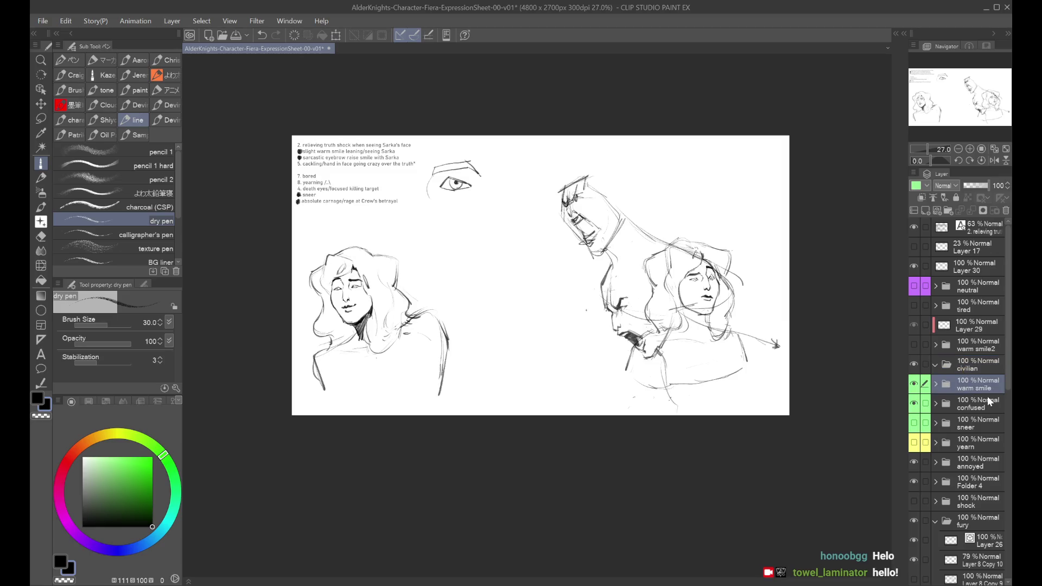
left_click(978, 401, "ctrl")
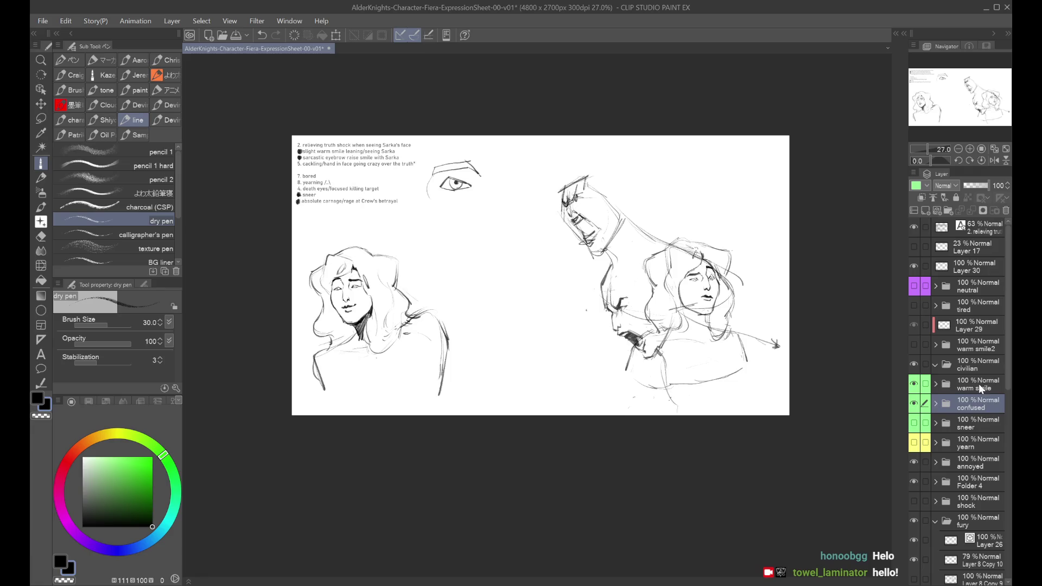
left_click_drag(968, 365, 968, 366)
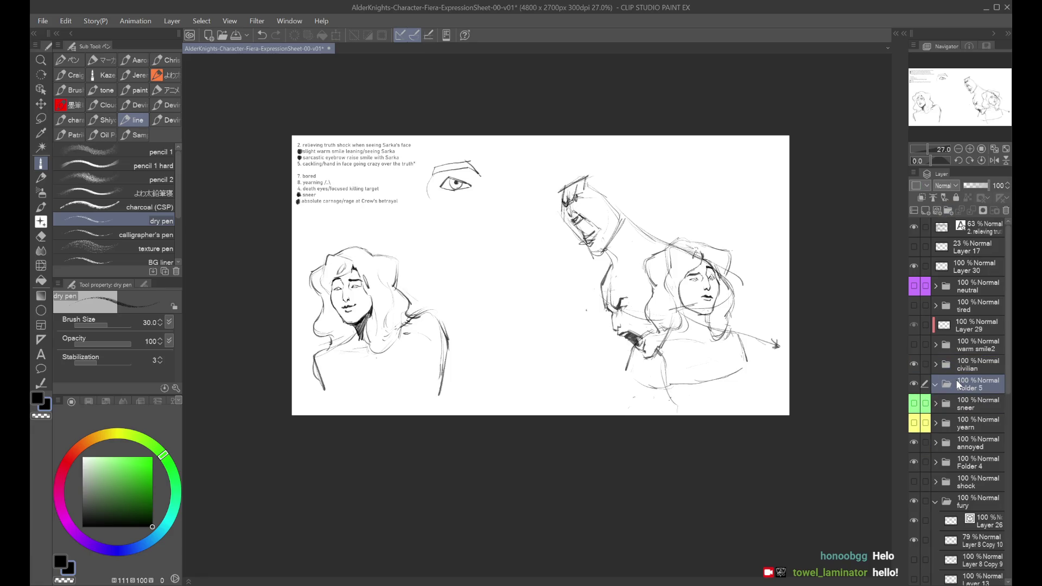
type("knight")
left_click(914, 403)
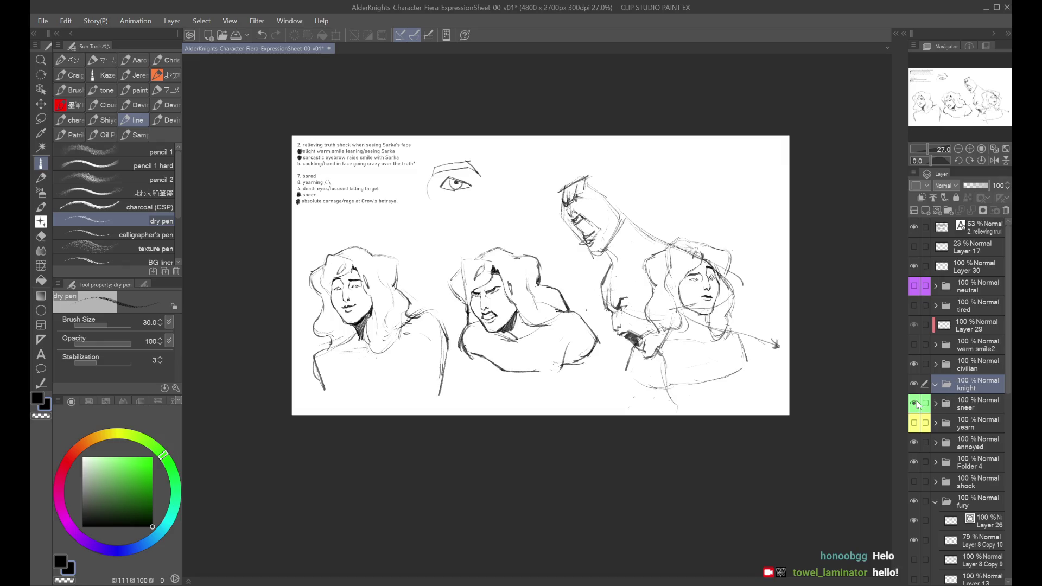
left_click_drag(977, 406, 979, 405)
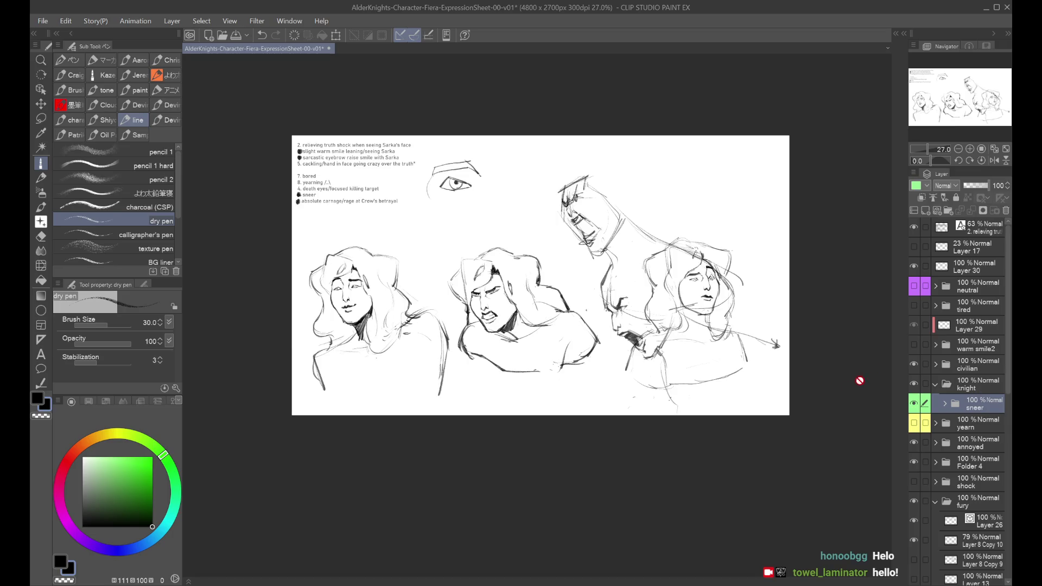
Compare with sneer toggled, expand civilian, hide confused and select Layer 26 in fury.
scroll(865, 372, "up", 1)
left_click_drag(865, 373, 897, 300)
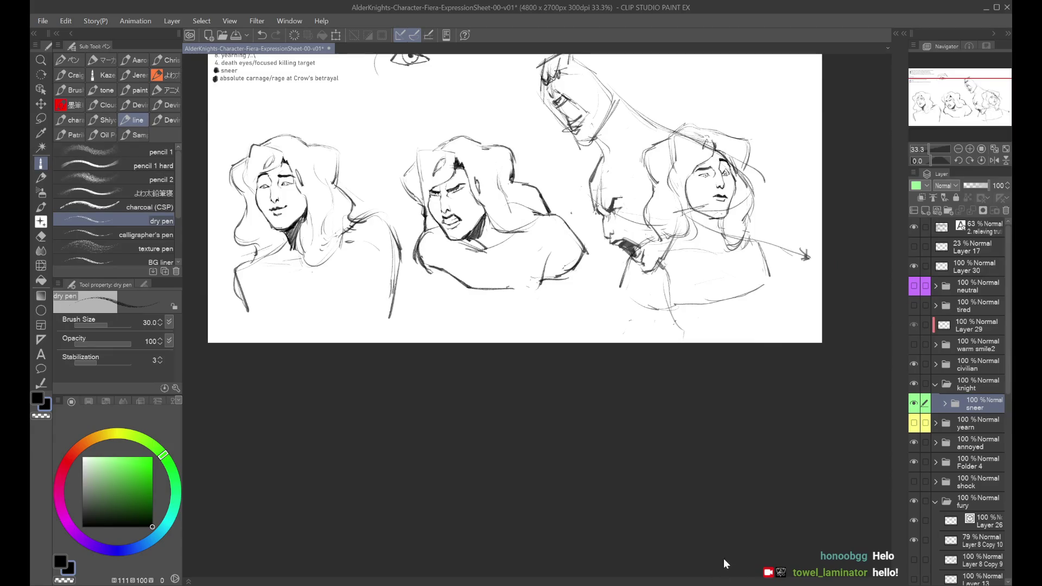
scroll(700, 291, "down", 1)
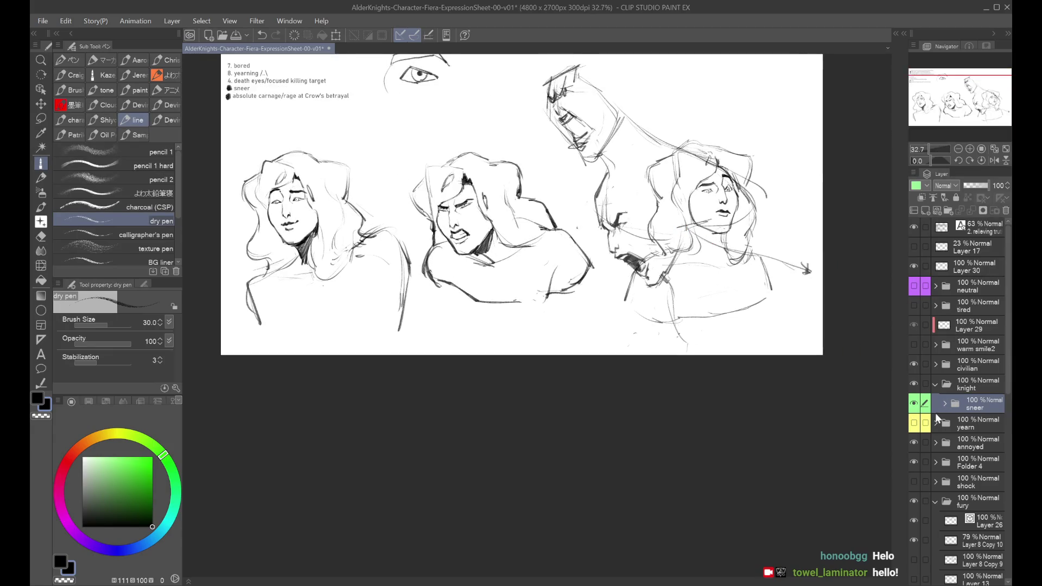
left_click(914, 405)
left_click(914, 403)
left_click(913, 404)
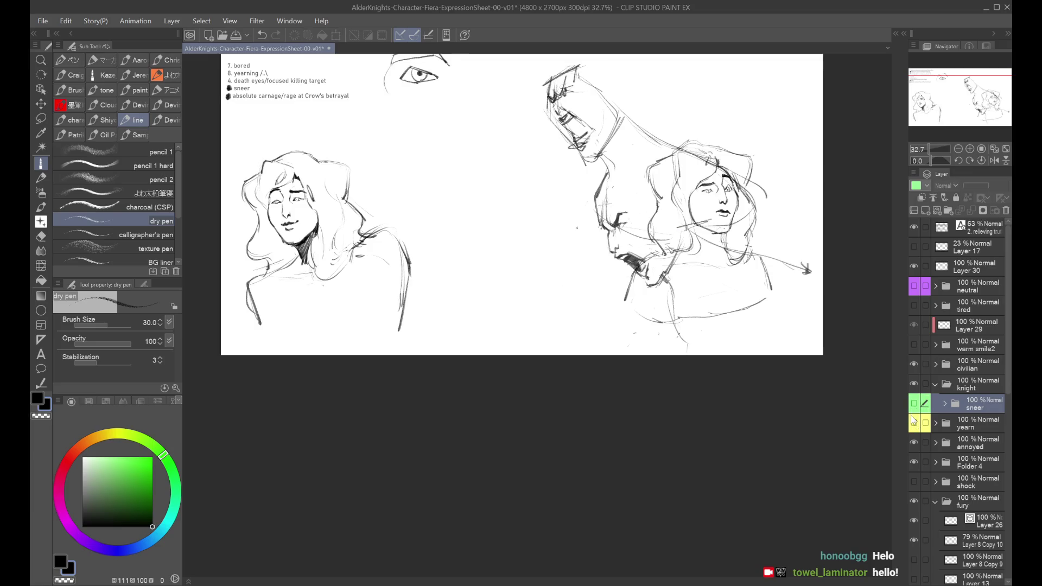
left_click(915, 405)
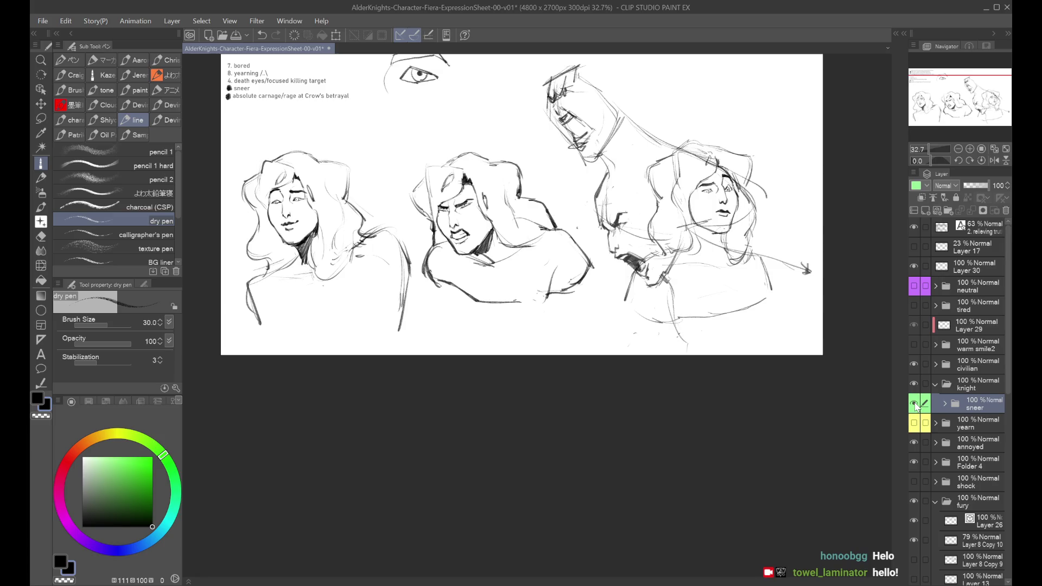
left_click(935, 365)
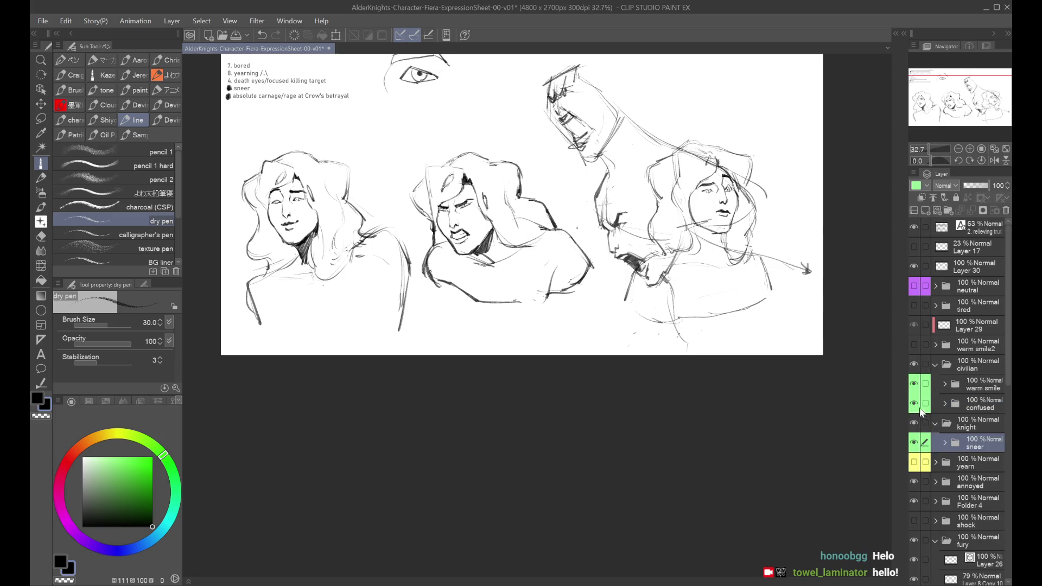
left_click(914, 403)
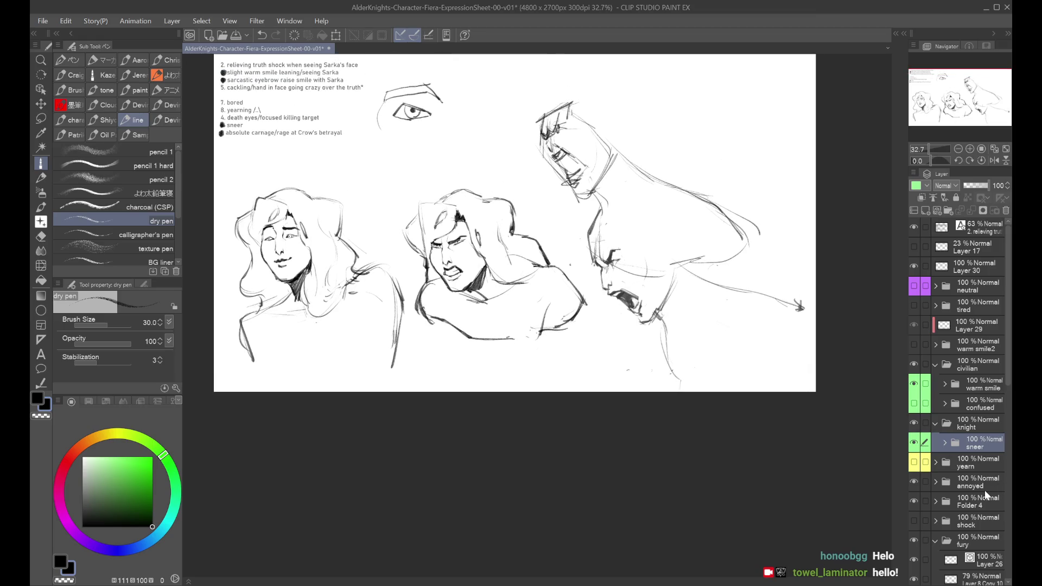
left_click(973, 559)
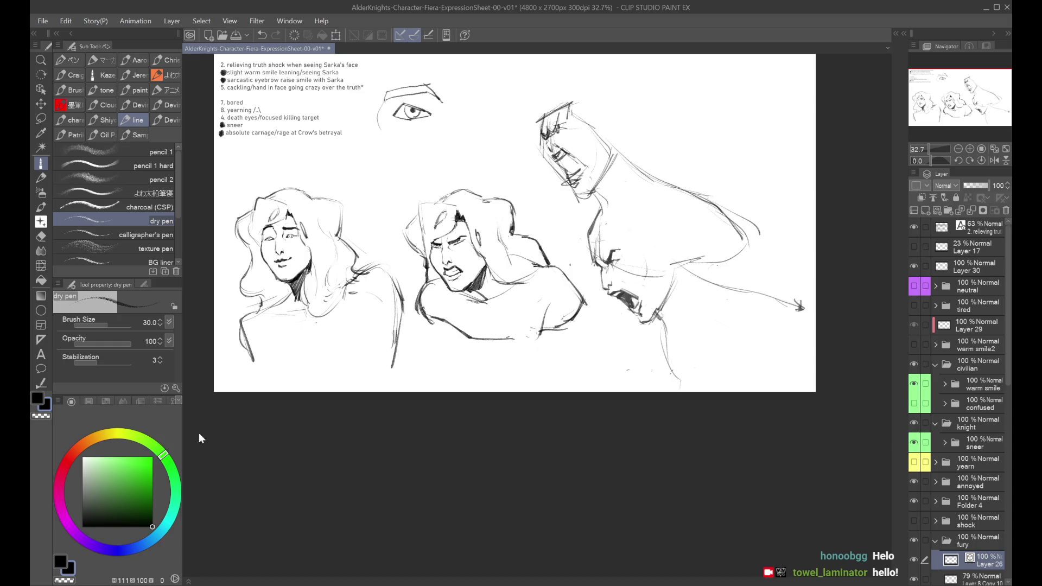
Flip the rage pose sketch horizontally and merge Layer 26 down into Layer 27.
key("ctrl+t")
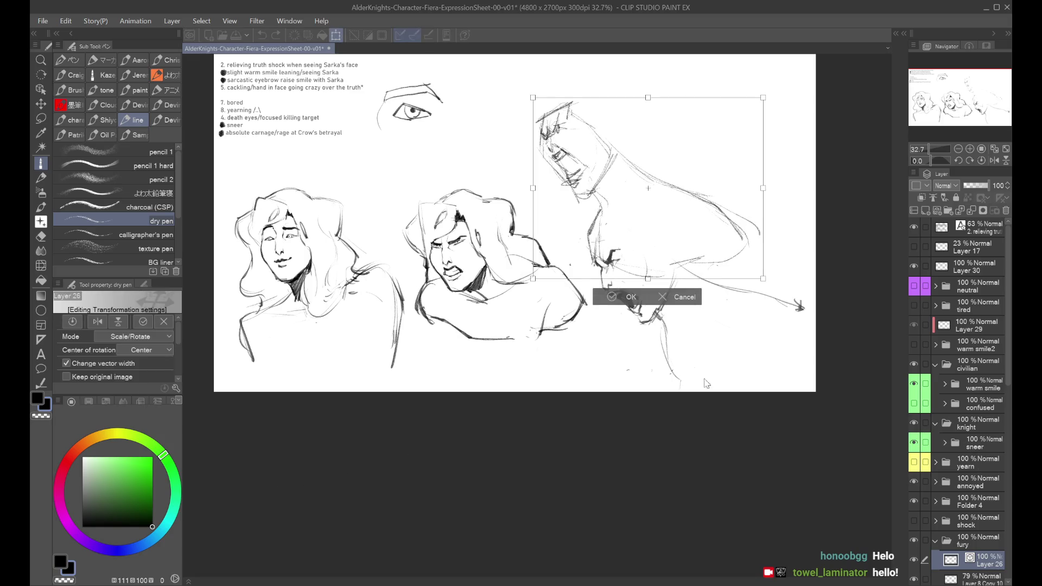
left_click(579, 227)
key("h")
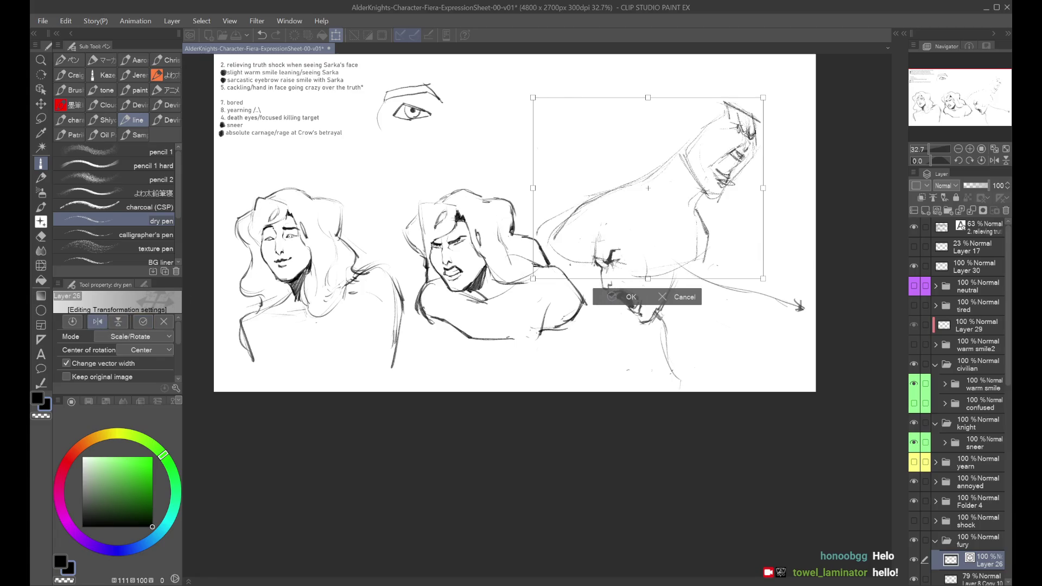
left_click(618, 297)
scroll(994, 545, "down", 3)
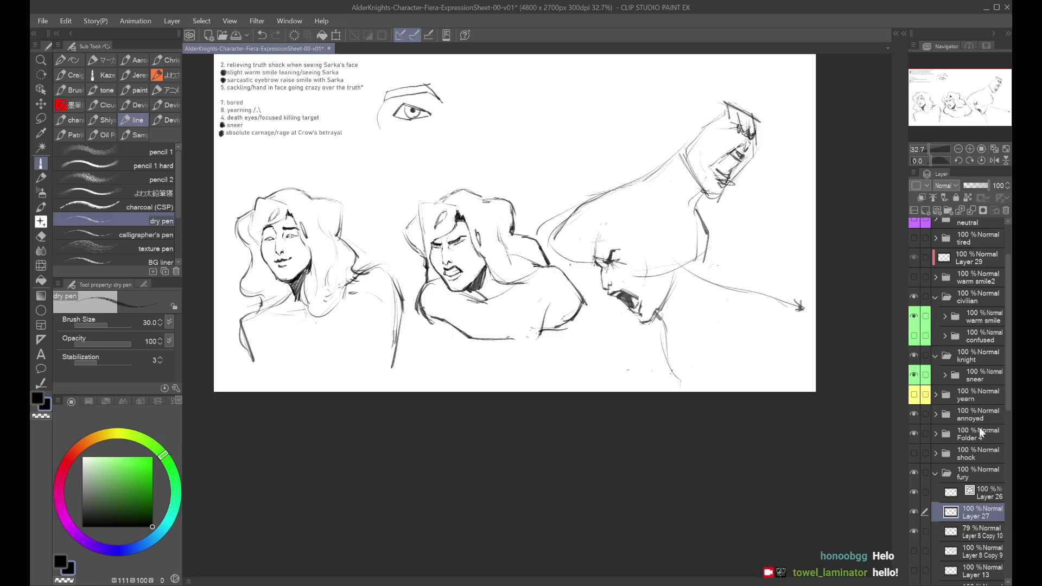
key("ctrl+e")
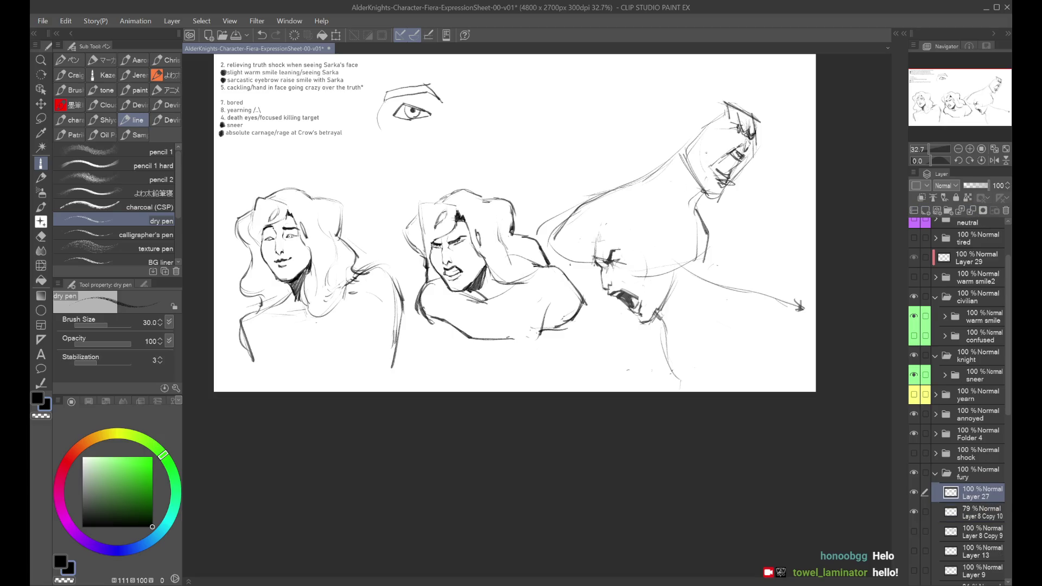
mouse_move(515, 228)
left_mouse_down()
mouse_move(453, 237)
mouse_move(509, 264)
left_mouse_up()
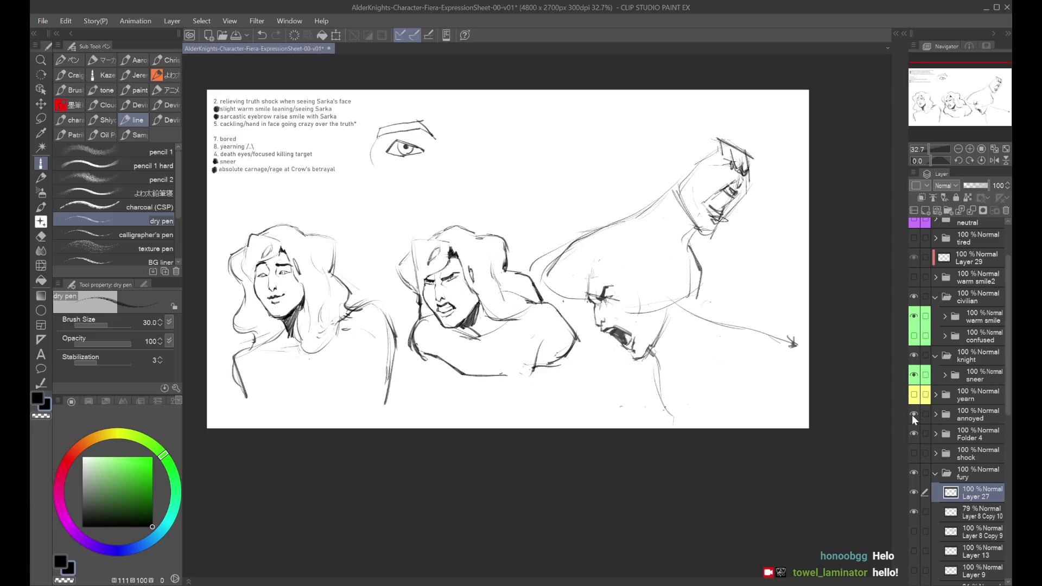
left_click_drag(773, 138, 767, 178)
key("ctrl+z")
Hide Layer 8 Copy 10 and toggle the shock, yearn and warm smile2 faces to compare.
left_click(915, 511)
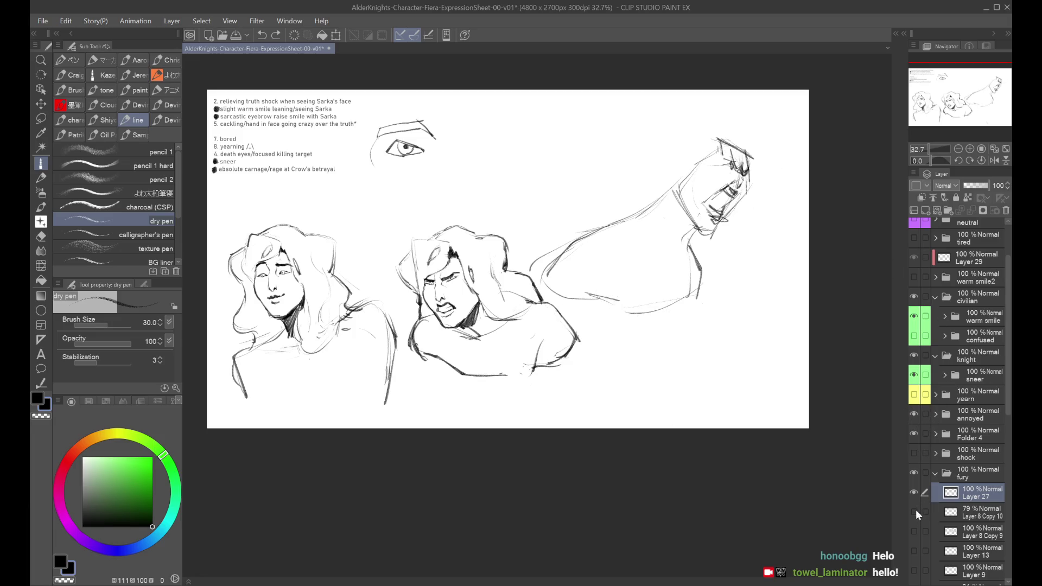
left_click(914, 455)
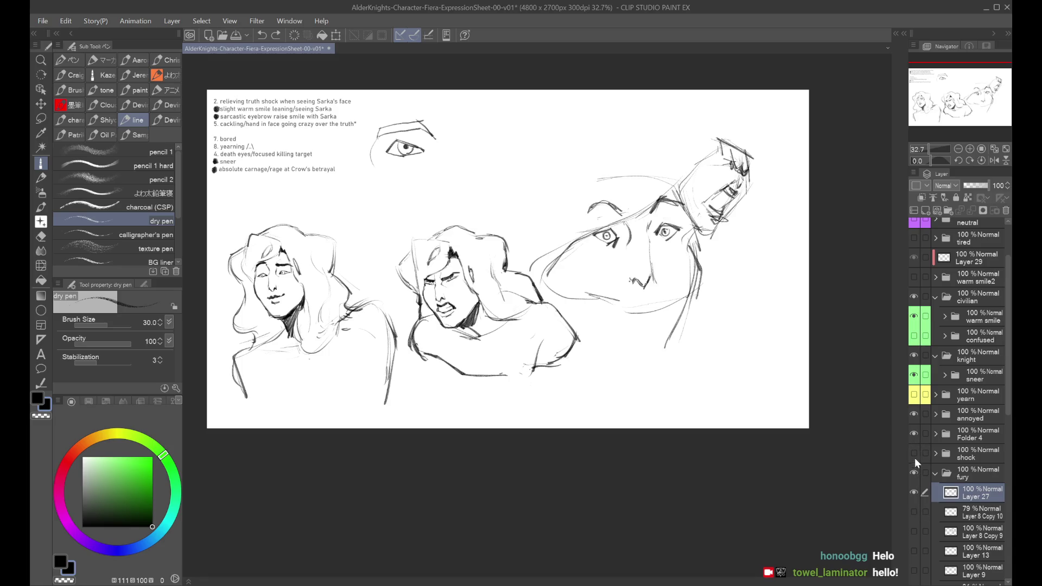
left_click(914, 457)
left_click(914, 396)
left_click(914, 395)
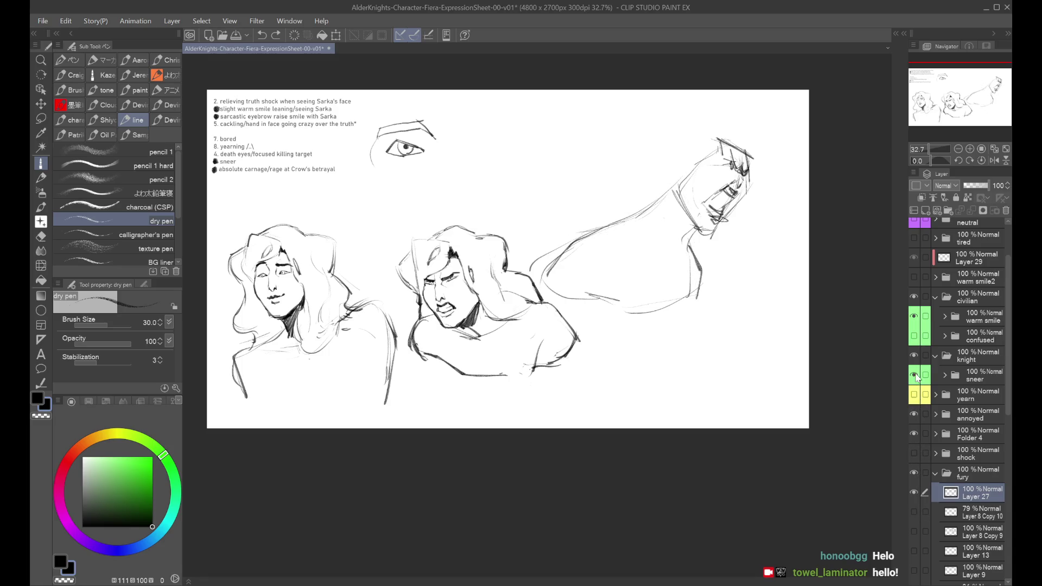
left_click(913, 277)
left_click(914, 277)
Show the confused face at 55% opacity and return to drawing on Layer 27.
left_click(915, 337)
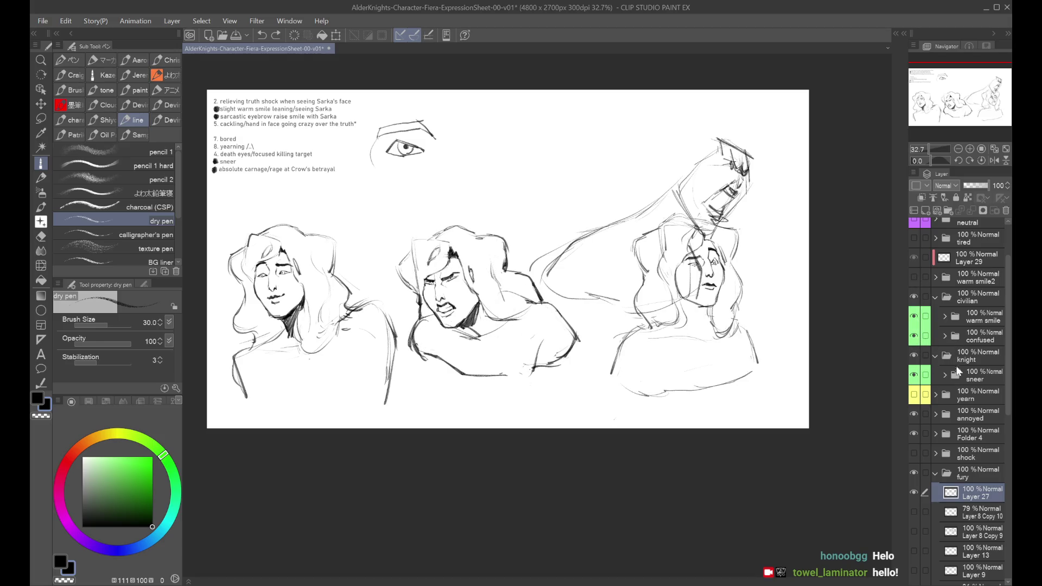
left_click(965, 342)
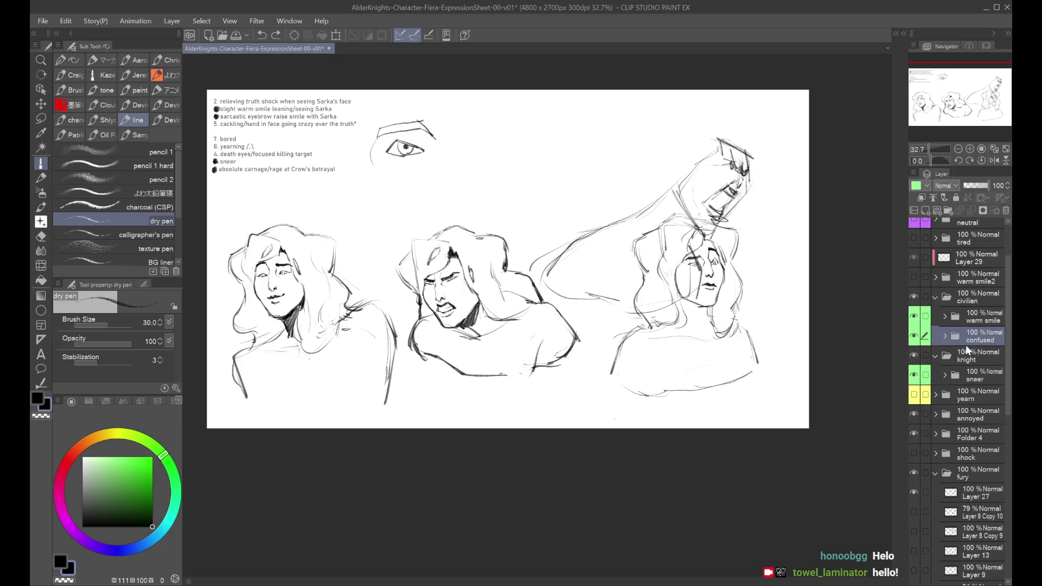
left_click(978, 188)
left_click(971, 492)
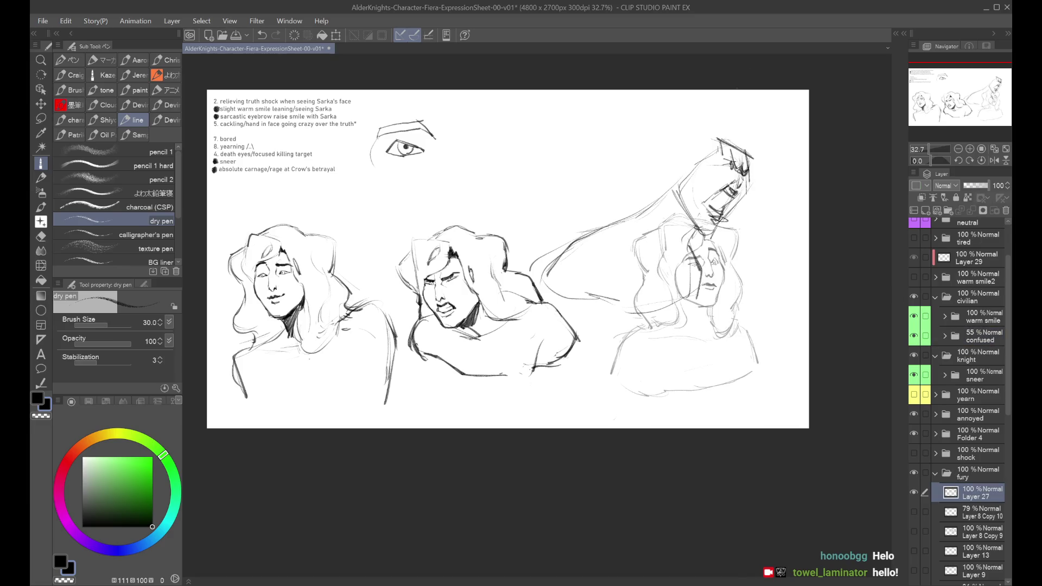
key("ctrl+z")
Sketch and redraw the jaw, neck and shoulder lines, discarding rejected strokes.
mouse_move(734, 137)
left_mouse_down()
mouse_move(739, 153)
mouse_move(743, 144)
mouse_move(685, 169)
mouse_move(679, 191)
left_mouse_up()
key("ctrl+z")
key("ctrl+z")
mouse_move(721, 155)
left_mouse_down()
mouse_move(678, 188)
mouse_move(688, 185)
mouse_move(659, 231)
mouse_move(669, 241)
left_mouse_up()
key("ctrl+z")
key("ctrl+z")
Rough in the curved top of the headwear and the curve right of the head.
key("ctrl+z")
left_click_drag(695, 175, 628, 217)
key("ctrl+z")
left_click_drag(708, 154, 633, 208)
key("ctrl+z")
mouse_move(702, 163)
left_mouse_down()
mouse_move(640, 207)
mouse_move(646, 200)
left_mouse_up()
mouse_move(726, 116)
left_mouse_down()
mouse_move(767, 138)
mouse_move(754, 123)
left_mouse_up()
key("ctrl+z")
key("ctrl+z")
mouse_move(686, 116)
left_mouse_down()
mouse_move(711, 111)
mouse_move(753, 135)
mouse_move(722, 109)
left_mouse_up()
key("ctrl+z")
key("ctrl+z")
key("ctrl+z")
left_click_drag(721, 109, 767, 176)
key("ctrl+z")
key("ctrl+z")
key("ctrl+z")
key("ctrl+z")
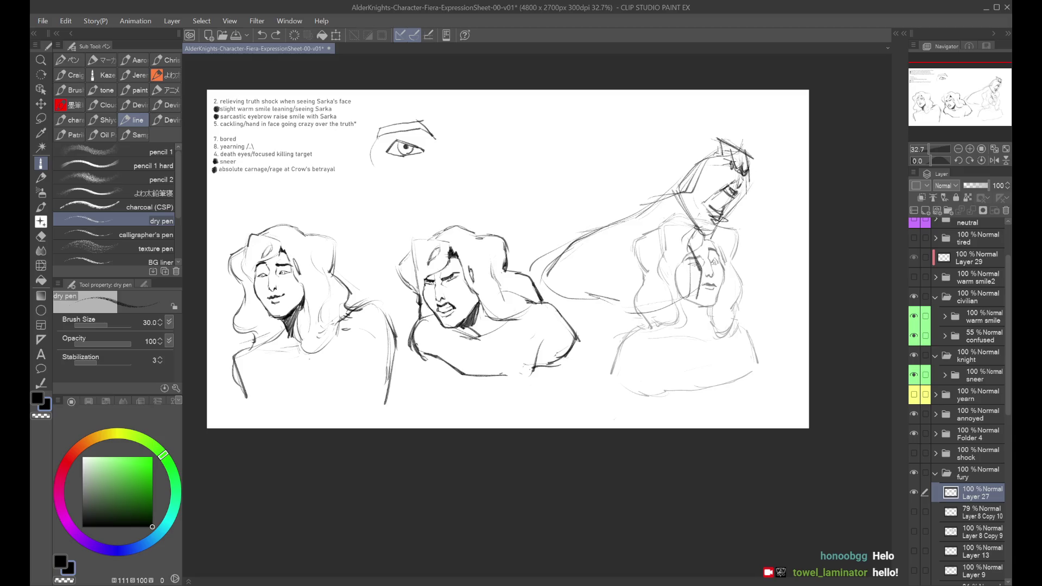
left_click_drag(748, 128, 760, 169)
Sketch the jawline curve below the head and a faint curve above it.
key("ctrl+z")
key("ctrl+z")
left_click_drag(780, 133, 760, 171)
mouse_move(752, 209)
left_mouse_down()
mouse_move(757, 252)
mouse_move(760, 228)
mouse_move(738, 248)
mouse_move(759, 231)
mouse_move(729, 286)
left_mouse_up()
key("ctrl+z")
Draw long hair strands sweeping leftward from the head.
key("ctrl+z")
key("ctrl+z")
key("ctrl+z")
key("ctrl+z")
mouse_move(752, 202)
left_mouse_down()
mouse_move(733, 245)
mouse_move(702, 271)
left_mouse_up()
key("ctrl+z")
mouse_move(745, 121)
left_mouse_down()
mouse_move(706, 103)
mouse_move(727, 111)
mouse_move(671, 115)
mouse_move(751, 128)
left_mouse_up()
key("ctrl+z")
key("ctrl+z")
key("ctrl+z")
mouse_move(678, 116)
left_mouse_down()
mouse_move(702, 101)
mouse_move(632, 111)
mouse_move(632, 142)
mouse_move(684, 112)
mouse_move(647, 148)
mouse_move(641, 137)
mouse_move(613, 149)
mouse_move(597, 190)
left_mouse_up()
key("ctrl+z")
key("ctrl+z")
key("ctrl+z")
key("ctrl+z")
key("ctrl+z")
key("ctrl+z")
mouse_move(673, 144)
left_mouse_down()
mouse_move(592, 191)
mouse_move(599, 216)
mouse_move(597, 201)
mouse_move(527, 264)
left_mouse_up()
left_click_drag(568, 215, 530, 250)
key("ctrl+z")
key("ctrl+z")
left_click_drag(604, 199, 559, 218)
left_click_drag(594, 205, 554, 264)
key("ctrl+z")
key("ctrl+z")
left_click_drag(594, 212, 519, 273)
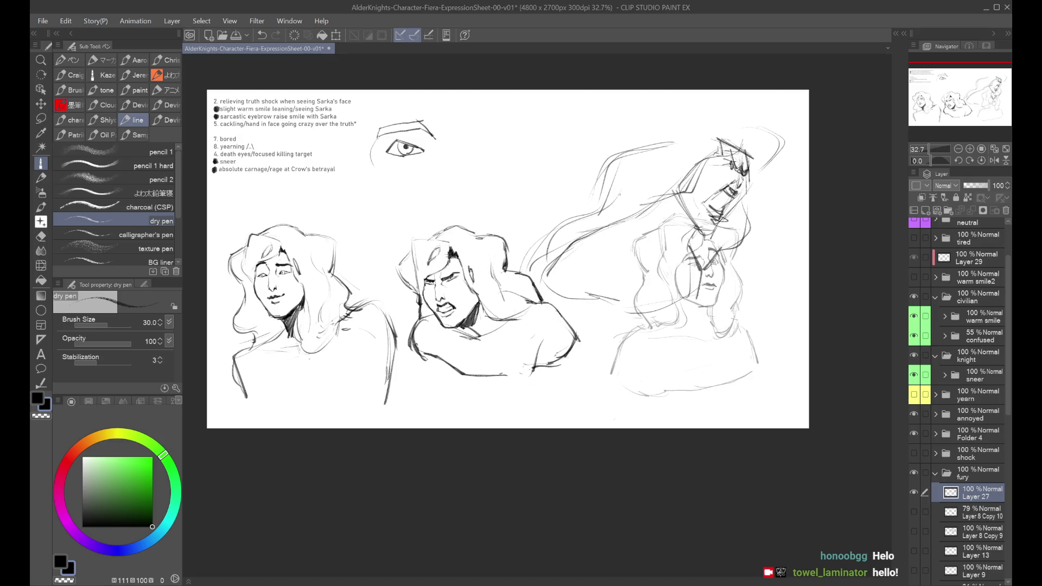
Mirror-check the view, then sketch around the head top and the face's right edge.
key("h")
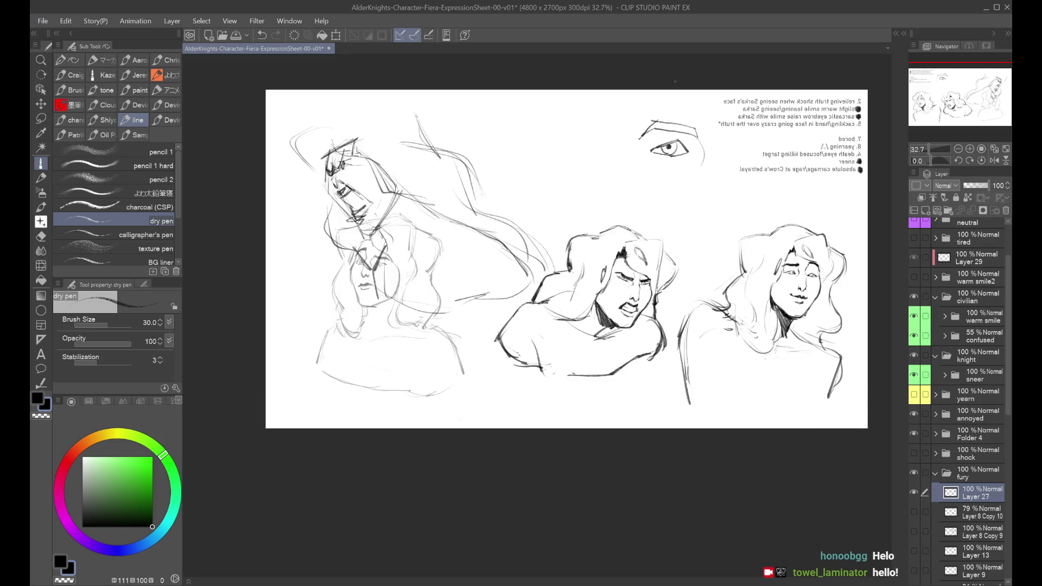
key("h")
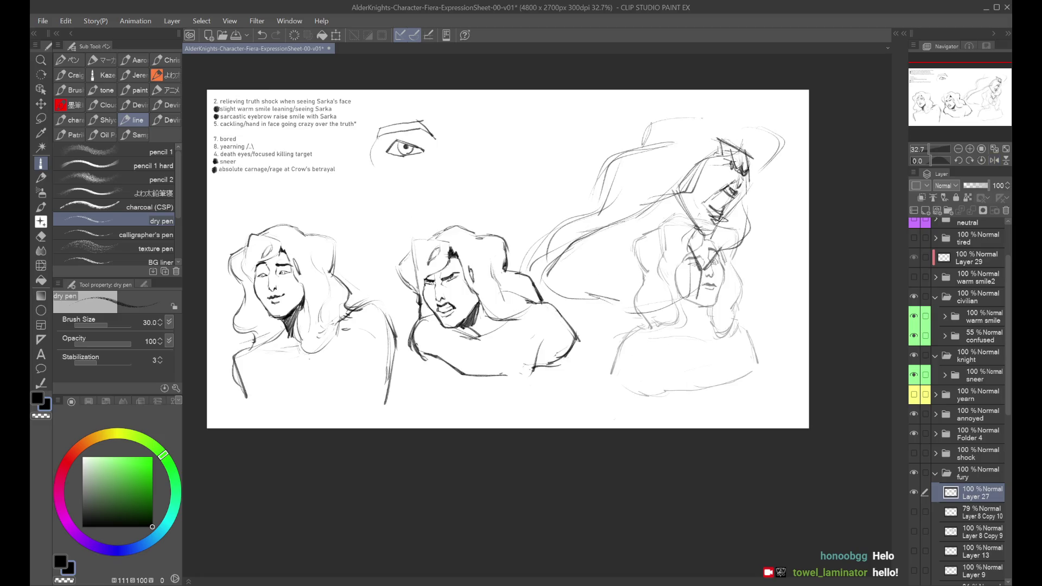
key("ctrl+z")
mouse_move(646, 148)
left_mouse_down()
mouse_move(675, 118)
mouse_move(709, 117)
left_mouse_up()
mouse_move(689, 120)
left_mouse_down()
mouse_move(730, 107)
mouse_move(747, 137)
mouse_move(781, 143)
mouse_move(762, 147)
left_mouse_up()
mouse_move(747, 189)
left_mouse_down()
mouse_move(749, 256)
mouse_move(736, 260)
left_mouse_up()
key("ctrl+z")
key("ctrl+z")
Add hair strands at the upper left and down the left side, redoing rejected ones.
mouse_move(666, 145)
left_mouse_down()
mouse_move(603, 165)
mouse_move(577, 216)
left_mouse_up()
key("ctrl+z")
key("ctrl+z")
mouse_move(615, 157)
left_mouse_down()
mouse_move(573, 206)
mouse_move(585, 198)
left_mouse_up()
key("ctrl+z")
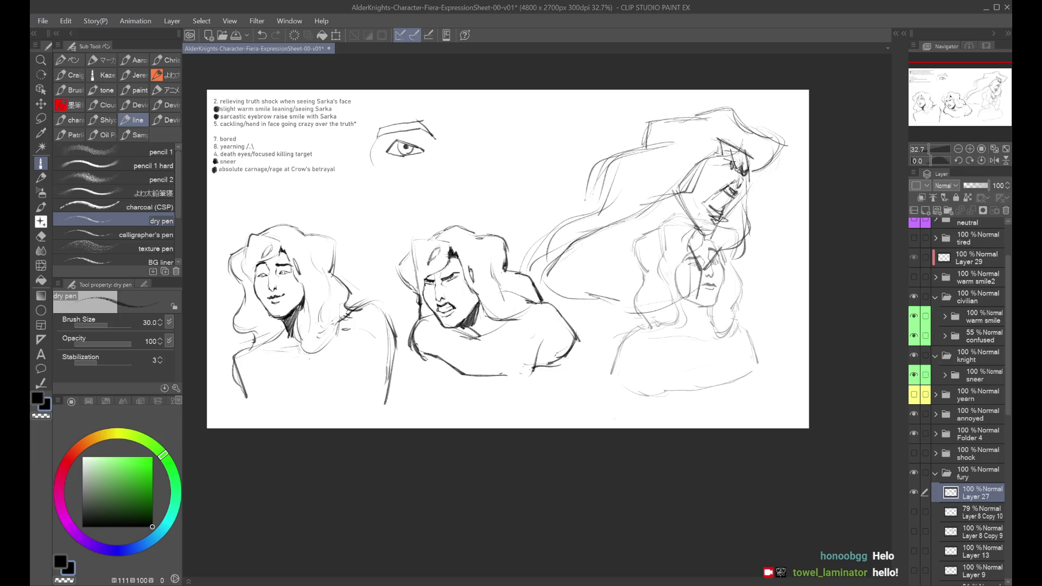
left_click_drag(655, 160, 643, 171)
key("ctrl+z")
left_click_drag(685, 133, 552, 228)
key("ctrl+z")
Layer more short hair strokes on the left and a long strand sweeping left.
key("ctrl+z")
left_click_drag(604, 204, 557, 225)
left_click_drag(560, 223, 522, 274)
key("ctrl+z")
key("ctrl+z")
key("ctrl+z")
left_click_drag(580, 212, 565, 252)
left_click_drag(624, 222, 552, 245)
key("ctrl+z")
key("ctrl+z")
mouse_move(603, 208)
left_mouse_down()
mouse_move(572, 249)
mouse_move(588, 213)
mouse_move(563, 223)
left_mouse_up()
key("ctrl+z")
Extend strands down-left, then add a long downward curve and lower-body lines.
key("ctrl+z")
mouse_move(588, 208)
left_mouse_down()
mouse_move(562, 259)
mouse_move(573, 225)
left_mouse_up()
key("ctrl+z")
left_click_drag(603, 203, 562, 249)
left_click_drag(586, 217, 560, 259)
key("ctrl+z")
key("ctrl+z")
key("ctrl+z")
left_click_drag(649, 213, 554, 248)
key("ctrl+z")
left_click_drag(612, 221, 534, 266)
key("ctrl+z")
key("ctrl+z")
mouse_move(642, 208)
left_mouse_down()
mouse_move(625, 228)
mouse_move(558, 241)
mouse_move(579, 239)
left_mouse_up()
key("ctrl+z")
key("ctrl+z")
key("ctrl+z")
left_click_drag(640, 214, 573, 237)
left_click_drag(595, 249, 672, 269)
key("ctrl+z")
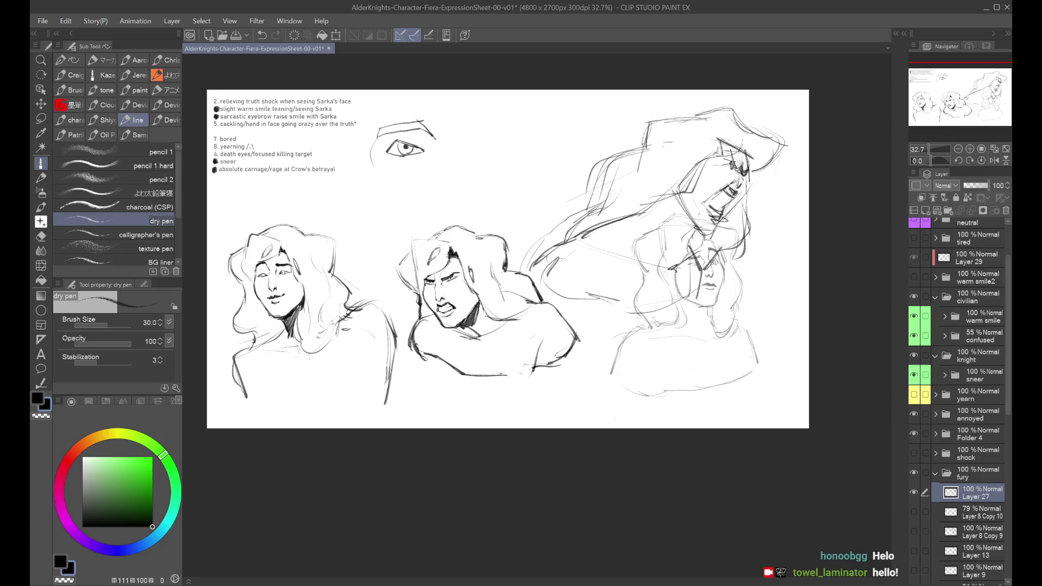
mouse_move(585, 231)
left_mouse_down()
mouse_move(542, 259)
mouse_move(570, 299)
mouse_move(601, 315)
mouse_move(673, 317)
mouse_move(607, 319)
left_mouse_up()
left_click_drag(700, 274, 686, 309)
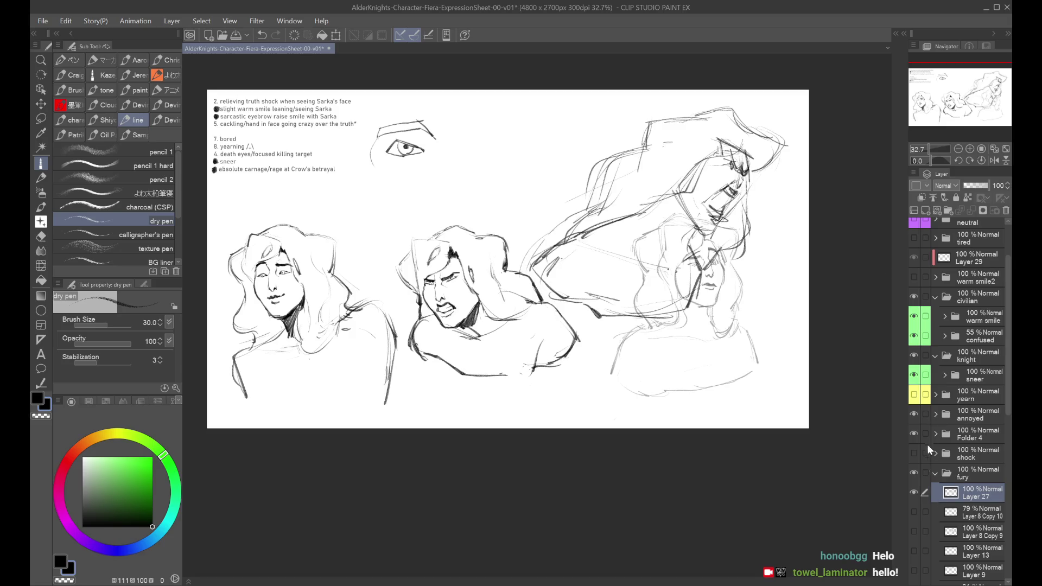
Hide the confused reference, fade Layer 27 to 35% to check, then restore 100%.
left_click(914, 335)
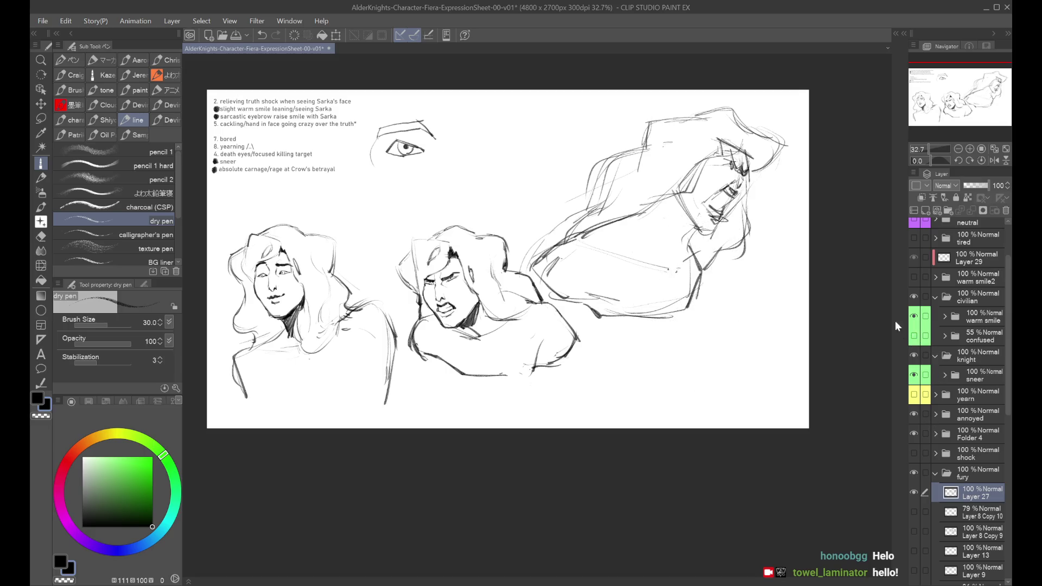
scroll(821, 227, "up", 2)
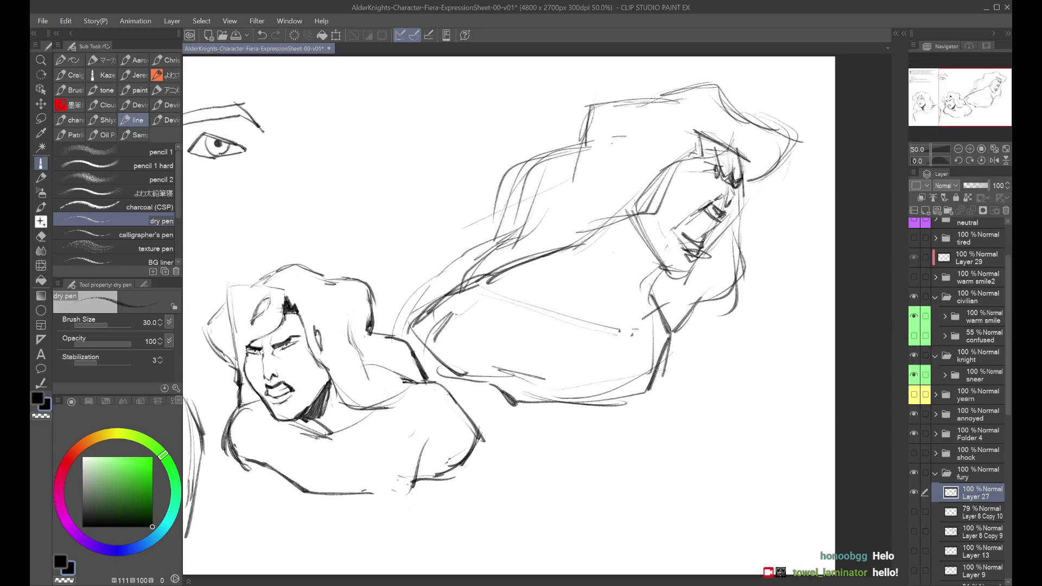
left_click_drag(979, 185, 974, 184)
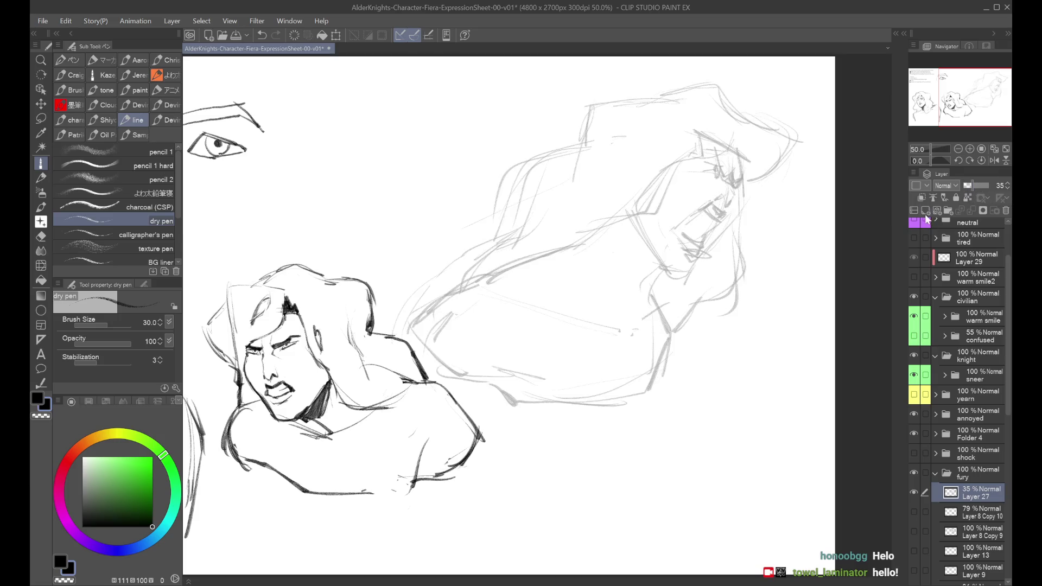
left_click(958, 148)
left_click(994, 161)
left_click(993, 160)
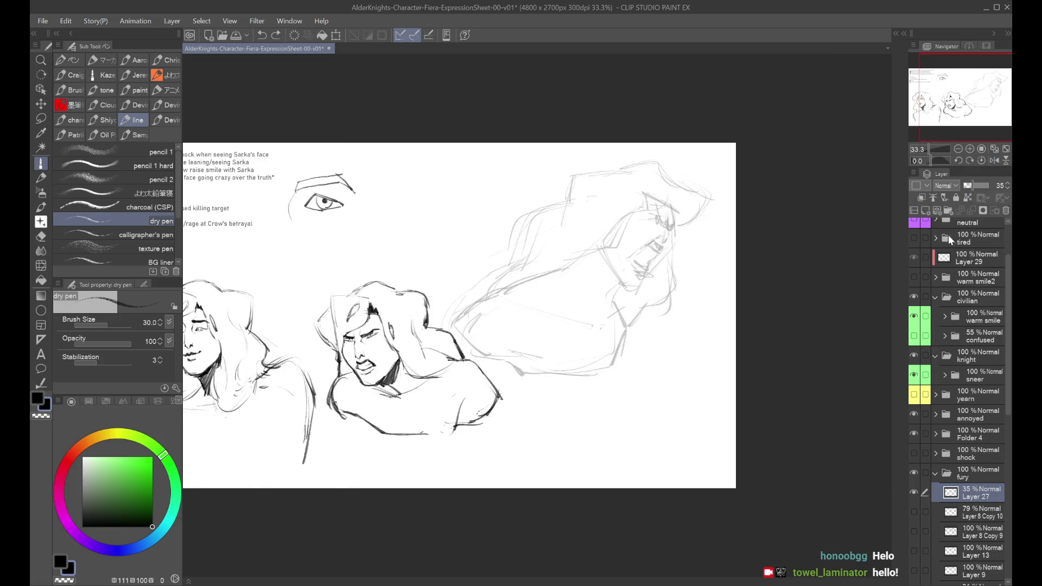
left_click_drag(981, 187, 992, 185)
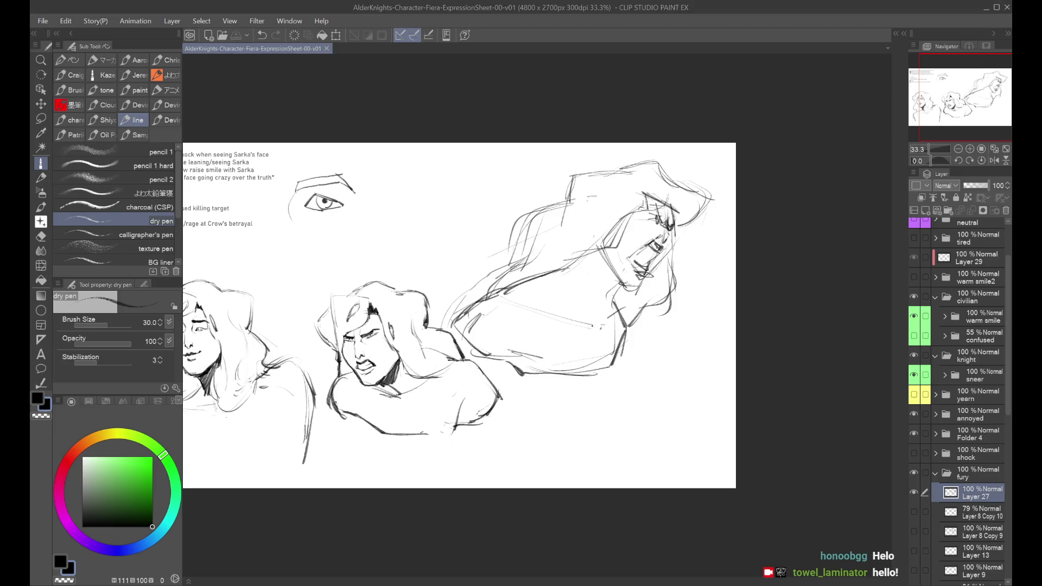
scroll(652, 184, "up", 1)
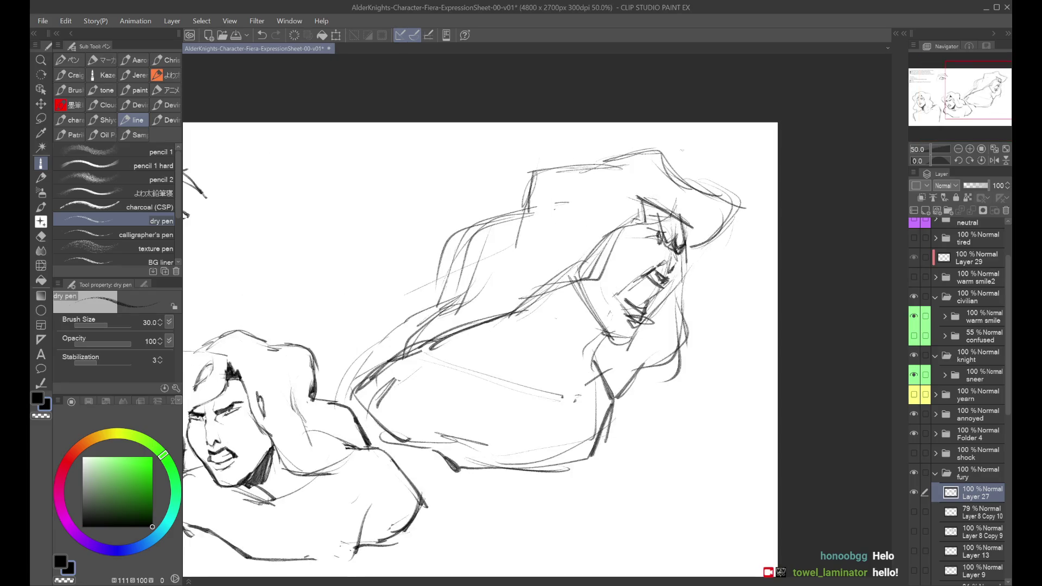
Warp the rage face with Liquify at brush size 400, pushing eye lines toward the cheek.
left_click(42, 265)
left_click(158, 337)
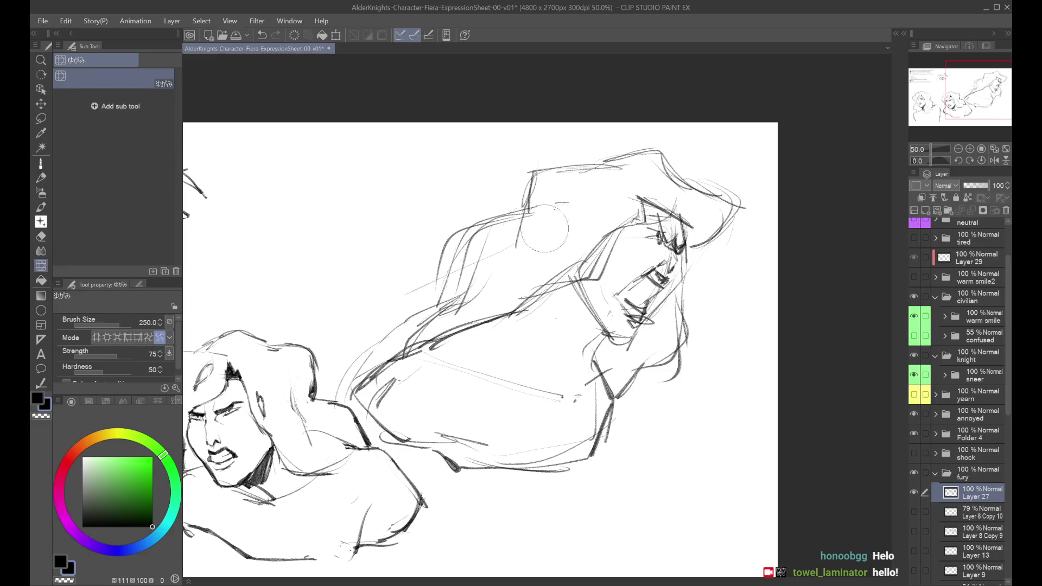
left_click(150, 338)
key("ctrl+z")
key("bracketright")
key("bracketright")
left_click_drag(667, 240, 634, 288)
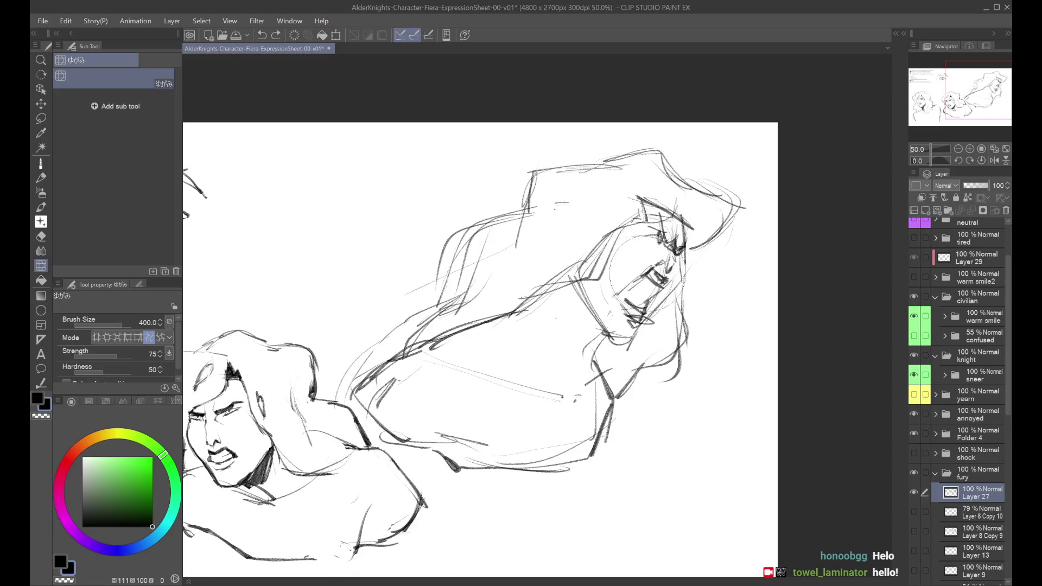
Check the warped face mirrored, then fade Layer 27 to 32% opacity.
key("h")
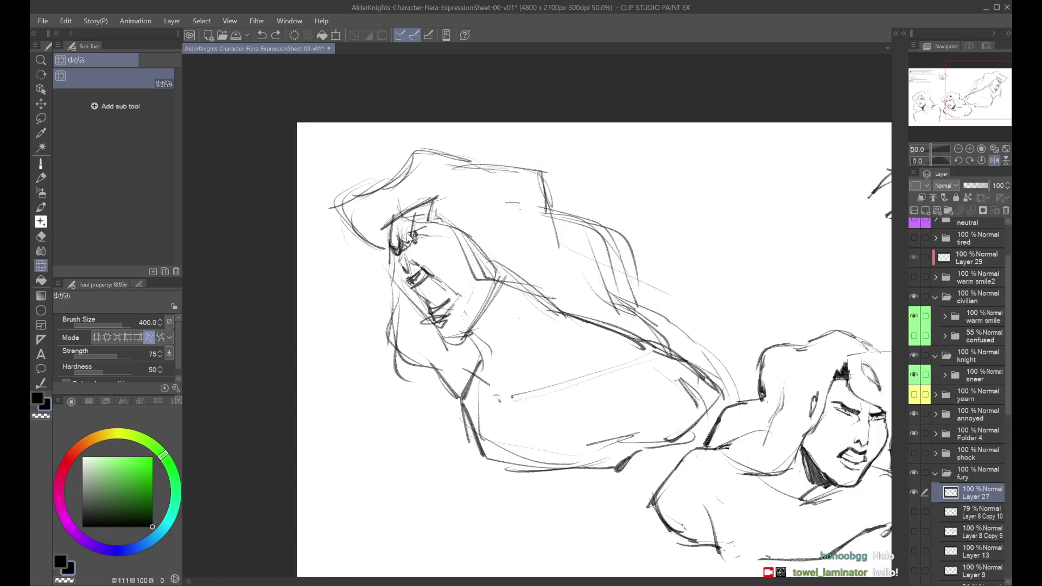
key("h")
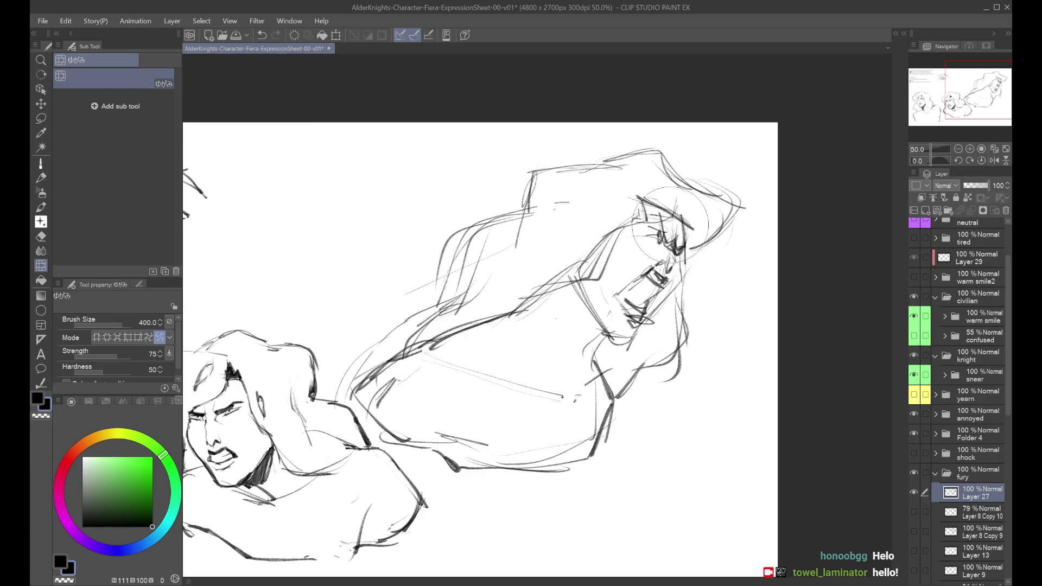
scroll(668, 215, "down", 1)
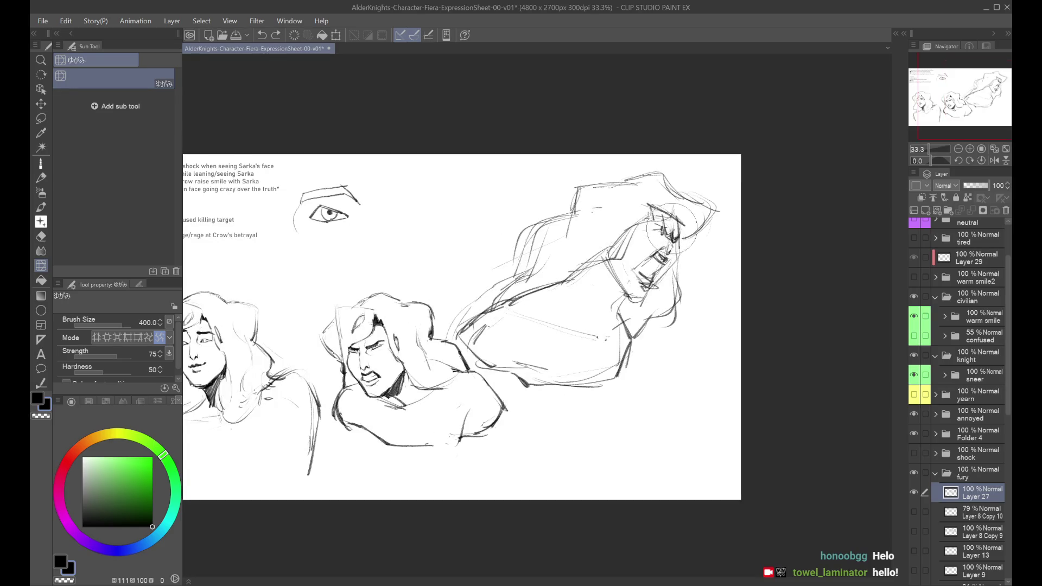
scroll(667, 217, "up", 1)
left_click(150, 336)
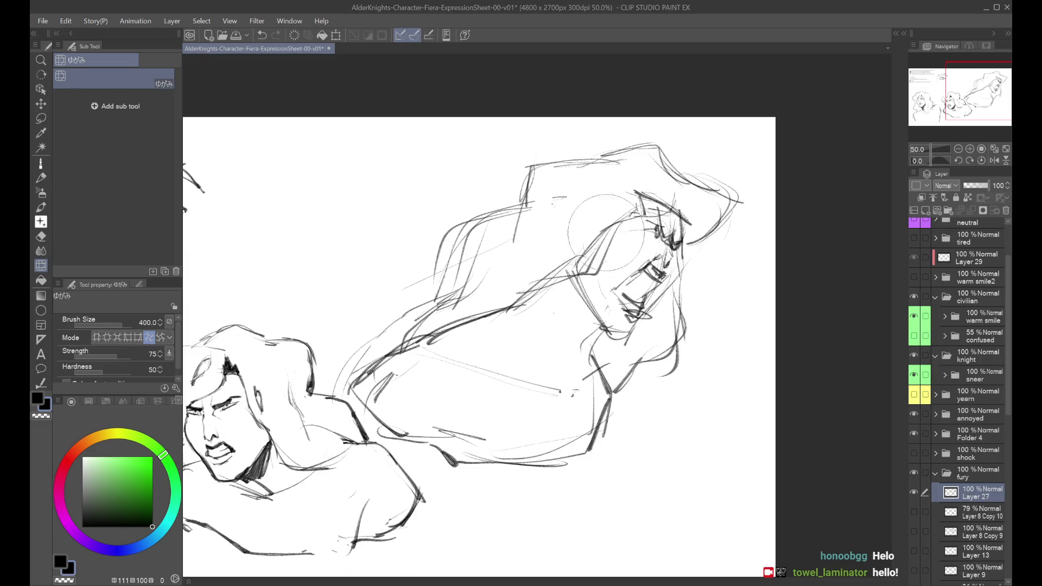
left_click(158, 337)
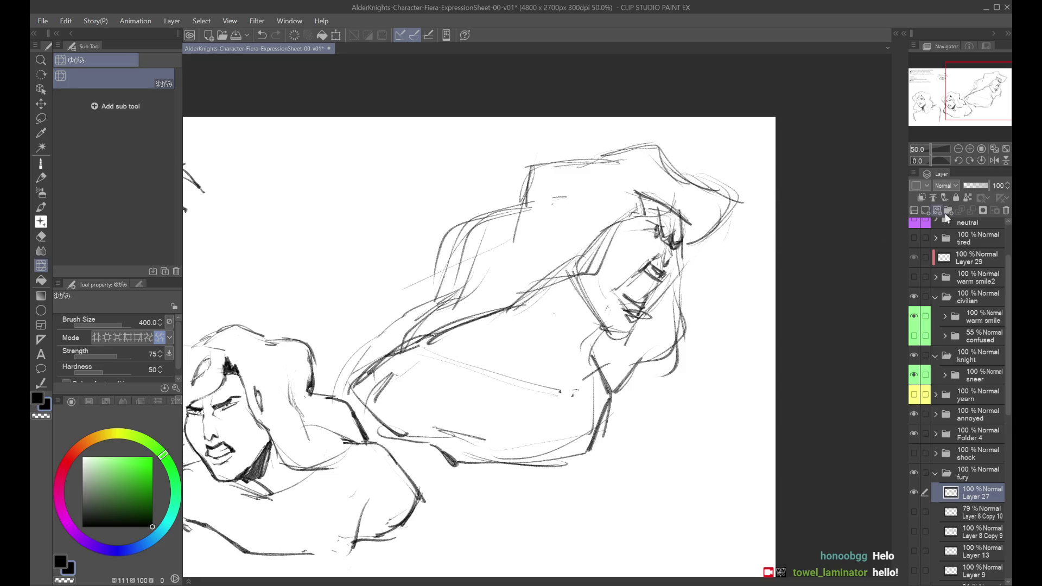
left_click_drag(973, 188, 970, 188)
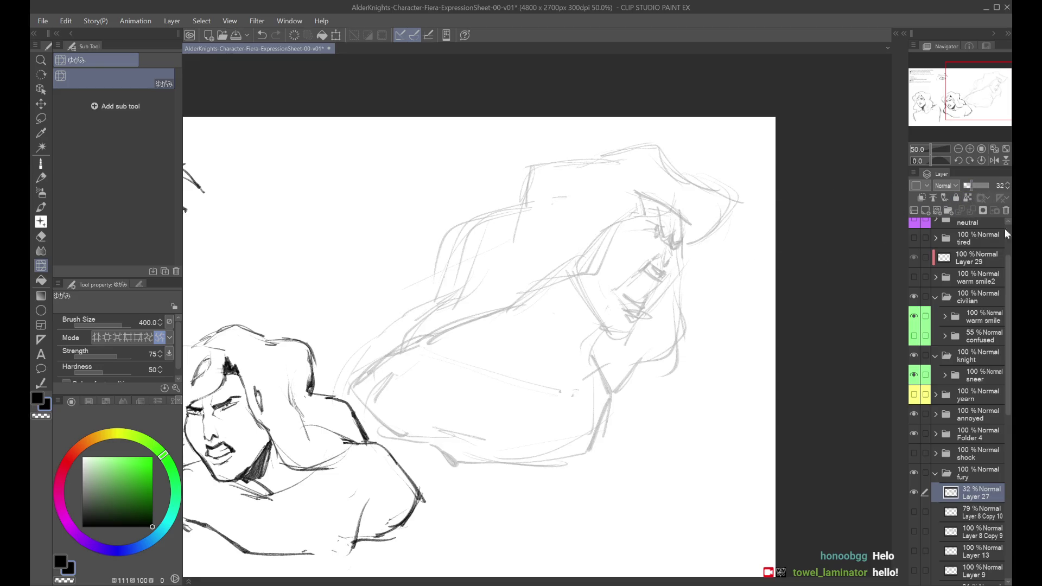
Add a new inking layer above Layer 27 and show the Layer 8 Copy 10 sketch.
left_click(915, 511)
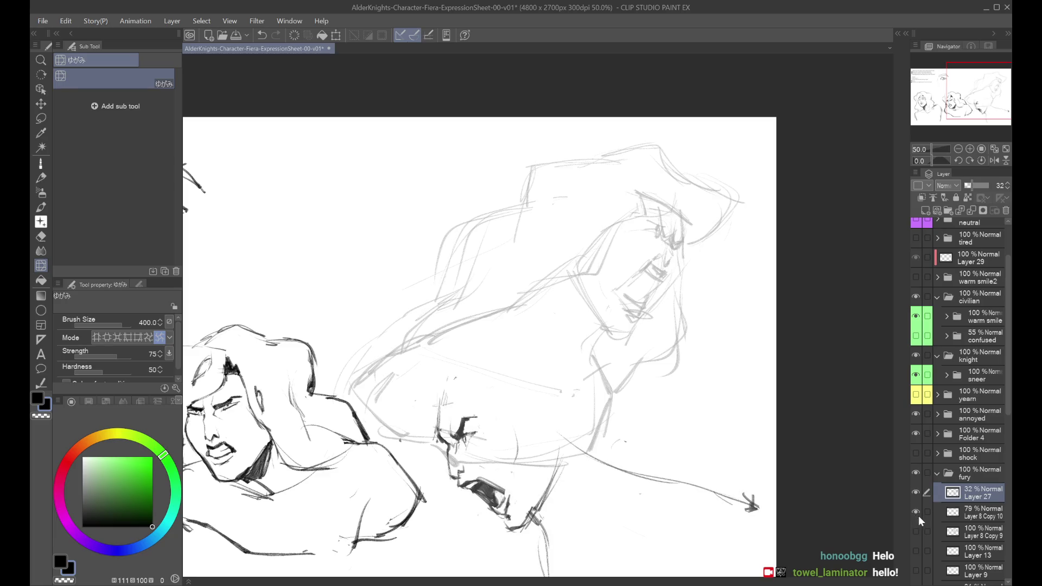
left_click(916, 513)
left_click(929, 214)
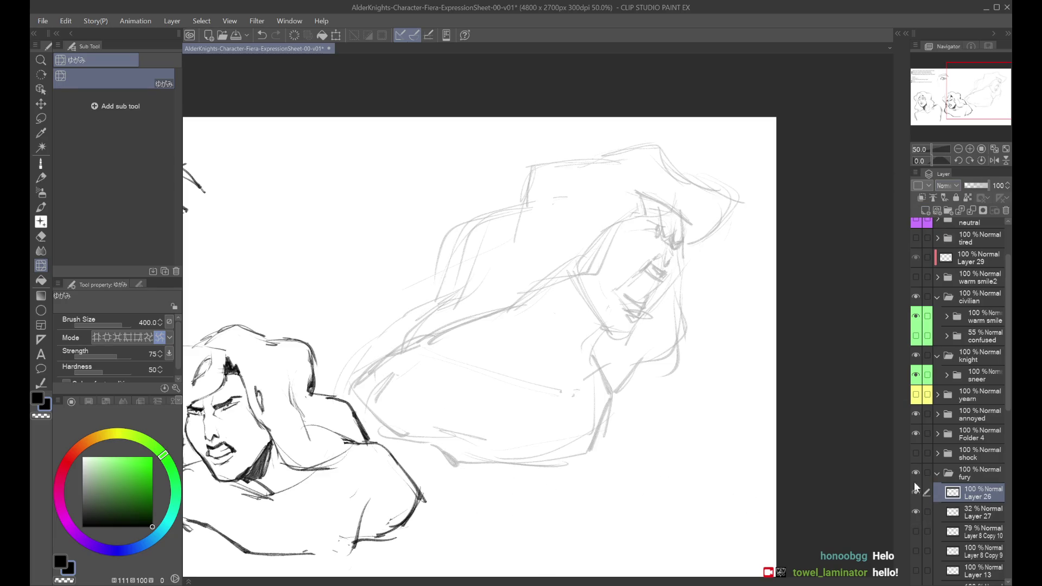
scroll(1004, 352, "down", 3)
left_click(916, 416)
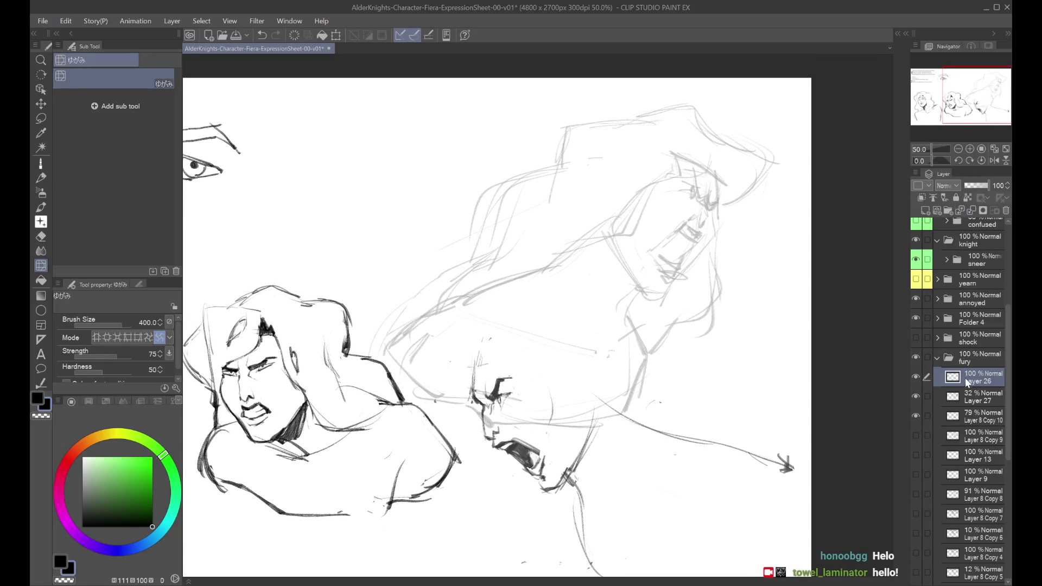
left_click(916, 378)
left_click(916, 378)
Ink the rage head's dark brow and short eye strokes with the dry pen, checking mirrored.
left_click(41, 163)
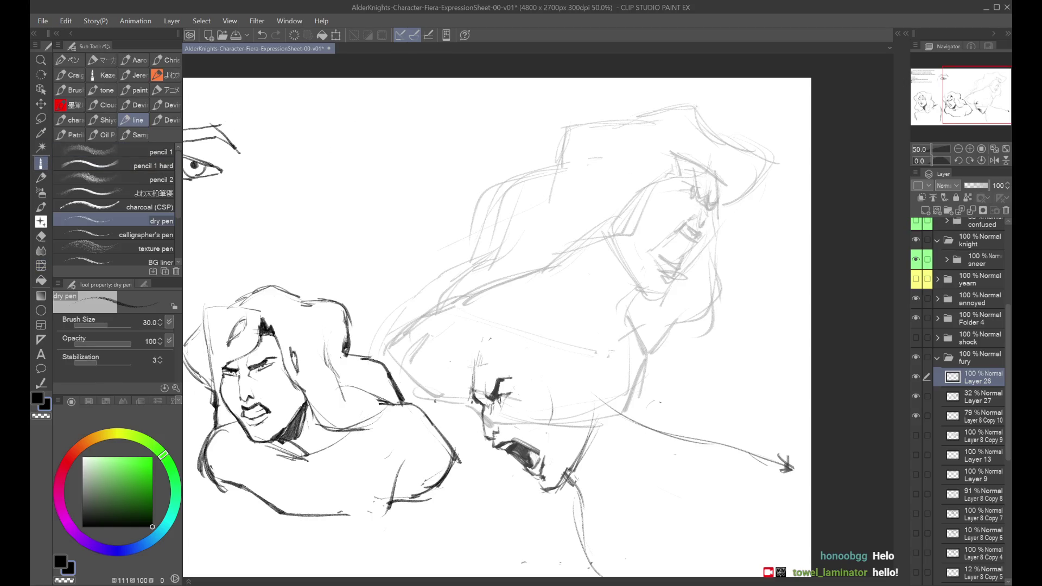
mouse_move(715, 159)
left_mouse_down()
mouse_move(700, 176)
mouse_move(666, 177)
mouse_move(700, 196)
mouse_move(699, 208)
left_mouse_up()
key("ctrl+z")
key("ctrl+z")
scroll(689, 168, "up", 1)
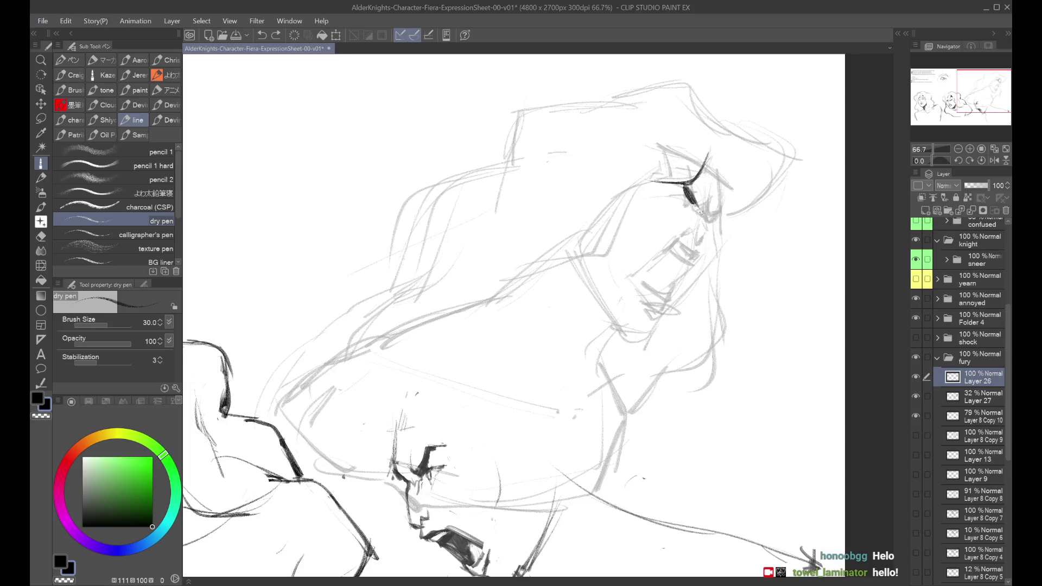
scroll(714, 196, "down", 1)
key("h")
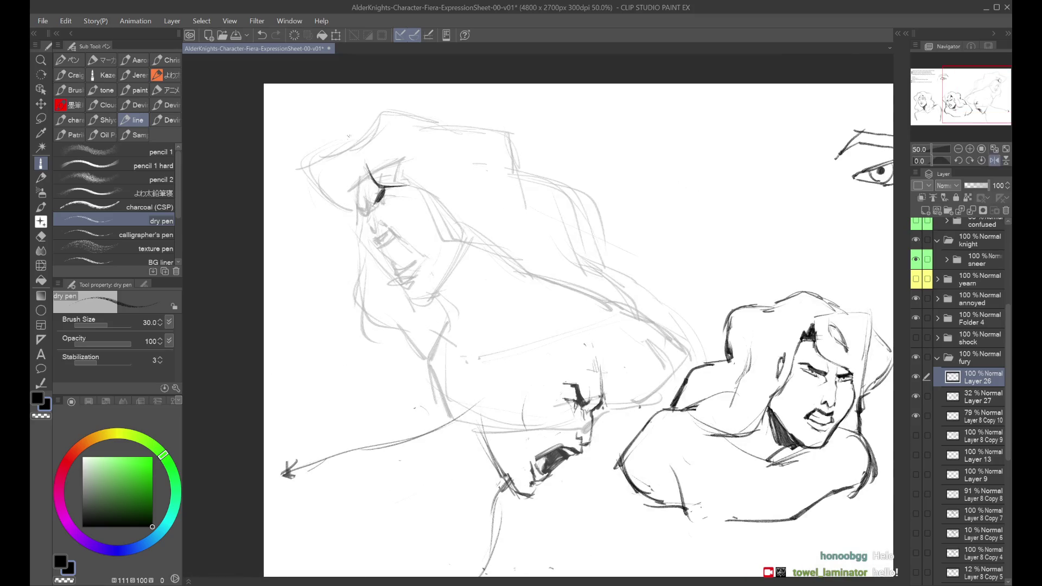
key("h")
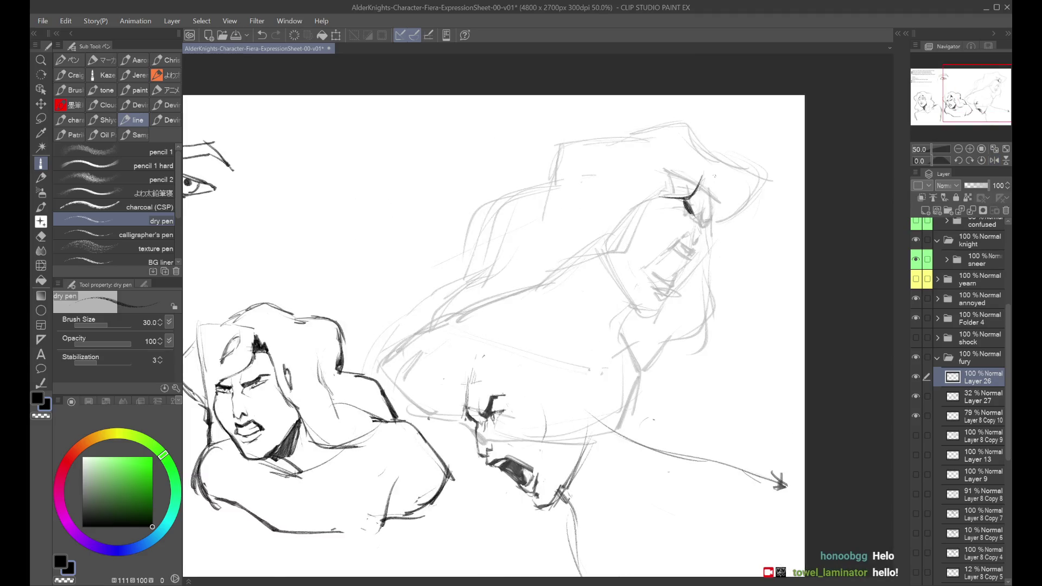
key("ctrl+z")
left_click_drag(704, 193, 711, 183)
left_click_drag(714, 183, 711, 203)
key("ctrl+z")
key("ctrl+z")
key("h")
key("h")
mouse_move(697, 196)
left_mouse_down()
mouse_move(695, 220)
mouse_move(712, 228)
left_mouse_up()
key("ctrl+z")
key("ctrl+z")
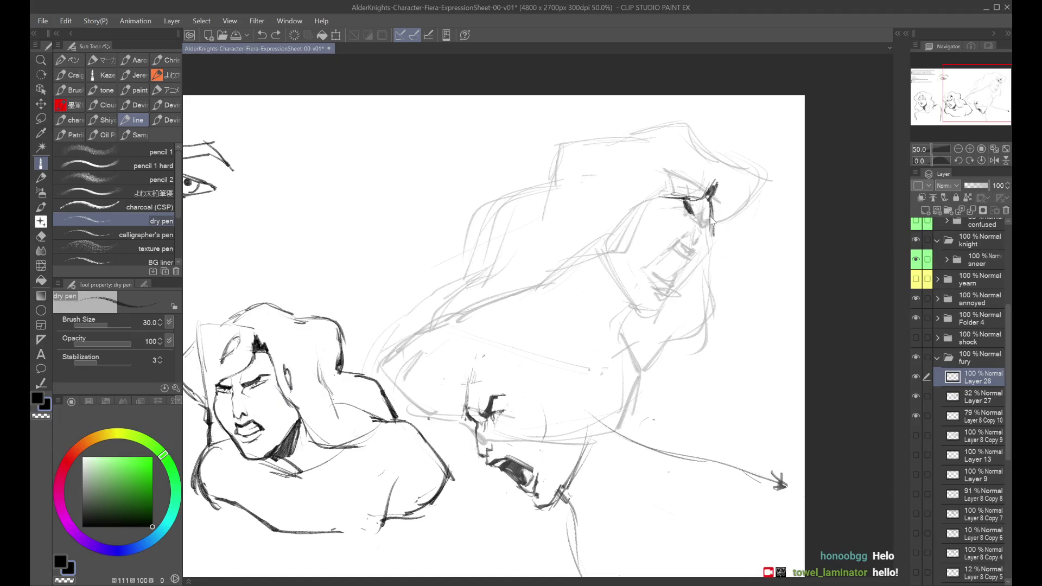
Try extending the face profile line downward, comparing mirrored and undoing the attempts.
key("h")
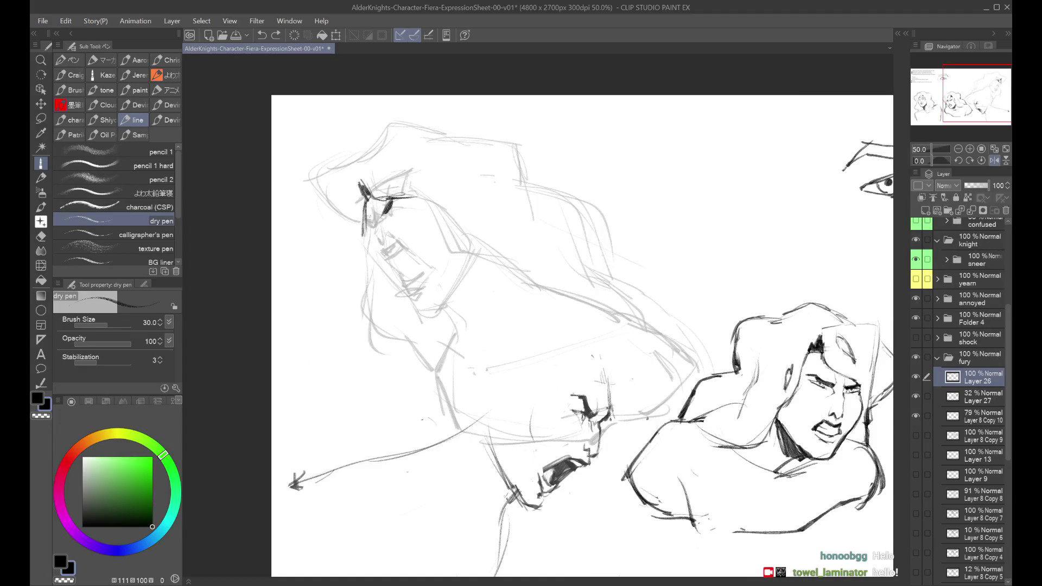
key("ctrl+z")
mouse_move(365, 217)
left_mouse_down()
mouse_move(380, 278)
mouse_move(410, 303)
left_mouse_up()
key("ctrl+z")
key("ctrl+z")
key("h")
key("h")
key("ctrl+z")
key("h")
key("ctrl+z")
key("h")
key("h")
key("ctrl+z")
key("ctrl+z")
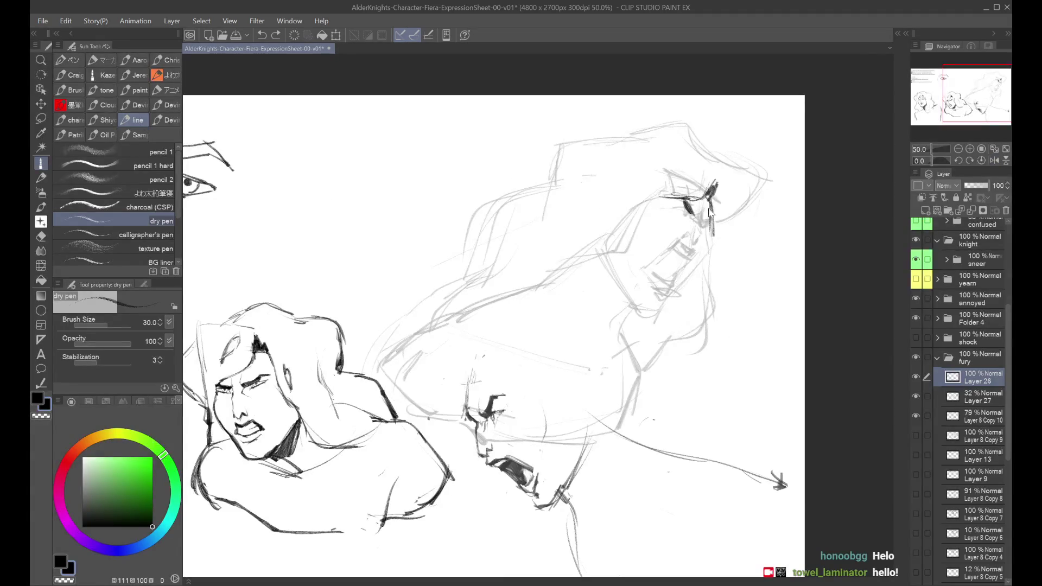
Redraw the eye line on the rage head with a short stroke beside it.
key("ctrl+z")
mouse_move(637, 206)
left_mouse_down()
mouse_move(671, 198)
mouse_move(626, 246)
left_mouse_up()
key("ctrl+z")
left_click_drag(646, 202, 666, 220)
scroll(656, 211, "down", 2)
scroll(812, 197, "up", 2)
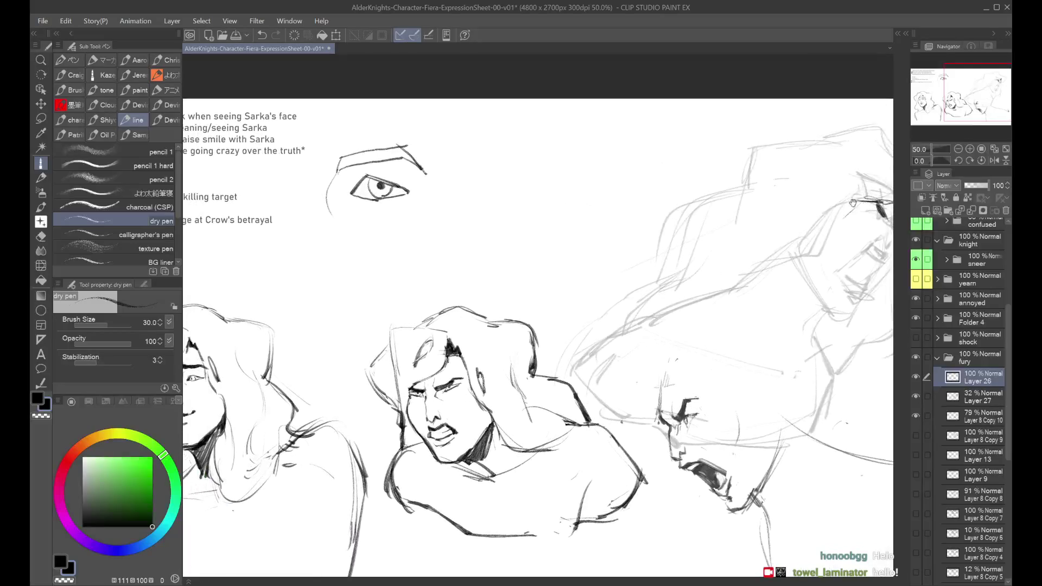
scroll(812, 196, "down", 1)
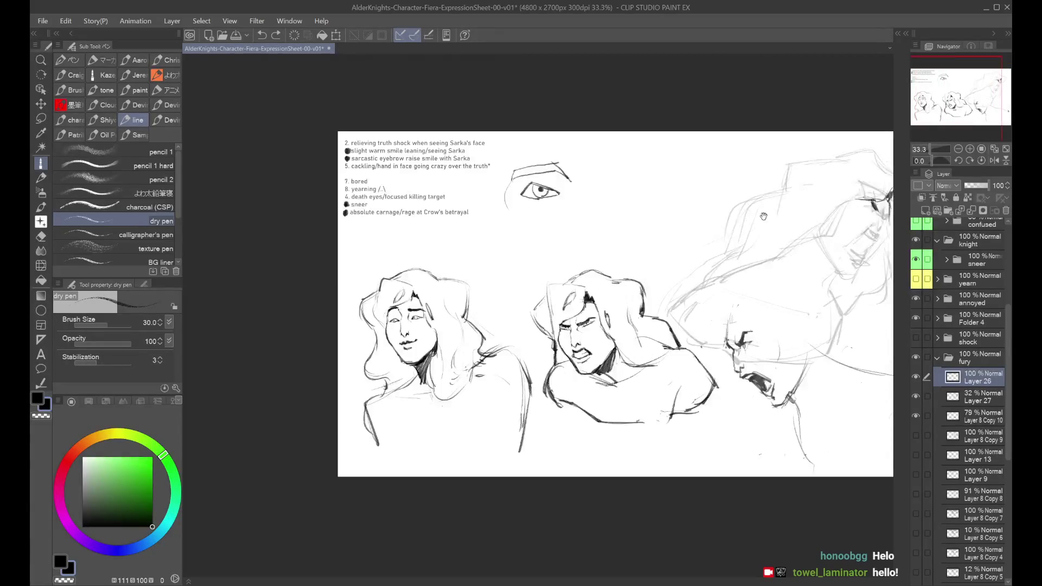
Draw a long hair strand arching over the screaming head's brow.
scroll(765, 211, "up", 1)
mouse_move(717, 162)
left_mouse_down()
mouse_move(739, 155)
mouse_move(721, 127)
mouse_move(760, 153)
left_mouse_up()
key("ctrl+z")
mouse_move(680, 155)
left_mouse_down()
mouse_move(726, 116)
mouse_move(708, 124)
left_mouse_up()
key("ctrl+z")
mouse_move(683, 157)
left_mouse_down()
mouse_move(716, 118)
mouse_move(762, 163)
mouse_move(762, 213)
mouse_move(791, 291)
left_mouse_up()
key("ctrl+z")
Draw hair strands falling down the right side of the face toward the cheek.
left_click_drag(773, 187, 784, 290)
key("ctrl+z")
key("ctrl+z")
left_click_drag(766, 237, 786, 322)
key("ctrl+z")
mouse_move(772, 256)
left_mouse_down()
mouse_move(791, 324)
mouse_move(773, 332)
left_mouse_up()
mouse_move(770, 216)
left_mouse_down()
mouse_move(807, 273)
mouse_move(807, 258)
mouse_move(809, 284)
left_mouse_up()
key("ctrl+z")
key("ctrl+z")
left_click_drag(784, 234, 813, 274)
left_click_drag(769, 203, 781, 240)
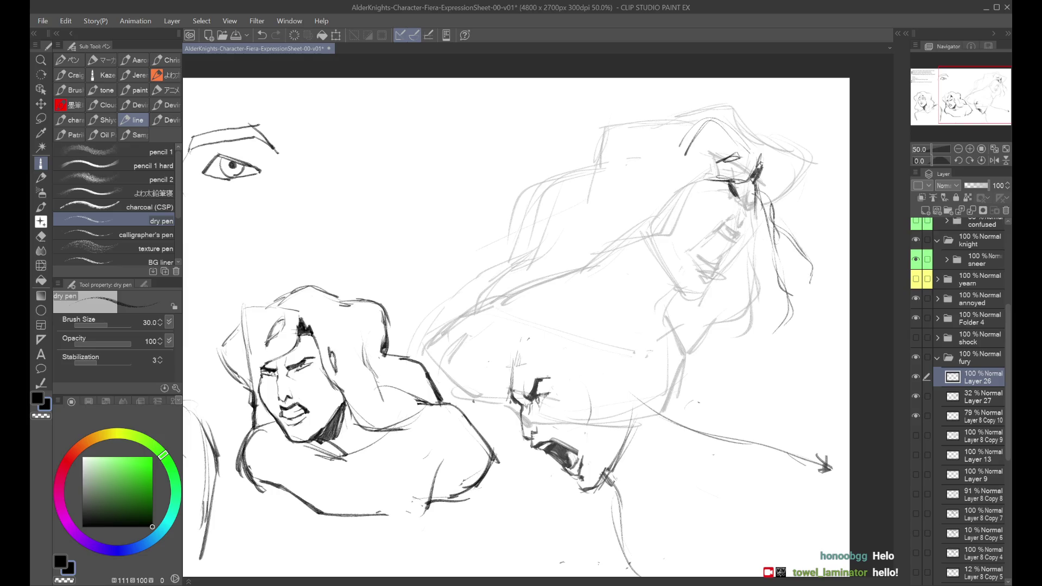
Add short hair strokes near the brow, then review the whole sheet mirrored.
key("h")
key("h")
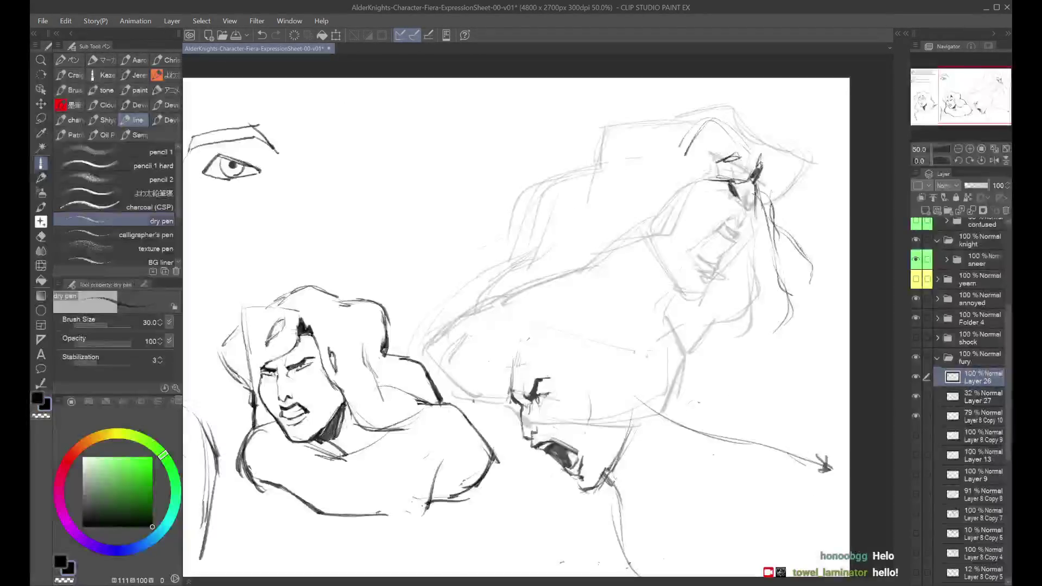
left_click_drag(780, 193, 773, 207)
left_click_drag(796, 179, 773, 203)
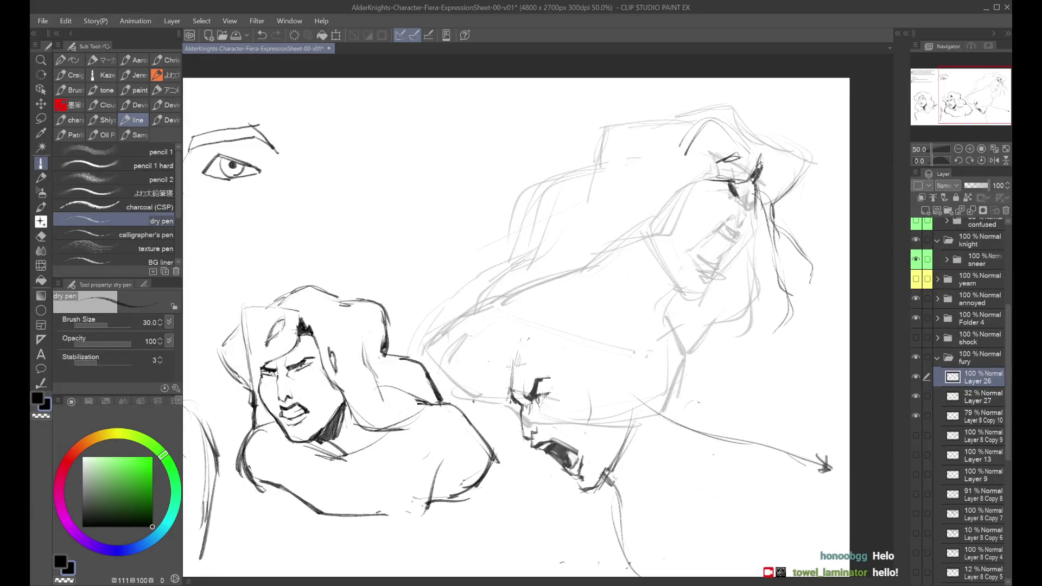
key("ctrl+minus")
key("h")
key("h")
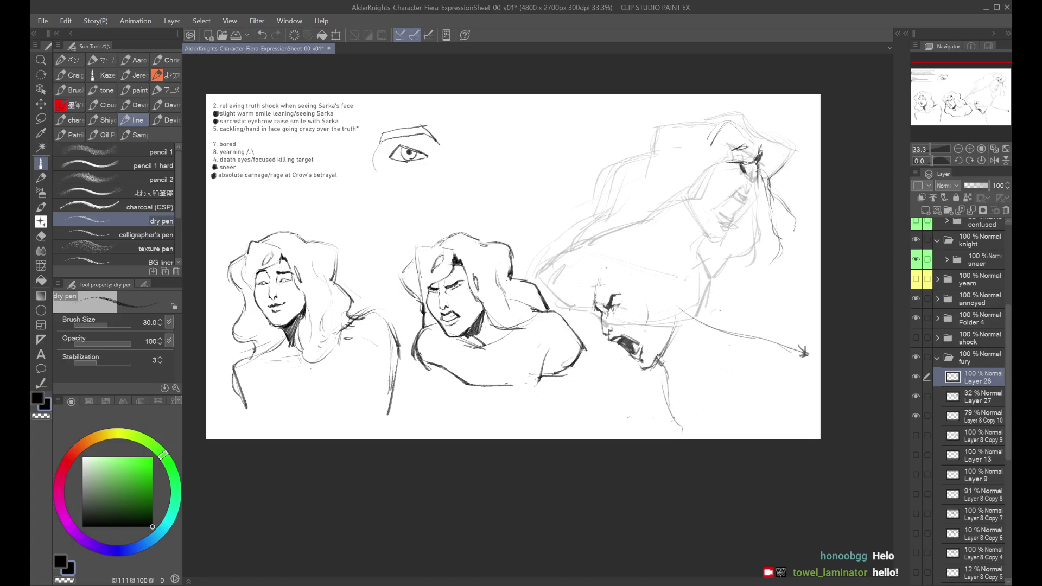
key("ctrl+plus")
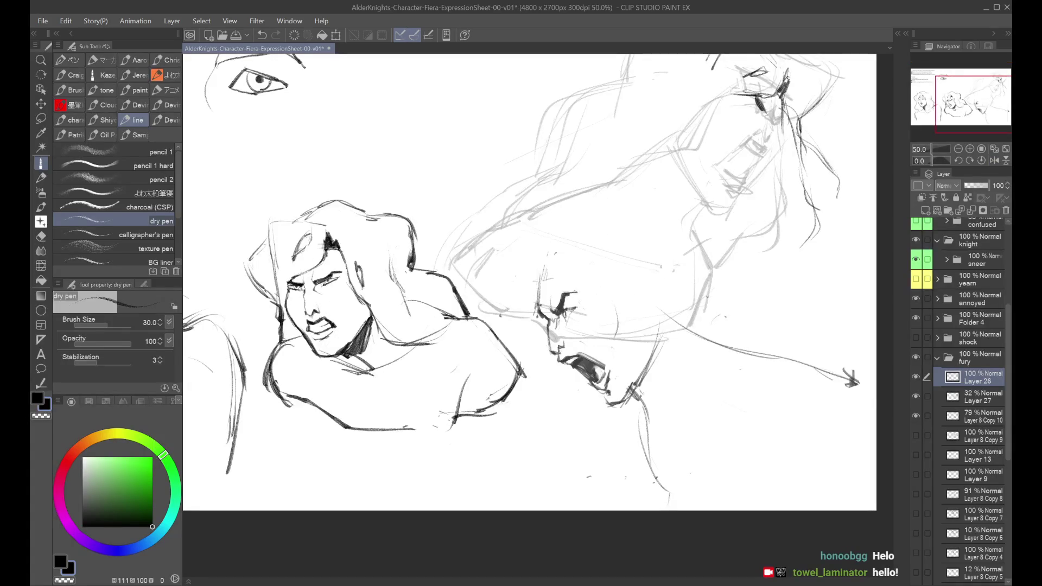
key("ctrl+minus")
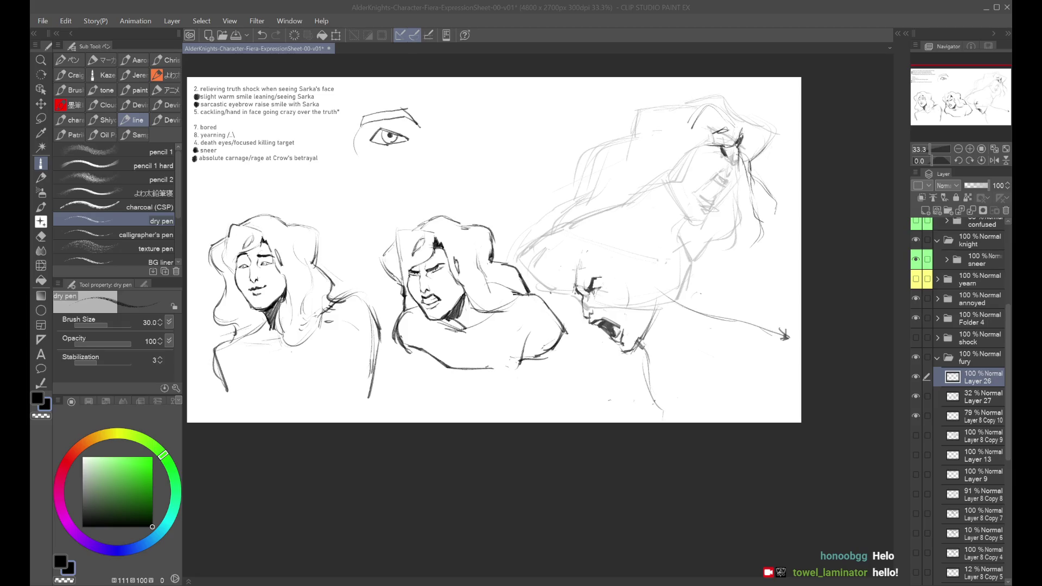
left_click(629, 519)
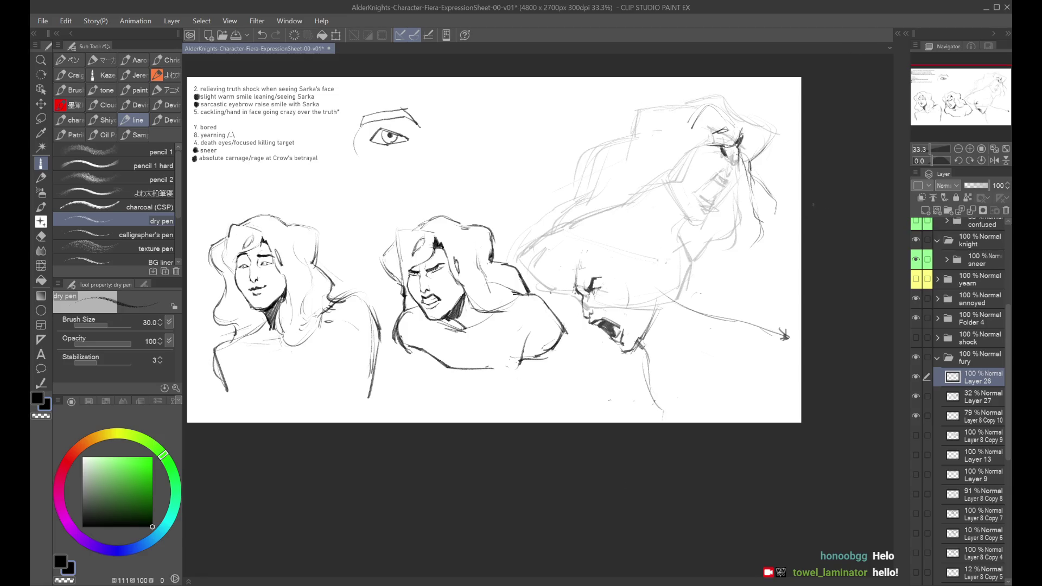
Return to the drawing window and centre the view on the rage head.
scroll(812, 206, "up", 2)
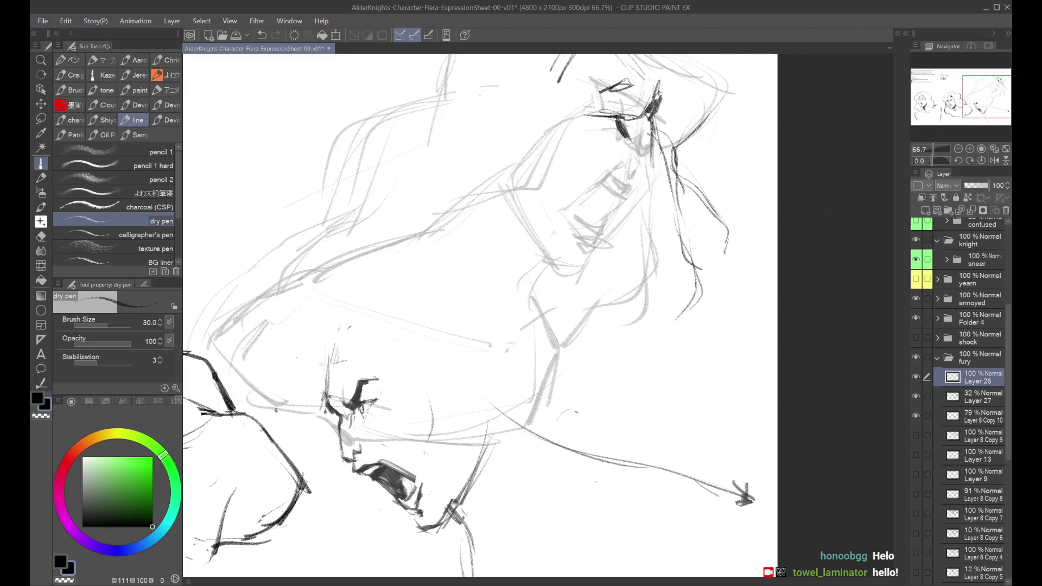
key("alt+Tab")
left_click(686, 368)
left_click_drag(755, 151, 774, 169)
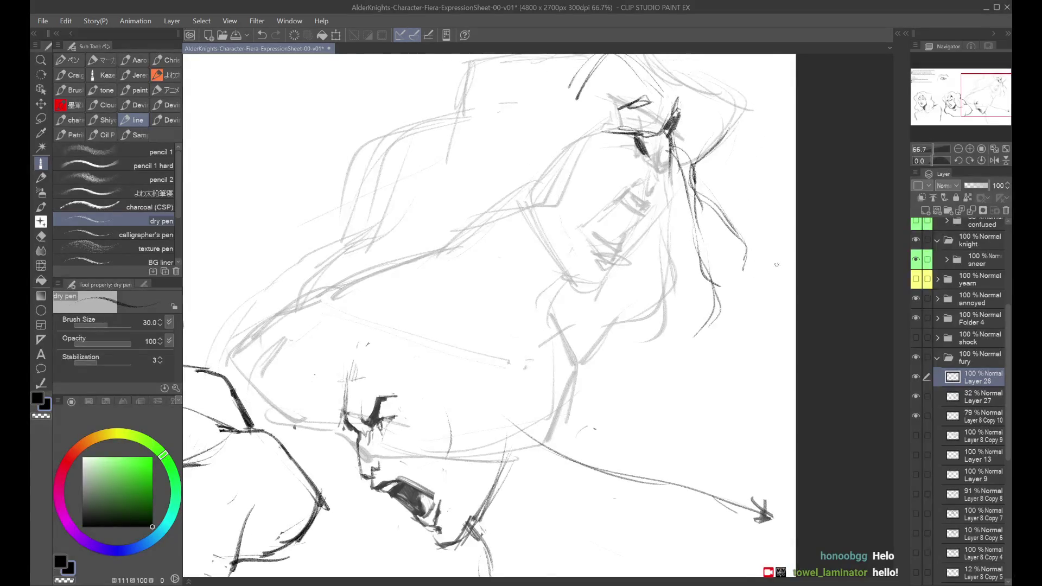
key("alt+Tab")
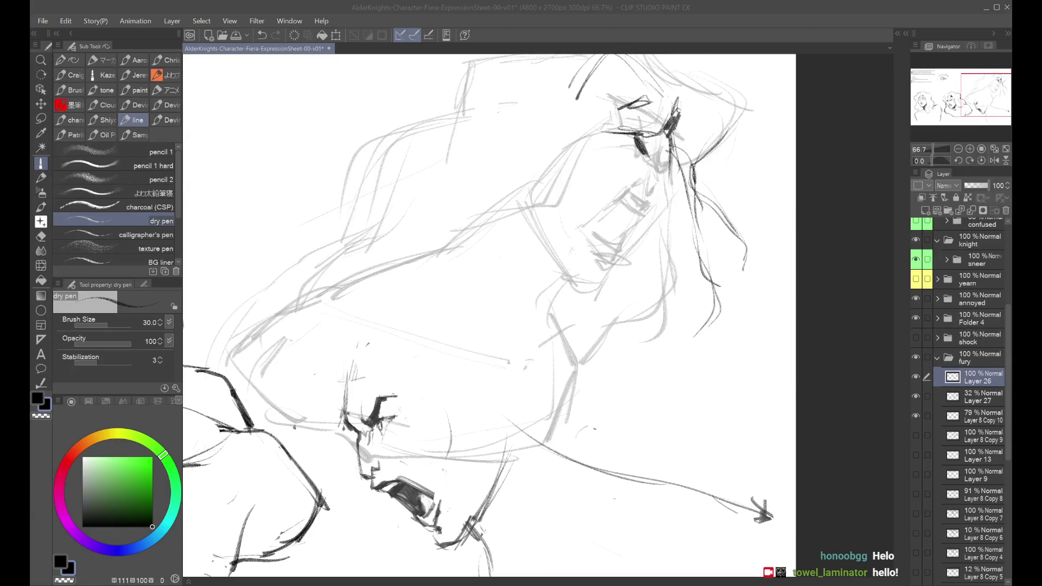
key("alt+Tab")
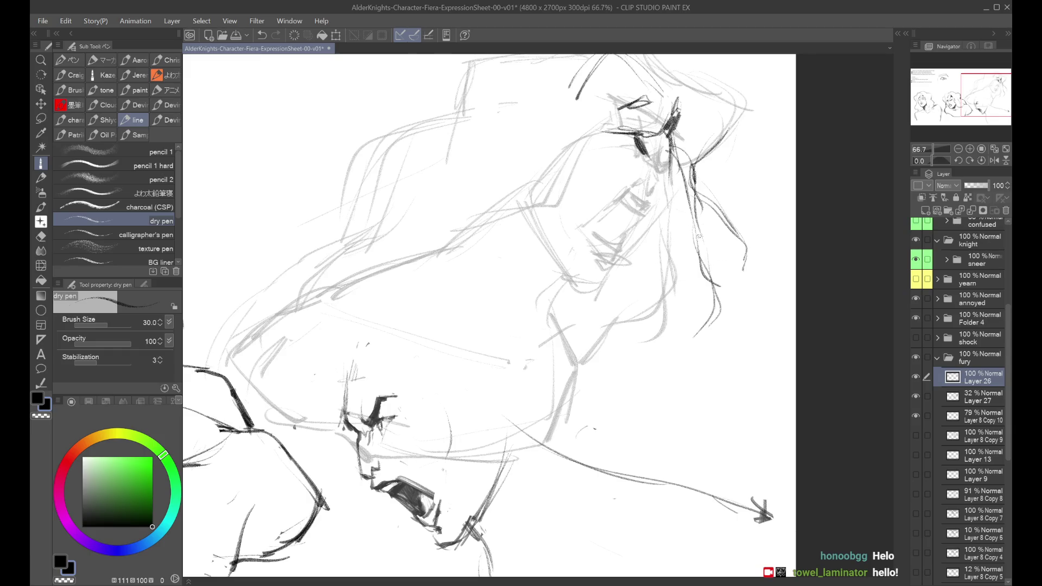
Retry a short vertical ink stroke beside the eye, checking the canvas mirrored.
key("h")
key("ctrl+z")
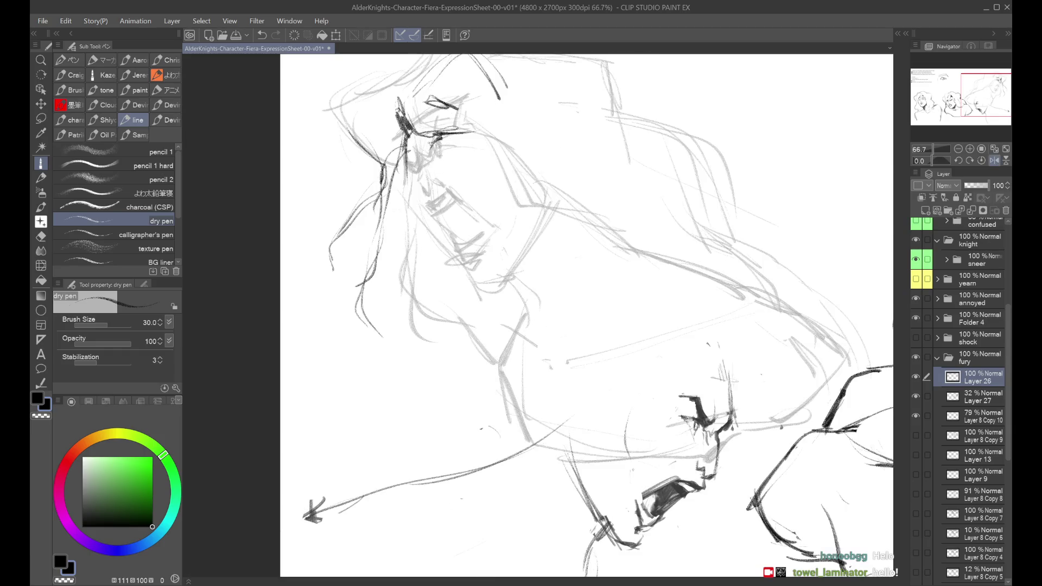
key("ctrl+z")
mouse_move(406, 150)
left_mouse_down()
mouse_move(406, 189)
mouse_move(405, 179)
left_mouse_up()
key("ctrl+z")
scroll(586, 304, "down", 3)
scroll(586, 304, "up", 2)
key("h")
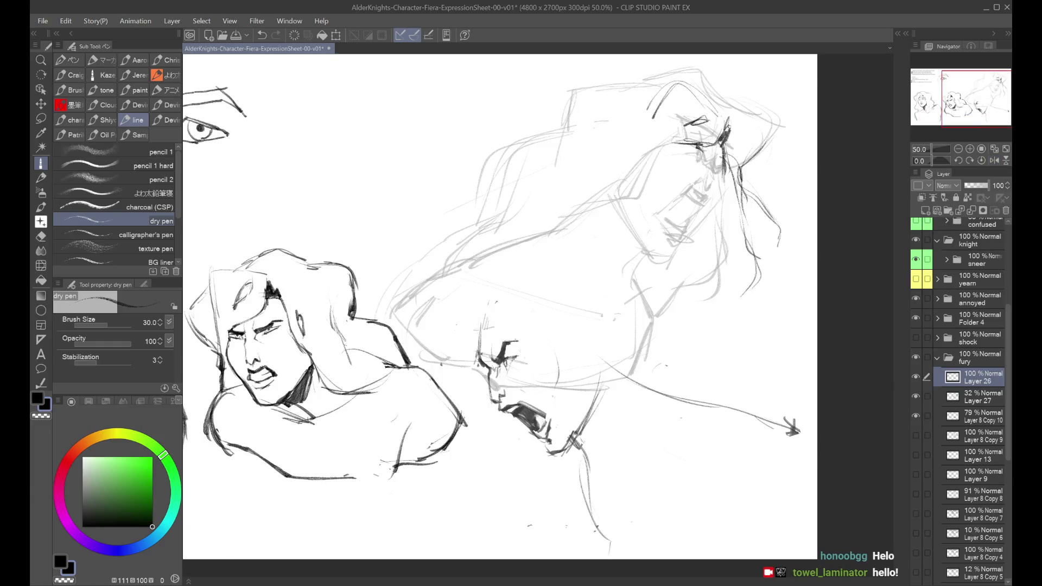
Ink a dark cheek line down the rage face after several trial strokes.
key("ctrl+z")
left_click_drag(723, 171, 719, 188)
key("ctrl+z")
key("ctrl+z")
key("ctrl+z")
mouse_move(721, 177)
left_mouse_down()
mouse_move(705, 217)
mouse_move(721, 187)
mouse_move(715, 211)
left_mouse_up()
key("ctrl+z")
key("ctrl+z")
key("ctrl+z")
key("ctrl+z")
mouse_move(724, 173)
left_mouse_down()
mouse_move(717, 210)
mouse_move(686, 236)
left_mouse_up()
key("ctrl+z")
key("ctrl+z")
key("ctrl+z")
mouse_move(725, 180)
left_mouse_down()
mouse_move(676, 252)
mouse_move(642, 254)
left_mouse_up()
key("ctrl+z")
key("ctrl+z")
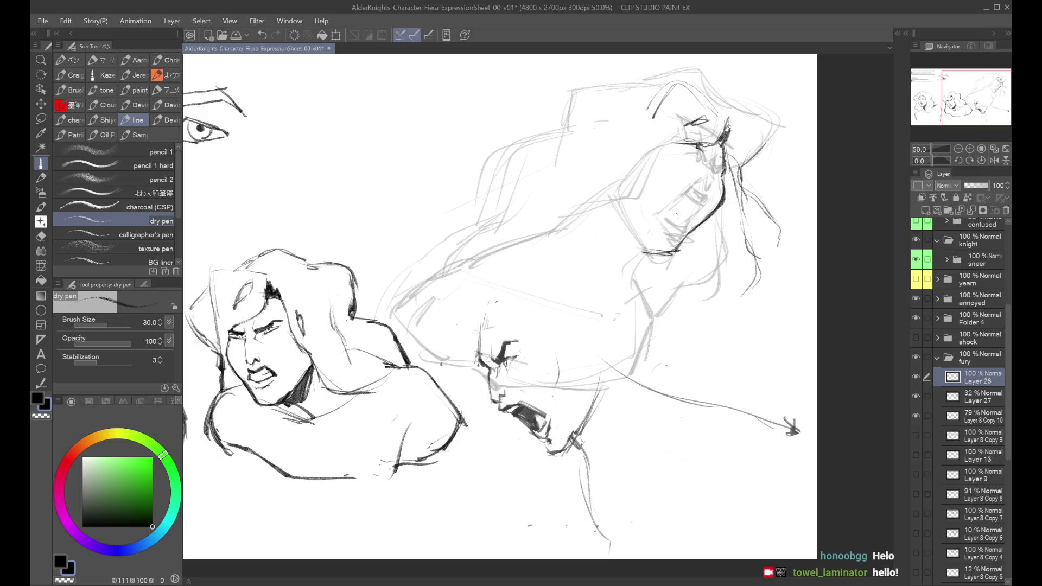
Ink darker strokes along the face side, cheek and jaw.
mouse_move(606, 151)
left_mouse_down()
mouse_move(645, 190)
mouse_move(642, 243)
left_mouse_up()
key("ctrl+z")
key("ctrl+z")
left_click_drag(619, 191, 658, 263)
key("h")
left_click_drag(426, 248, 451, 282)
key("ctrl+z")
left_click_drag(422, 250, 465, 284)
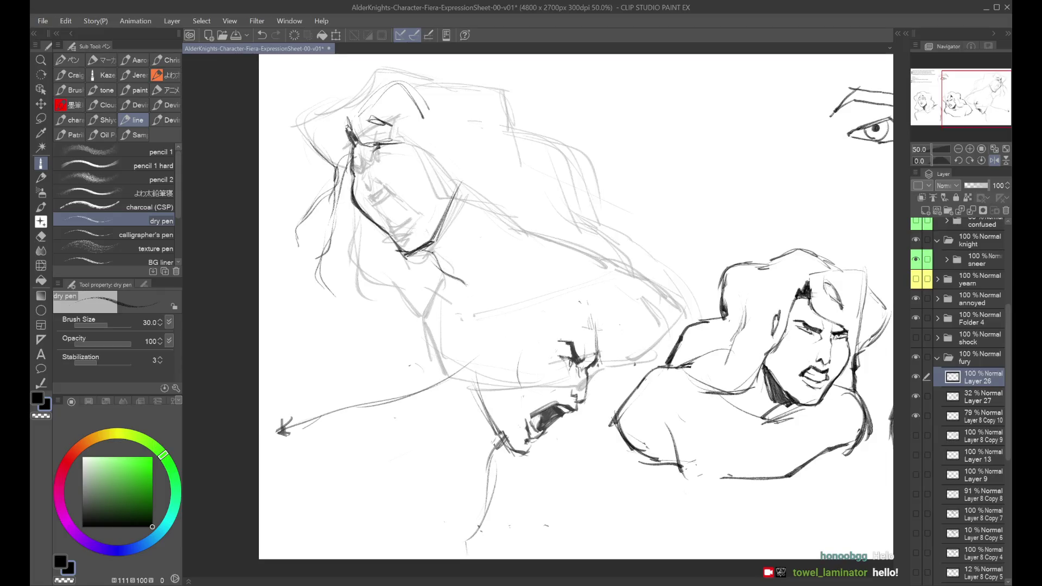
key("h")
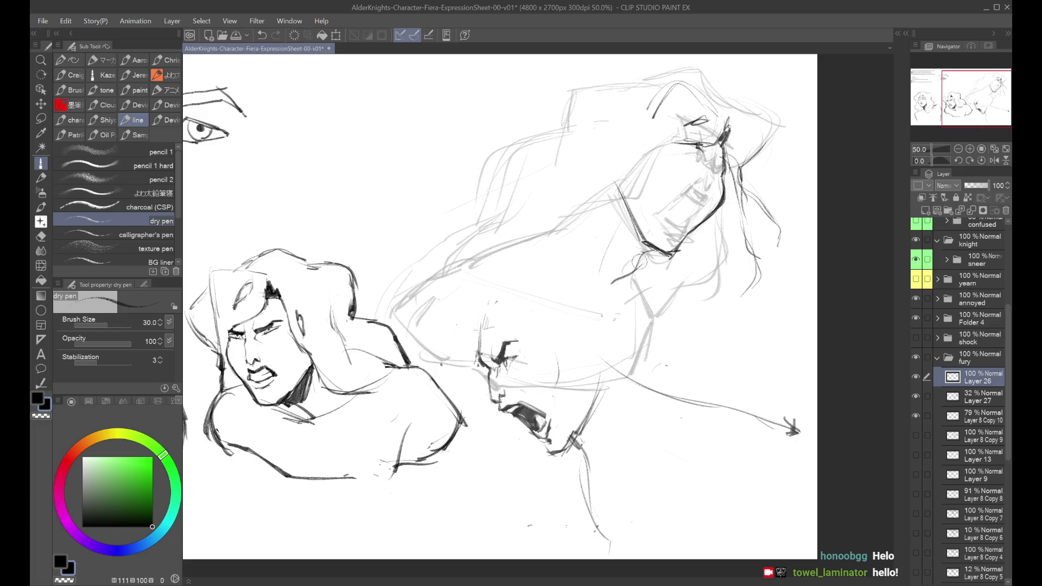
Add a small chin stroke and a long dark shoulder line sweeping down from the jaw.
left_click_drag(648, 255, 636, 263)
left_click_drag(570, 214, 475, 256)
key("ctrl+z")
mouse_move(570, 214)
left_mouse_down()
mouse_move(544, 236)
mouse_move(692, 156)
mouse_move(596, 196)
left_mouse_up()
key("ctrl+z")
key("ctrl+z")
key("ctrl+z")
mouse_move(673, 166)
left_mouse_down()
mouse_move(552, 213)
mouse_move(513, 252)
mouse_move(551, 298)
left_mouse_up()
key("h")
key("h")
key("ctrl+z")
mouse_move(522, 253)
left_mouse_down()
mouse_move(559, 299)
mouse_move(721, 323)
left_mouse_up()
Draw and redraw darker body outline strokes on Layer 26, checking them in a mirrored view.
mouse_move(617, 318)
left_mouse_down()
mouse_move(749, 324)
mouse_move(774, 259)
left_mouse_up()
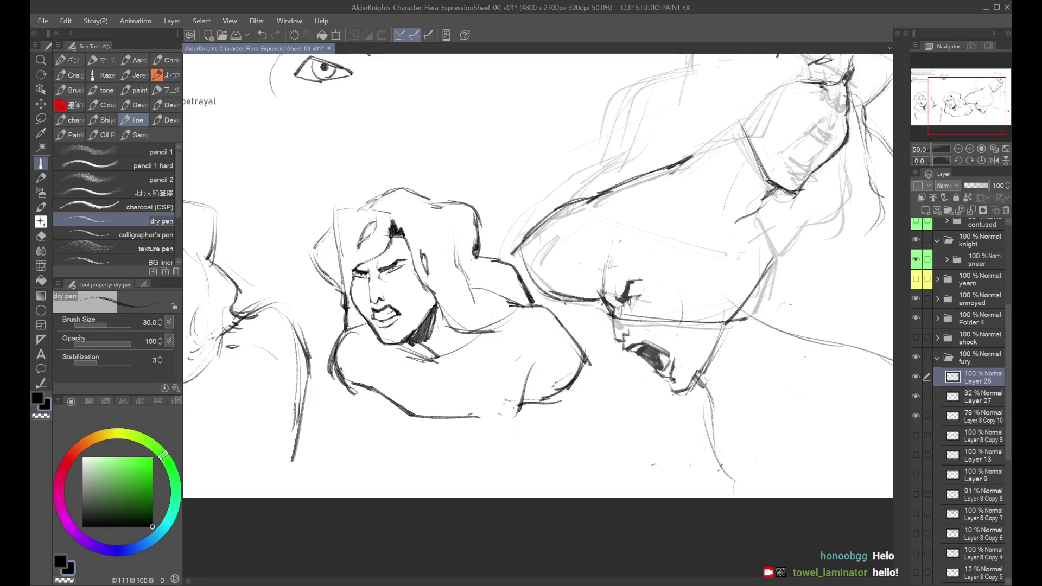
key("h")
key("ctrl+z")
left_click_drag(415, 270, 411, 353)
key("ctrl+z")
left_click_drag(407, 304, 411, 355)
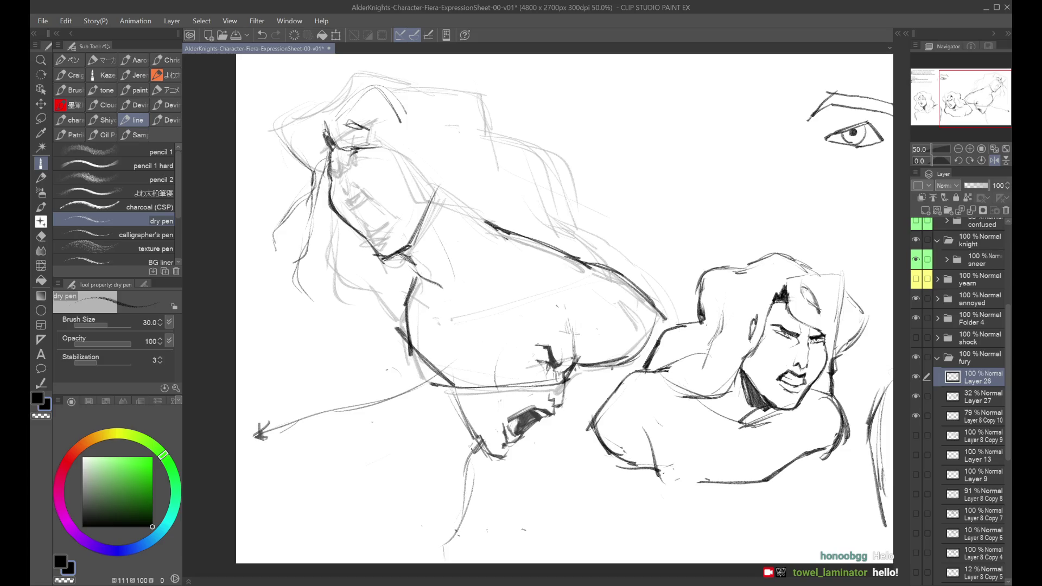
key("h")
key("ctrl+z")
Retry the line down the chest until a thicker, longer final stroke remains.
key("ctrl+z")
key("ctrl+z")
left_click_drag(663, 260, 671, 319)
key("ctrl+z")
left_click_drag(658, 270, 677, 337)
key("ctrl+z")
left_click_drag(672, 289, 678, 339)
key("ctrl+z")
key("ctrl+z")
left_click_drag(666, 289, 680, 341)
key("h")
Try a dark eye stroke on the rage face, checking it flipped and zoomed out.
key("h")
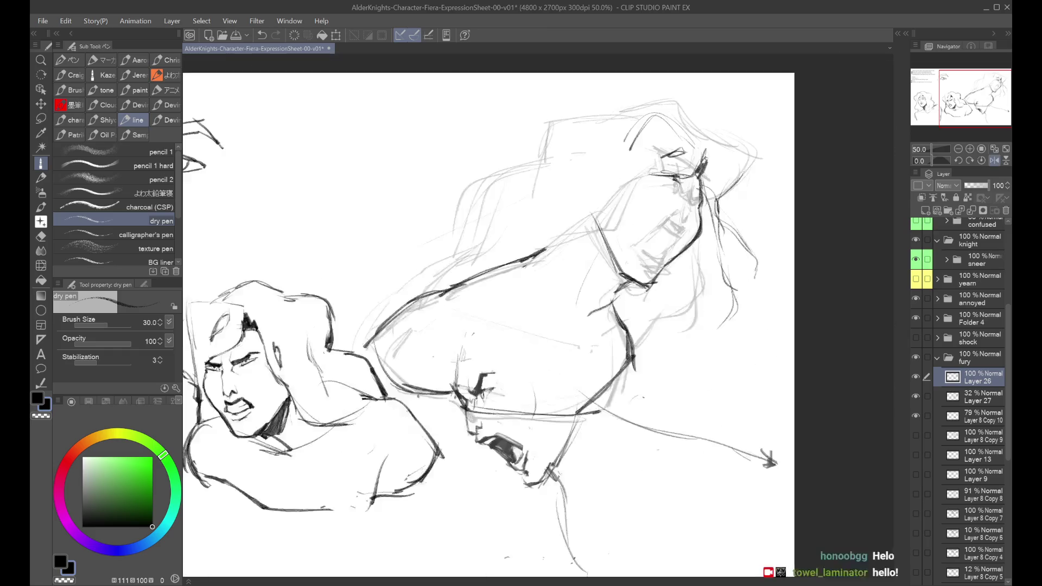
key("ctrl+alt+0")
key("ctrl+minus")
key("h")
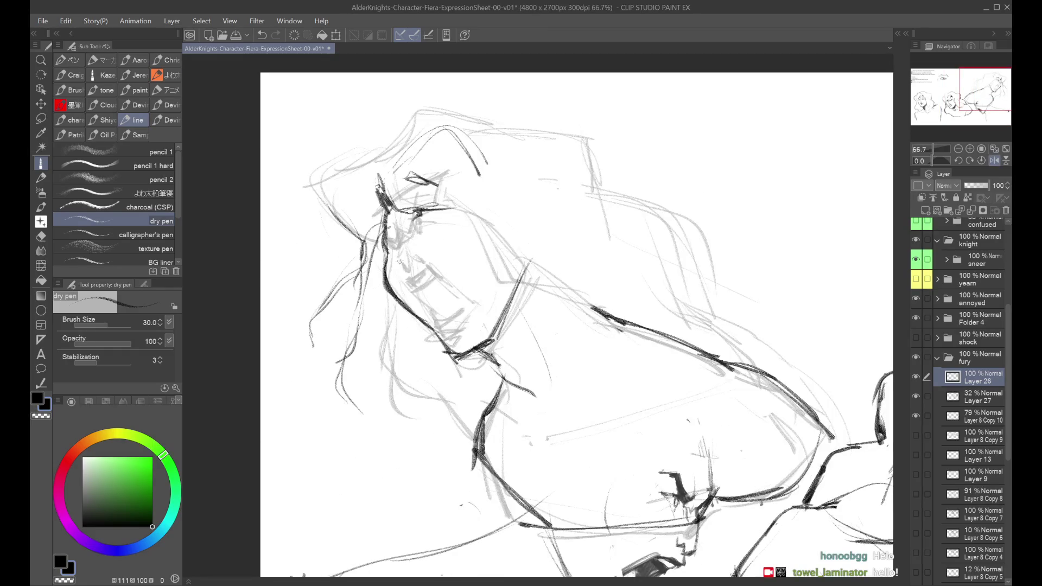
key("ctrl+z")
left_click_drag(394, 224, 399, 271)
key("ctrl+z")
key("ctrl+z")
key("h")
key("ctrl+minus")
key("ctrl+minus")
key("ctrl+z")
key("ctrl+z")
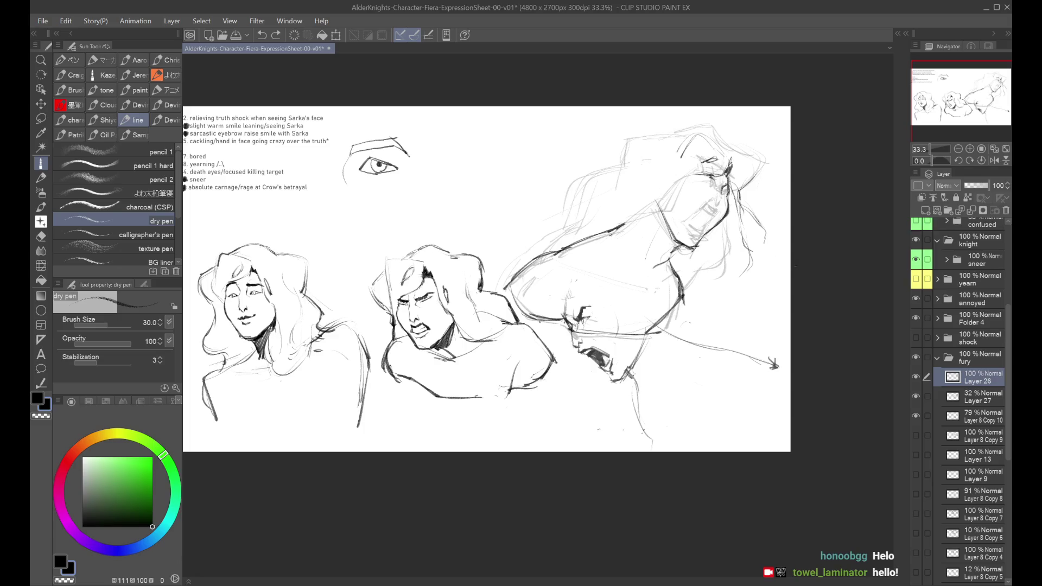
Draw a dark line along the shoulder and check the sketch mirrored.
key("ctrl+z")
mouse_move(594, 228)
left_mouse_down()
mouse_move(715, 173)
mouse_move(613, 228)
left_mouse_up()
key("ctrl+z")
key("ctrl+z")
key("ctrl+z")
key("ctrl+z")
key("h")
key("h")
scroll(703, 159, "up", 4)
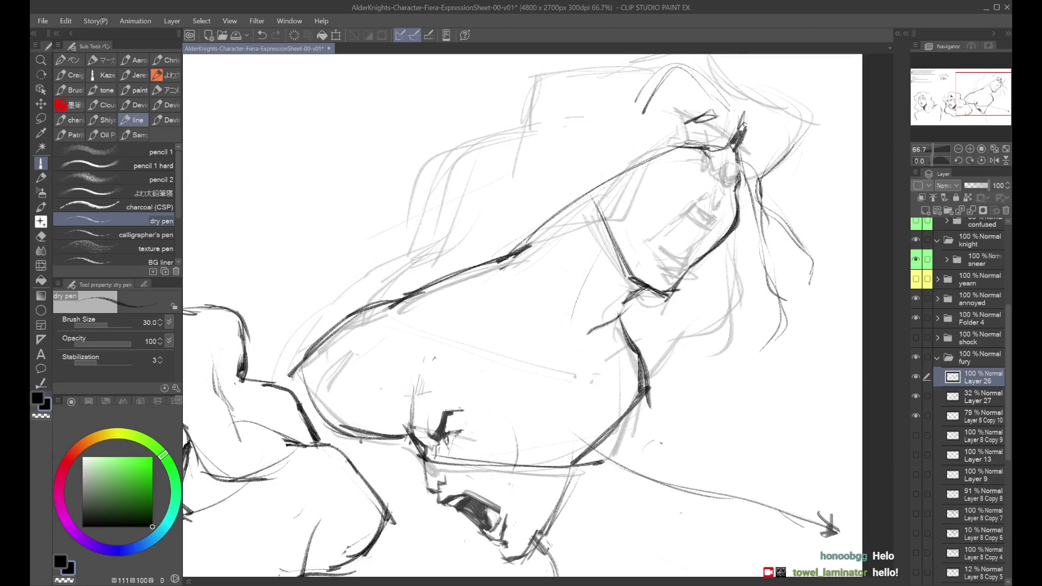
key("h")
key("ctrl+minus")
key("alt+bracketleft")
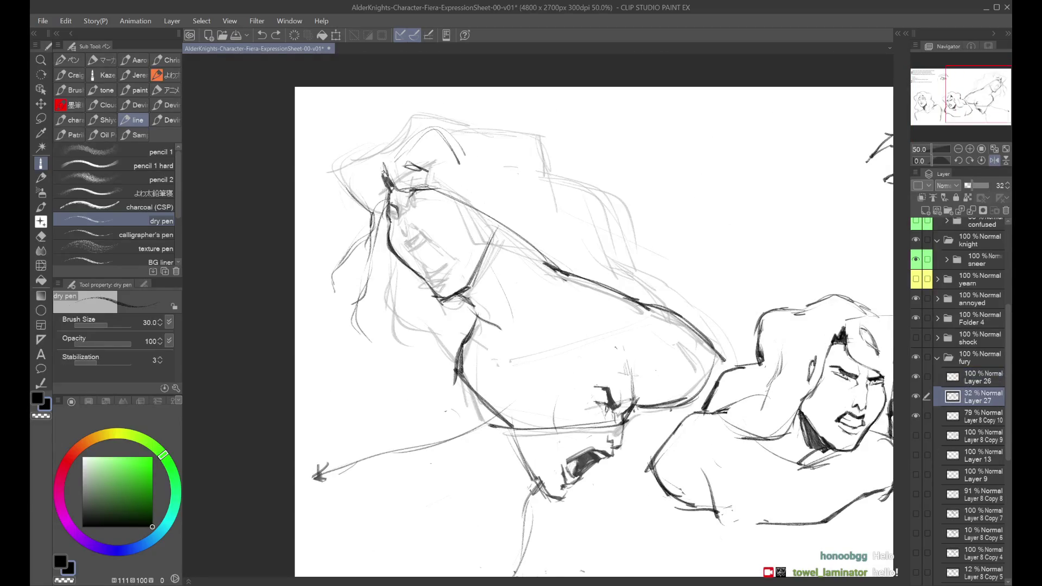
Lower Layer 27's opacity to 19% and make Layer 26 the drawing layer.
left_click(969, 184)
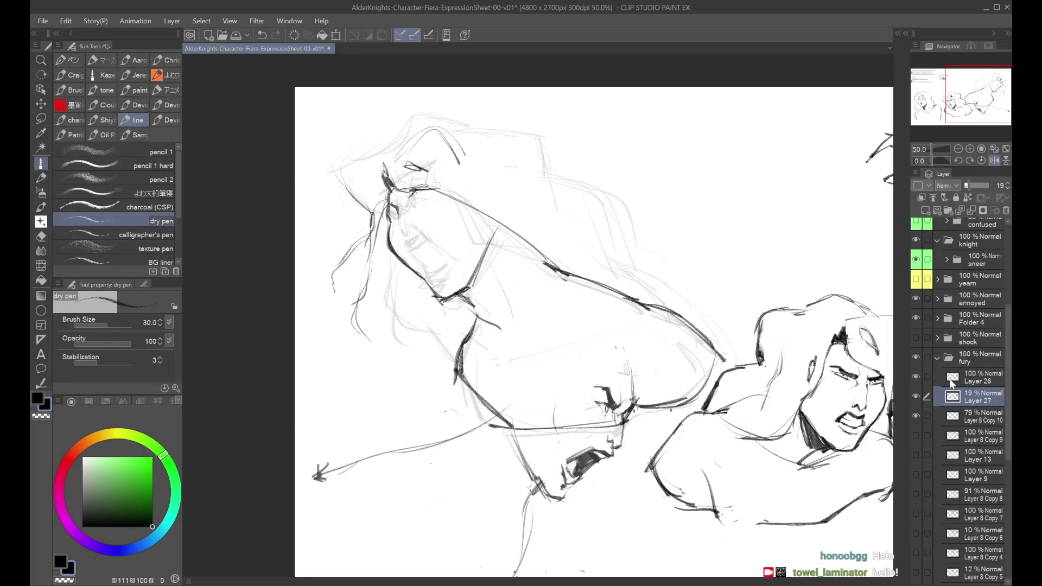
left_click(950, 383)
key("h")
scroll(538, 315, "up", 3)
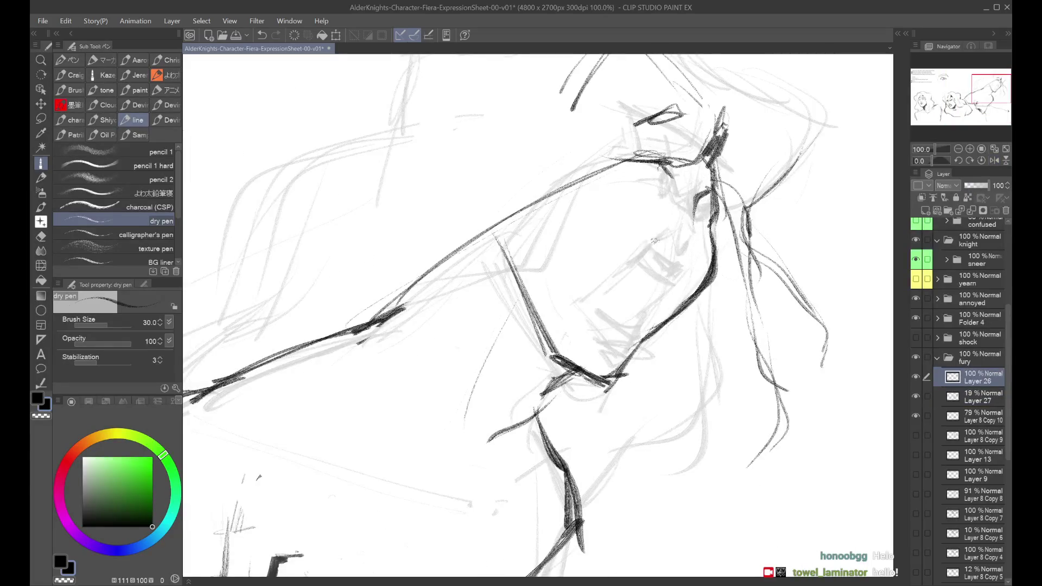
Draw a short dark eye mark on the rage face, retrying it until it fits.
left_click_drag(654, 290, 624, 324)
key("ctrl+z")
left_click_drag(651, 255, 686, 277)
key("ctrl+z")
key("ctrl+z")
key("ctrl+z")
key("ctrl+z")
key("ctrl+z")
key("h")
key("ctrl+minus")
mouse_move(487, 266)
left_mouse_down()
mouse_move(486, 211)
mouse_move(467, 179)
mouse_move(496, 261)
left_mouse_up()
key("ctrl+plus")
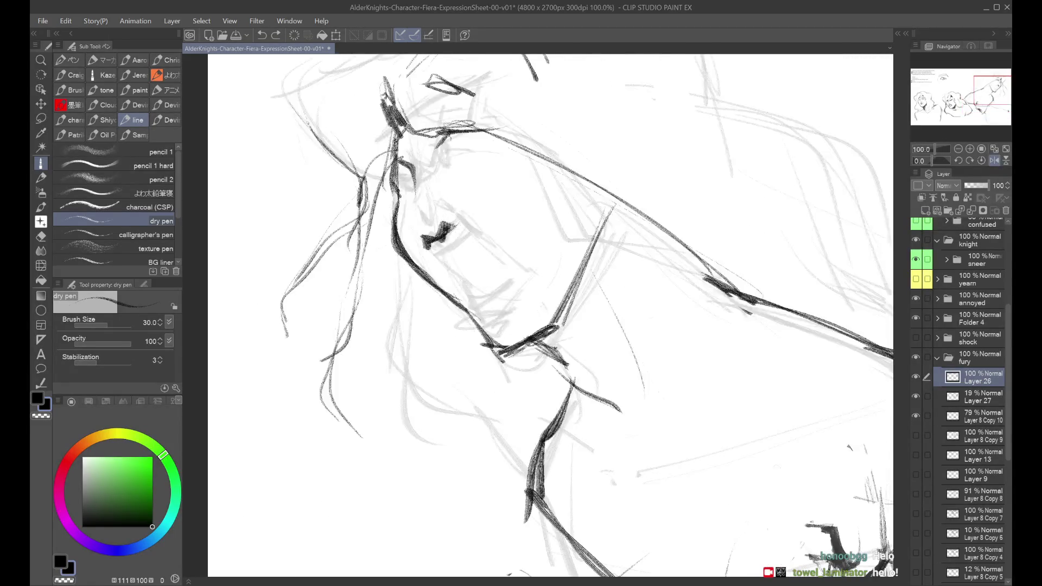
Add a line below the eye running down the cheek and touch up the eye mark.
left_click_drag(445, 223, 491, 260)
key("ctrl+z")
key("ctrl+z")
mouse_move(454, 226)
left_mouse_down()
mouse_move(510, 265)
mouse_move(496, 255)
mouse_move(523, 292)
left_mouse_up()
left_click_drag(430, 248, 479, 325)
key("ctrl+z")
left_click_drag(448, 269, 476, 317)
Try stroke under the eye several times, checking it in the mirrored view.
key("h")
key("h")
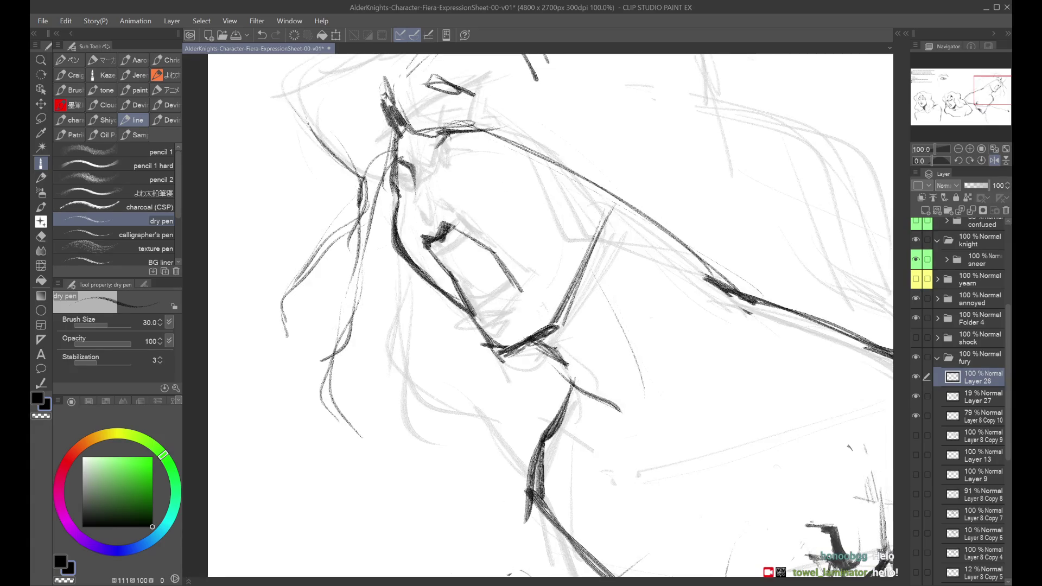
left_click_drag(428, 255, 466, 234)
key("ctrl+z")
key("ctrl+z")
mouse_move(432, 255)
left_mouse_down()
mouse_move(467, 234)
mouse_move(473, 286)
mouse_move(500, 280)
mouse_move(474, 293)
mouse_move(502, 272)
mouse_move(464, 282)
mouse_move(480, 302)
left_mouse_up()
key("ctrl+z")
Draw strokes along the chin, redrawing them while checking head and shoulders.
key("ctrl+z")
key("h")
key("ctrl+z")
left_click_drag(564, 277, 605, 310)
key("ctrl+z")
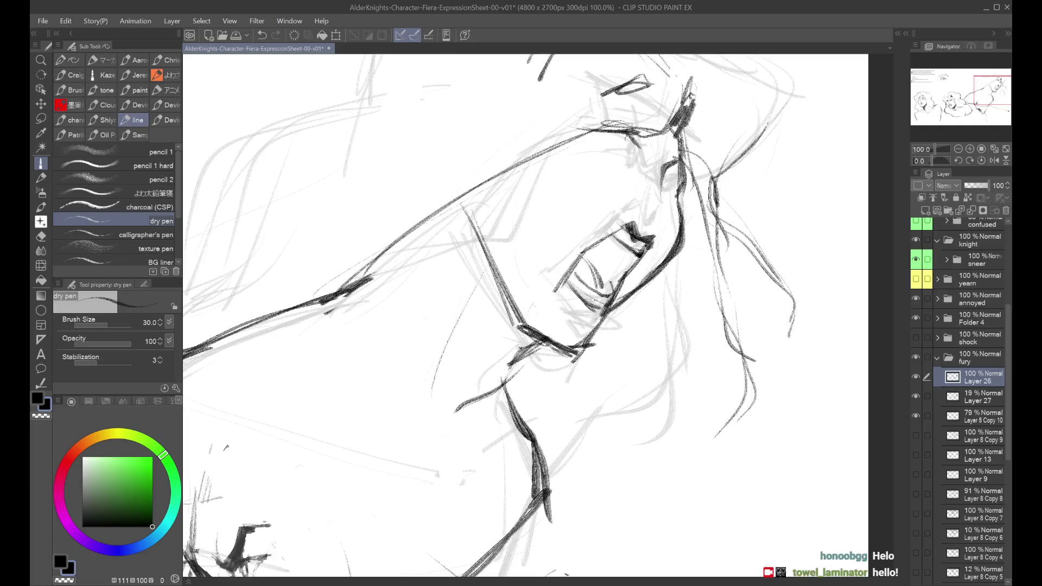
key("h")
key("ctrl+minus")
key("ctrl+z")
left_click_drag(511, 278, 489, 292)
key("ctrl+z")
key("h")
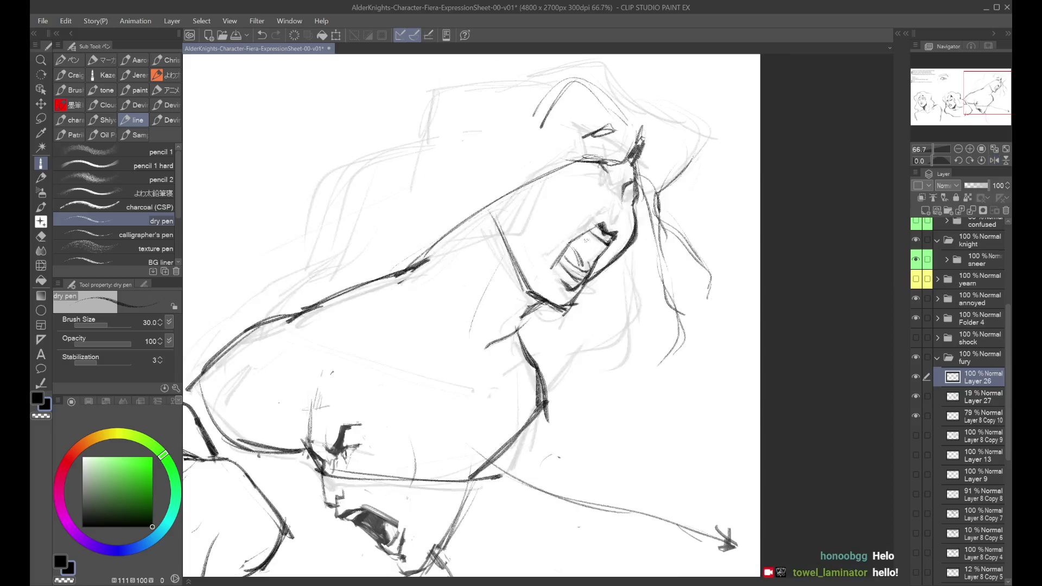
Shade the inside of the open screaming mouth with dark strokes.
key("ctrl+z")
mouse_move(594, 229)
left_mouse_down()
mouse_move(567, 247)
mouse_move(579, 264)
left_mouse_up()
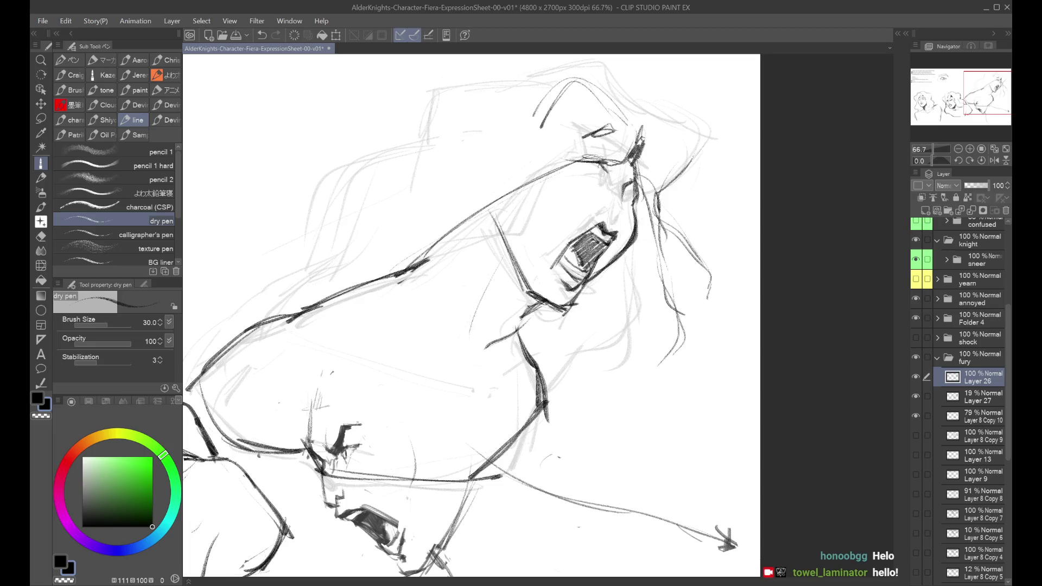
key("h")
key("ctrl+minus")
key("ctrl+minus")
key("ctrl+minus")
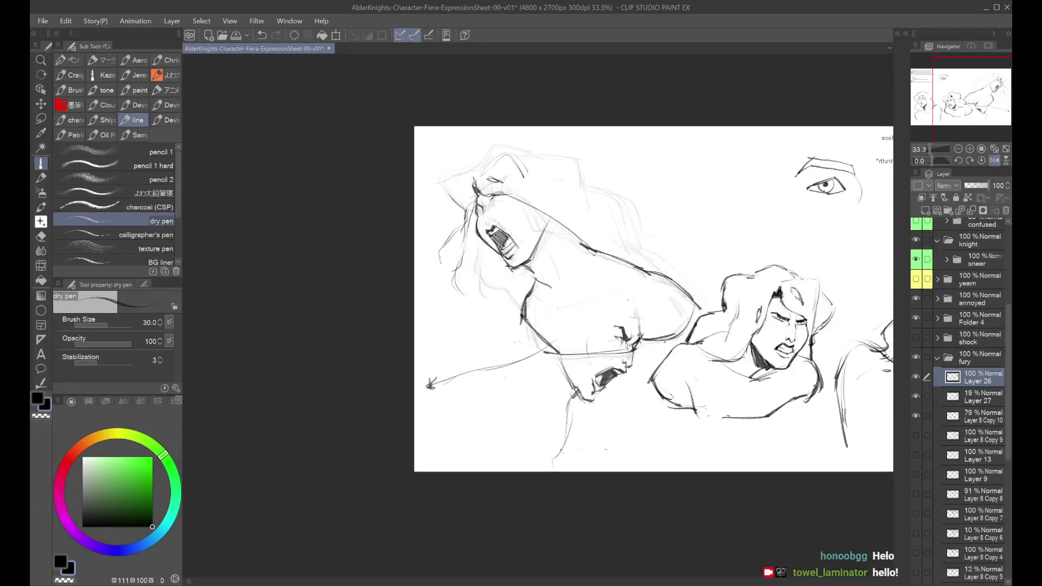
Redo the short stroke above the open mouth, then view the whole figure.
key("h")
key("h")
key("ctrl+plus")
key("ctrl+plus")
key("ctrl+plus")
key("ctrl+z")
left_click_drag(588, 292, 598, 303)
key("ctrl+z")
key("ctrl+z")
key("ctrl+z")
key("ctrl+z")
key("ctrl+z")
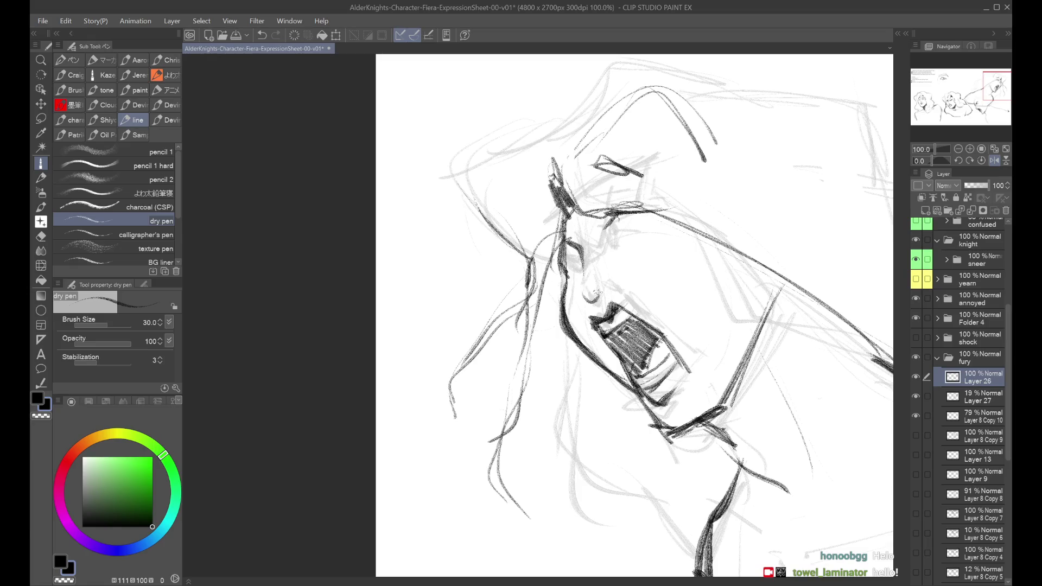
key("ctrl+minus")
key("ctrl+minus")
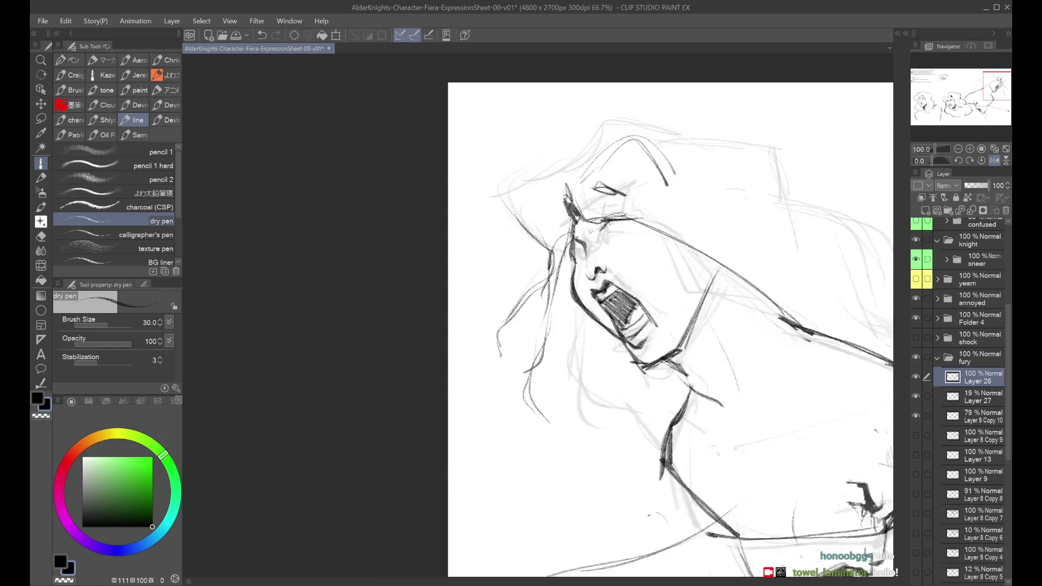
key("ctrl+minus")
key("ctrl+minus")
Replace the old nose stroke with sharp zigzag nose lines.
key("h")
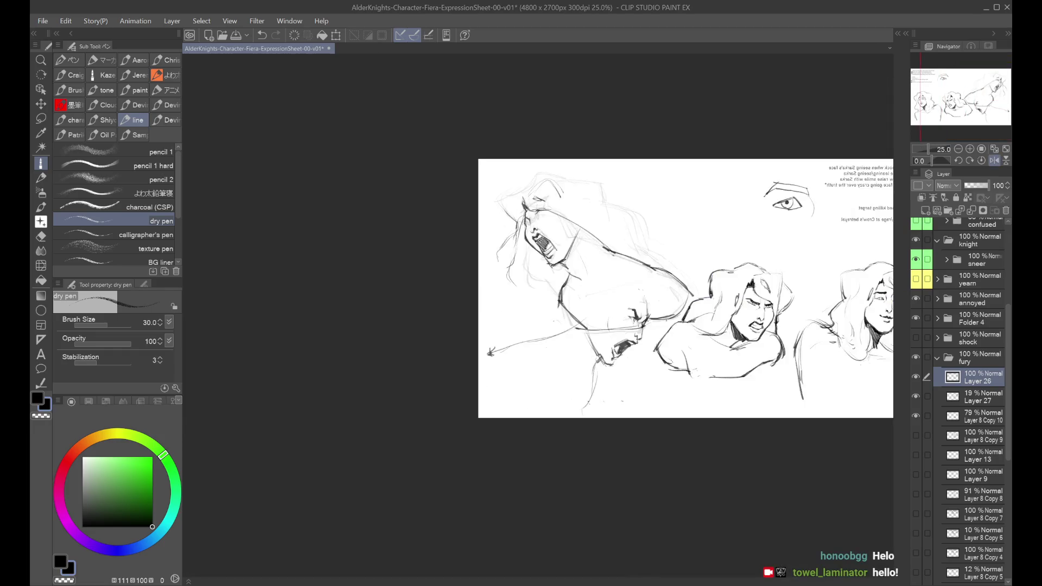
key("h")
key("h")
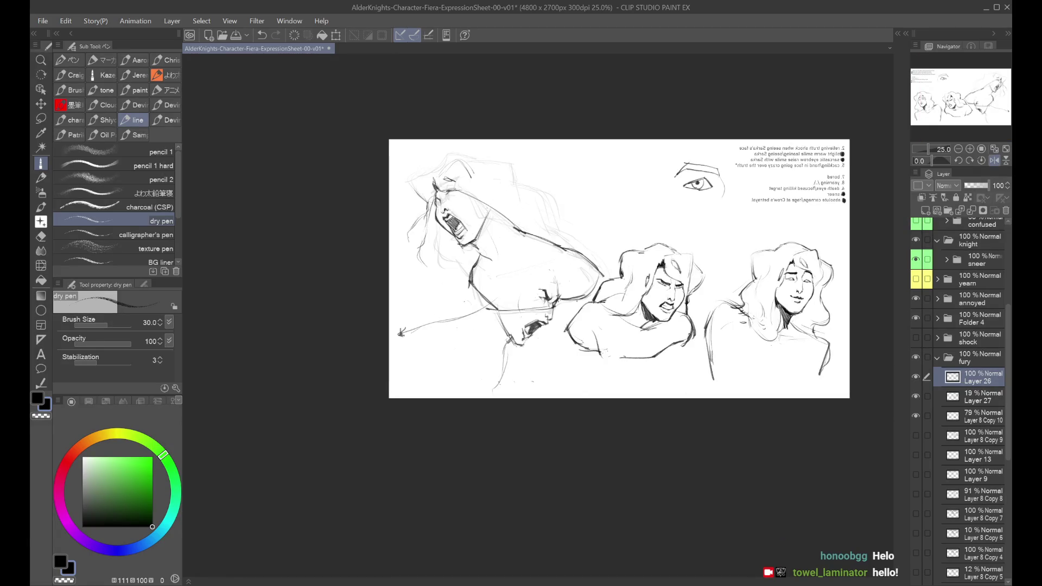
key("h")
key("h")
key("ctrl+plus")
key("ctrl+plus")
key("ctrl+plus")
key("ctrl+plus")
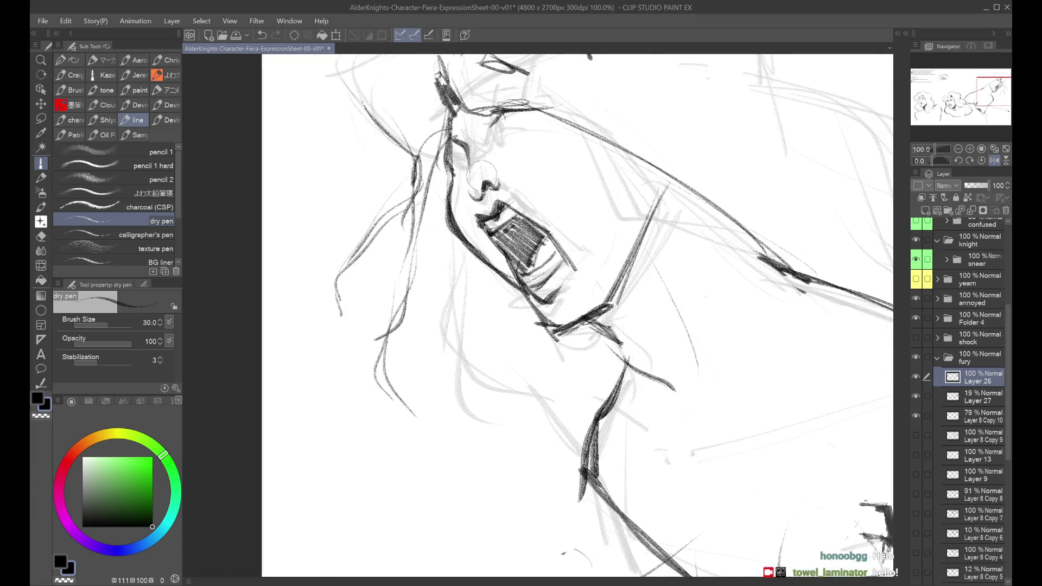
key("ctrl+z")
mouse_move(469, 203)
left_mouse_down()
mouse_move(488, 194)
mouse_move(487, 179)
left_mouse_up()
Redraw the nose line running down toward the mouth.
key("h")
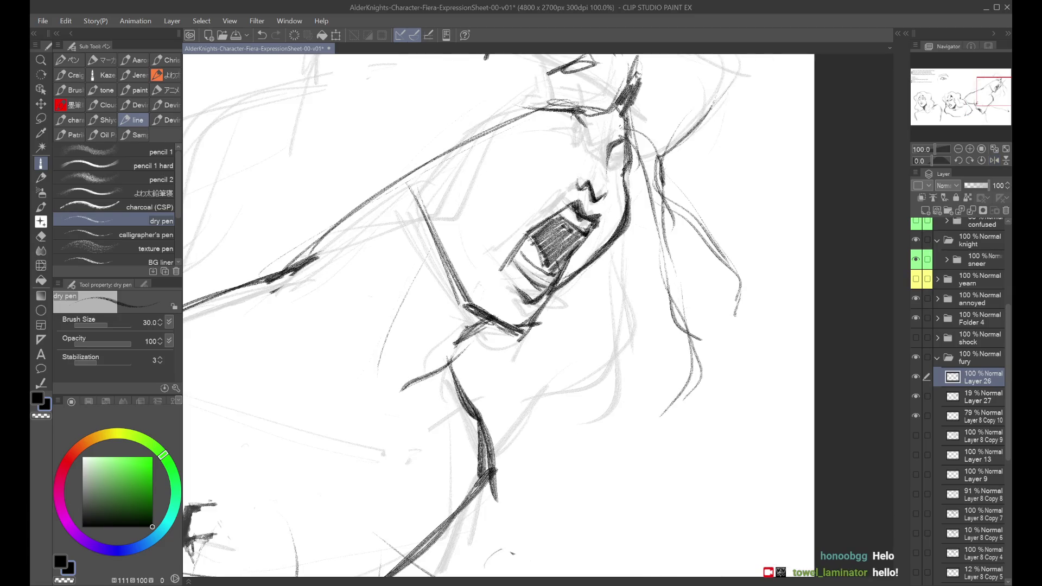
left_click_drag(603, 150, 614, 191)
key("ctrl+z")
key("h")
key("ctrl+z")
left_click_drag(467, 155, 480, 200)
key("ctrl+z")
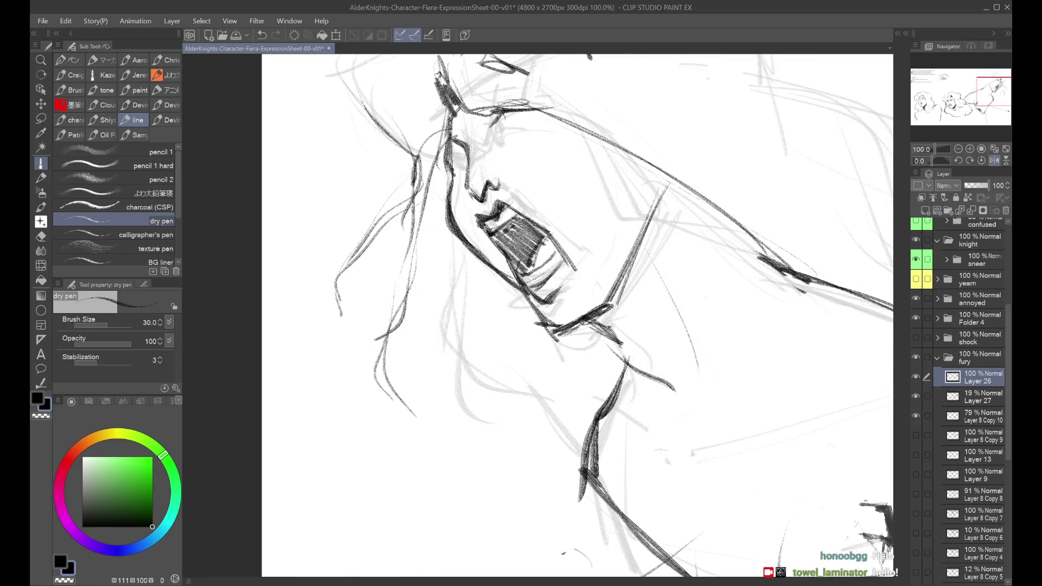
key("h")
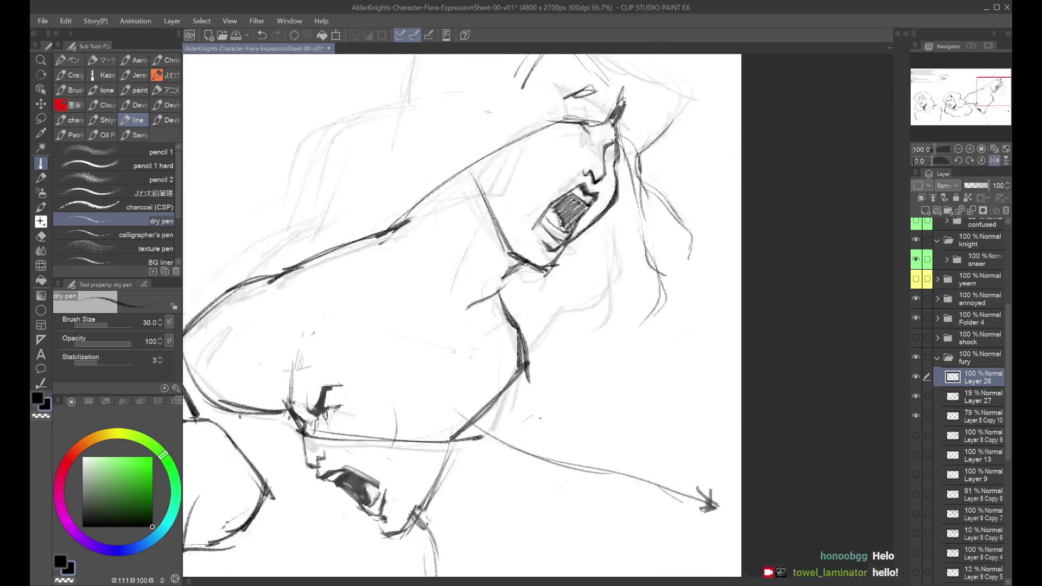
key("ctrl+minus")
key("ctrl+minus")
key("ctrl+minus")
Strengthen the line from the mouth up to the cheek.
key("h")
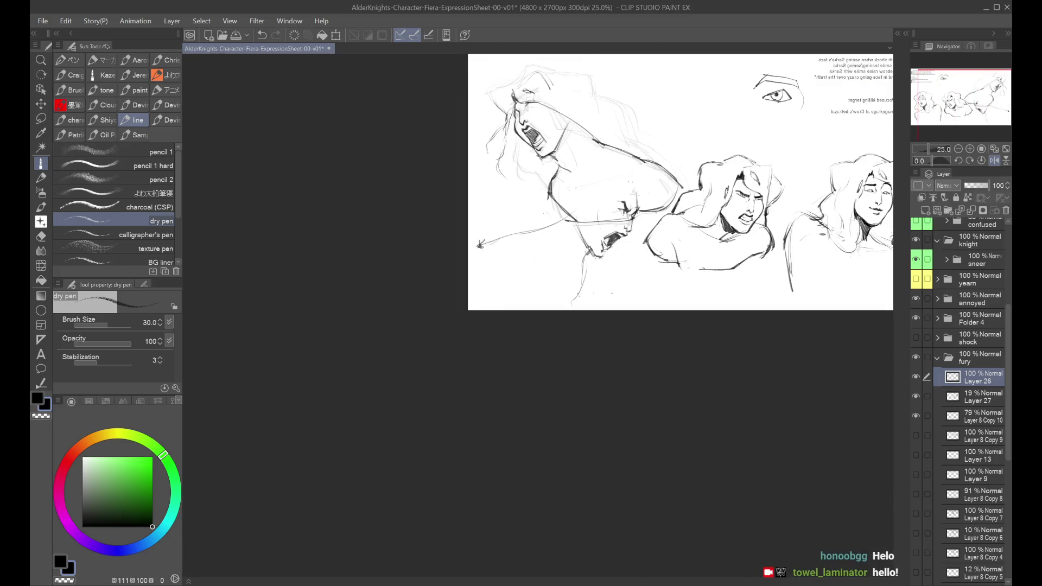
scroll(491, 148, "up", 5)
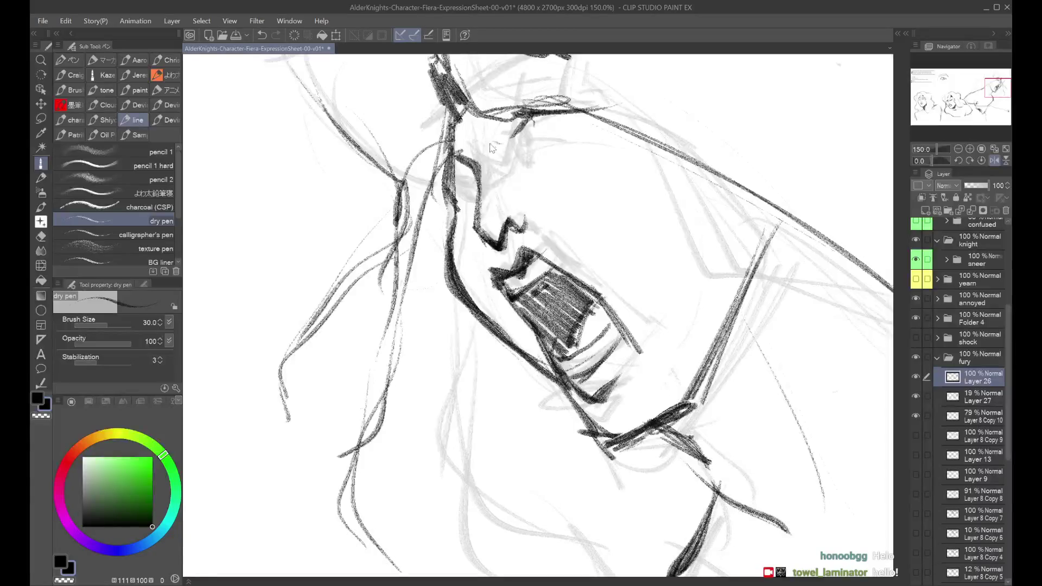
left_click_drag(522, 118, 480, 148)
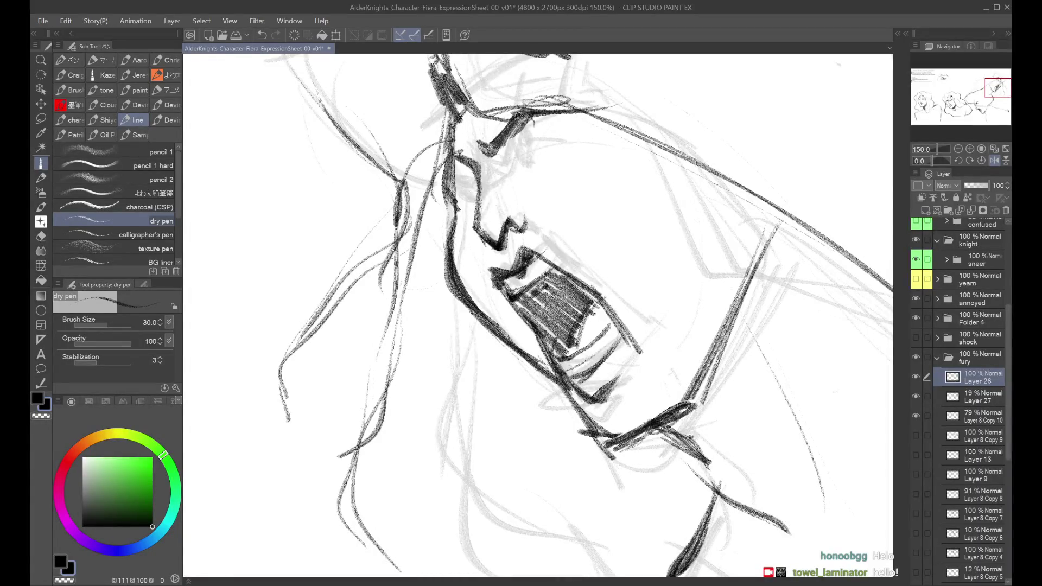
scroll(524, 103, "down", 3)
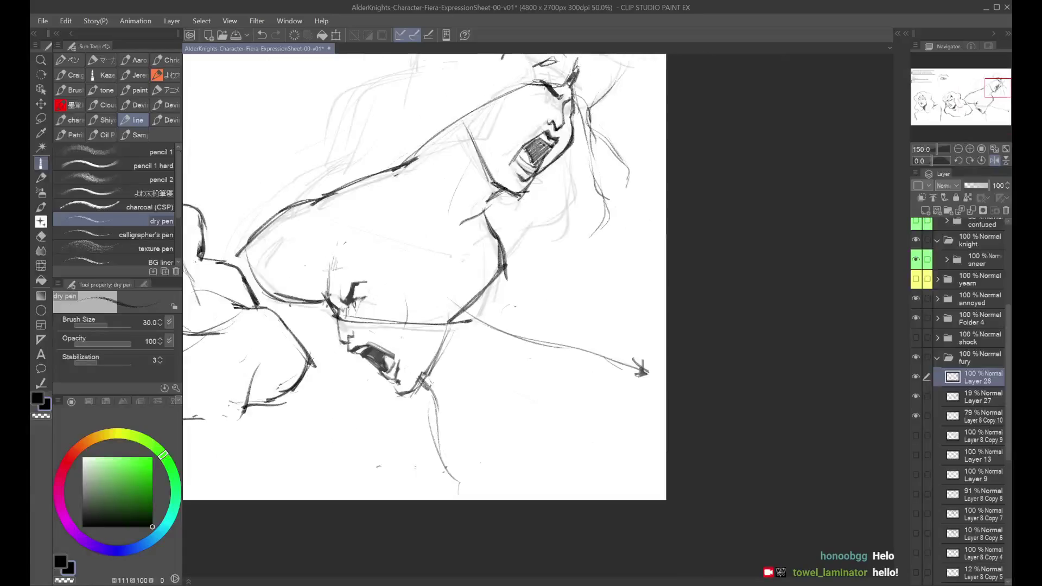
scroll(523, 104, "down", 1)
scroll(625, 173, "up", 4)
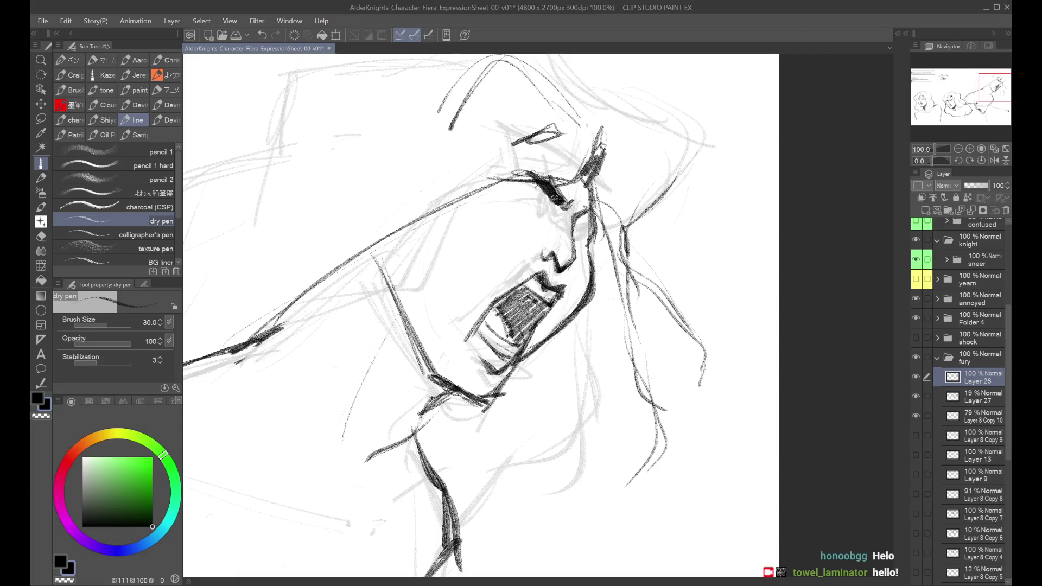
scroll(557, 190, "down", 1)
scroll(534, 195, "down", 1)
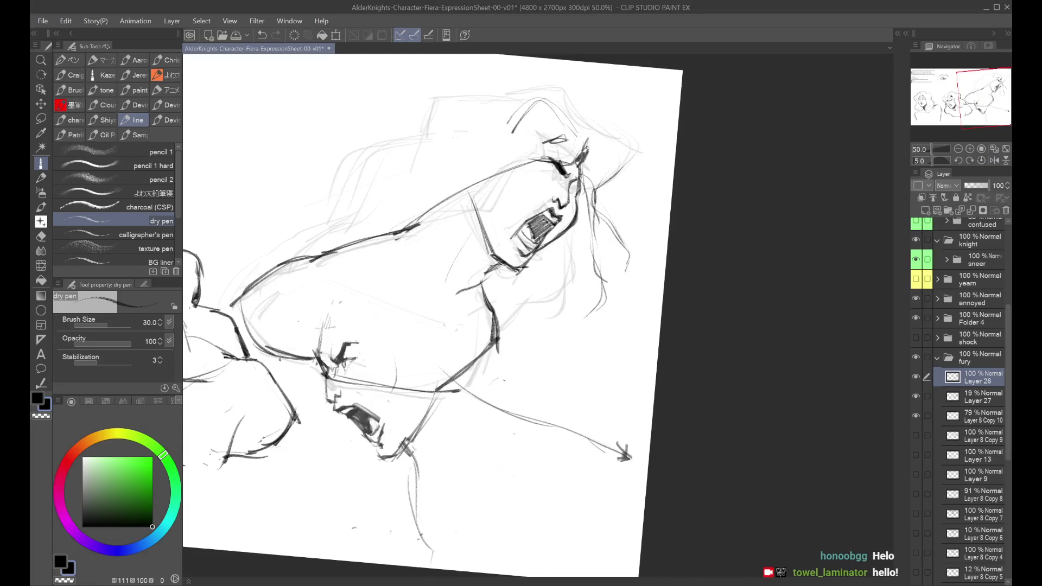
Try a stroke beside the eye, undo it and check the face mirrored.
scroll(521, 227, "up", 1)
mouse_move(529, 198)
left_mouse_down()
mouse_move(543, 206)
mouse_move(529, 174)
mouse_move(554, 187)
mouse_move(534, 185)
left_mouse_up()
key("ctrl+z")
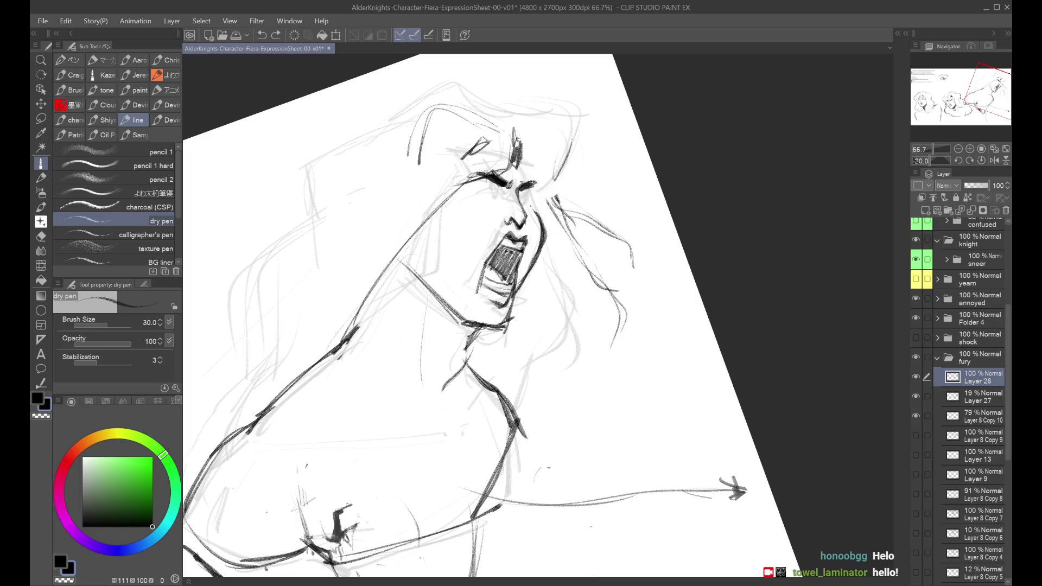
key("h")
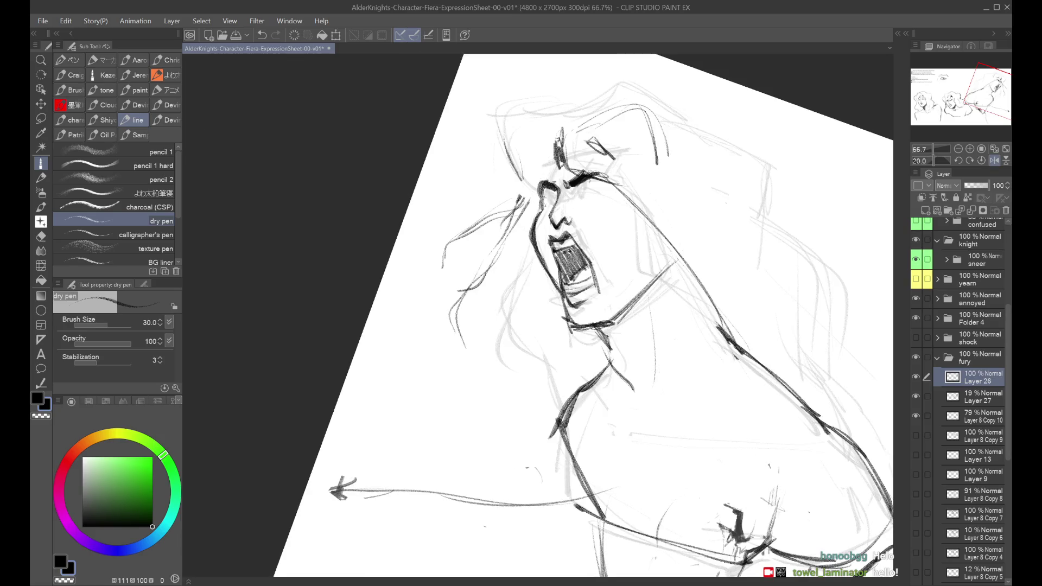
key("ctrl+minus")
key("ctrl+minus")
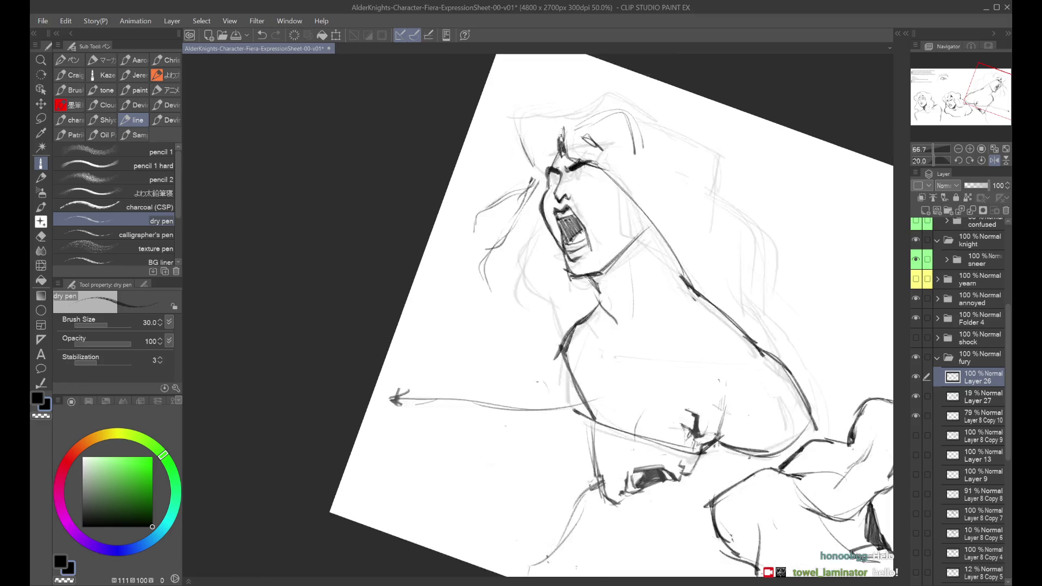
Check Layer 27's faint rough sketch, then reselect Layer 26 for drawing.
key("h")
scroll(549, 146, "up", 1)
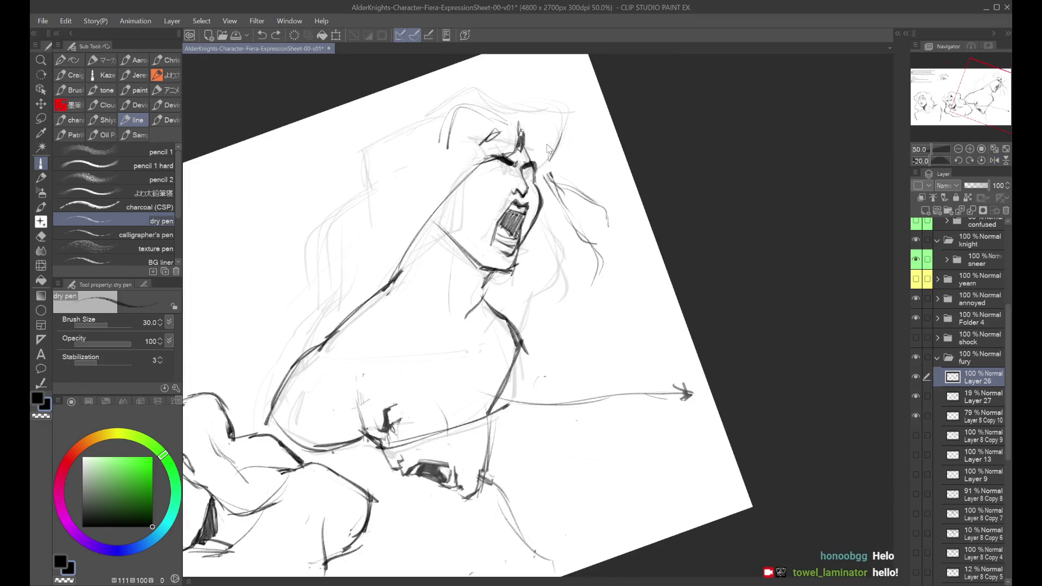
key("ctrl+minus")
key("ctrl+minus")
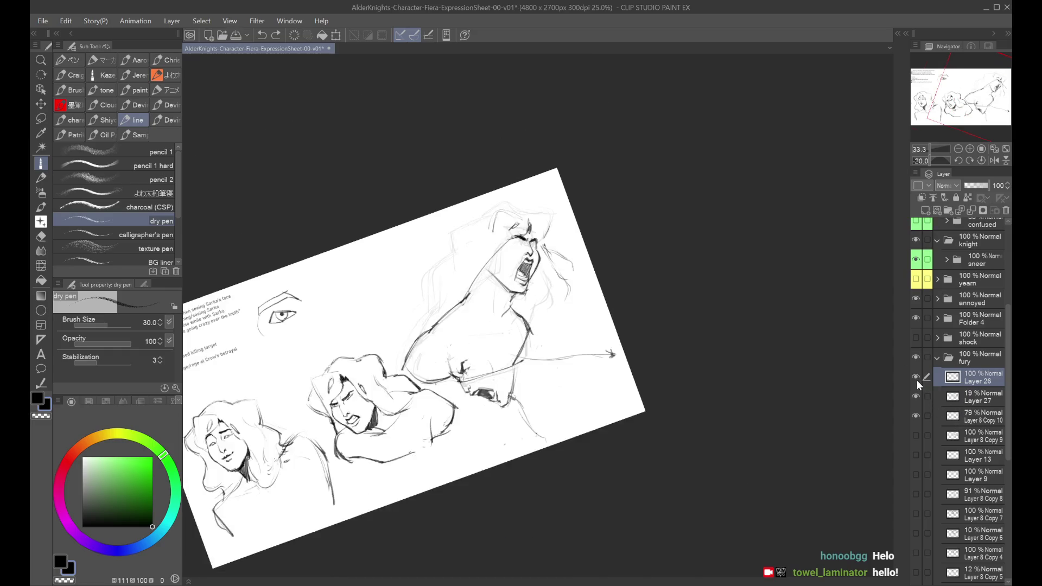
key("h")
key("h")
left_click(925, 392)
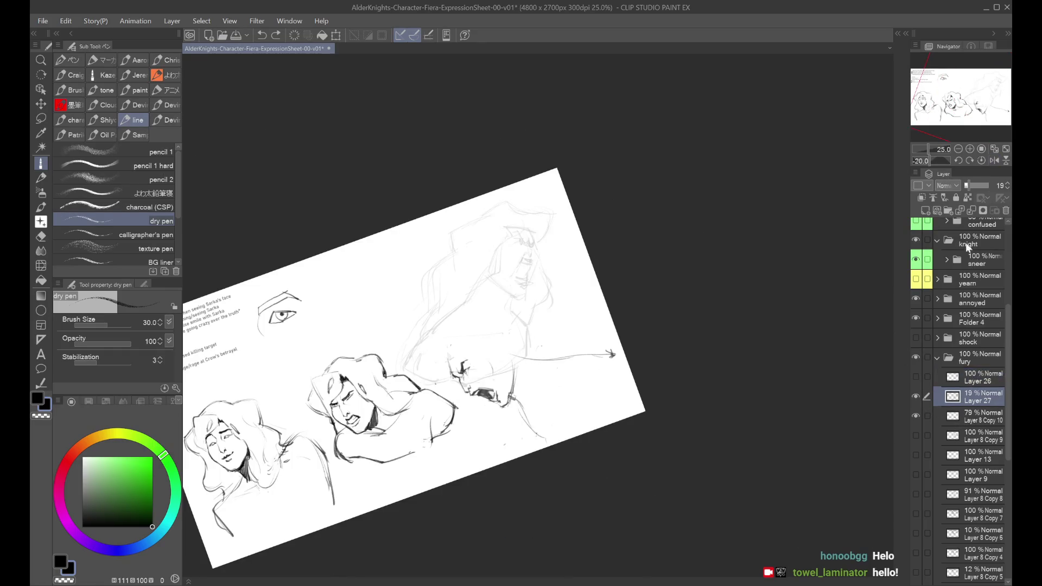
key("ctrl+plus")
key("ctrl+plus")
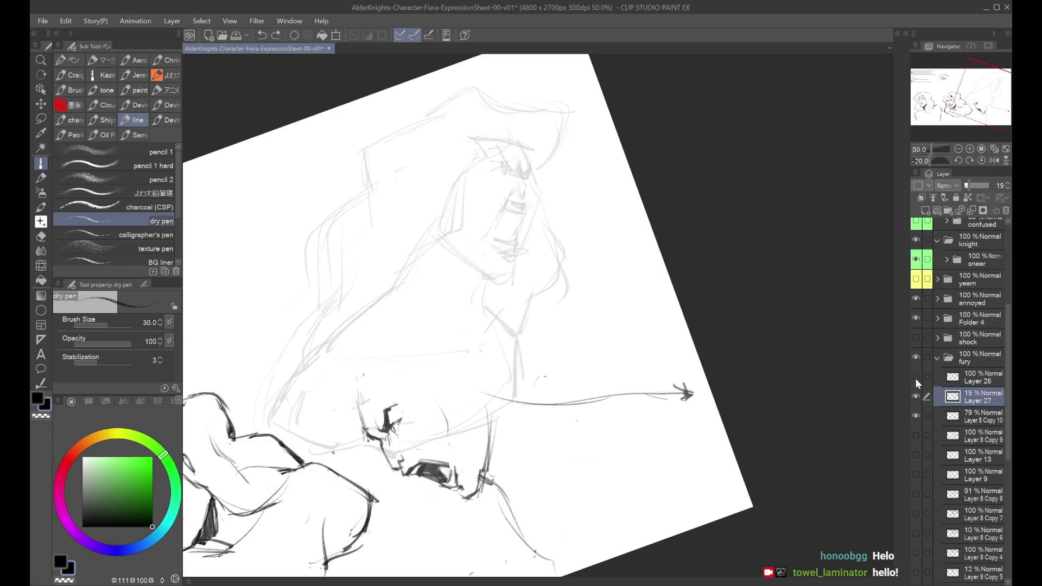
left_click(916, 376)
left_click(941, 375)
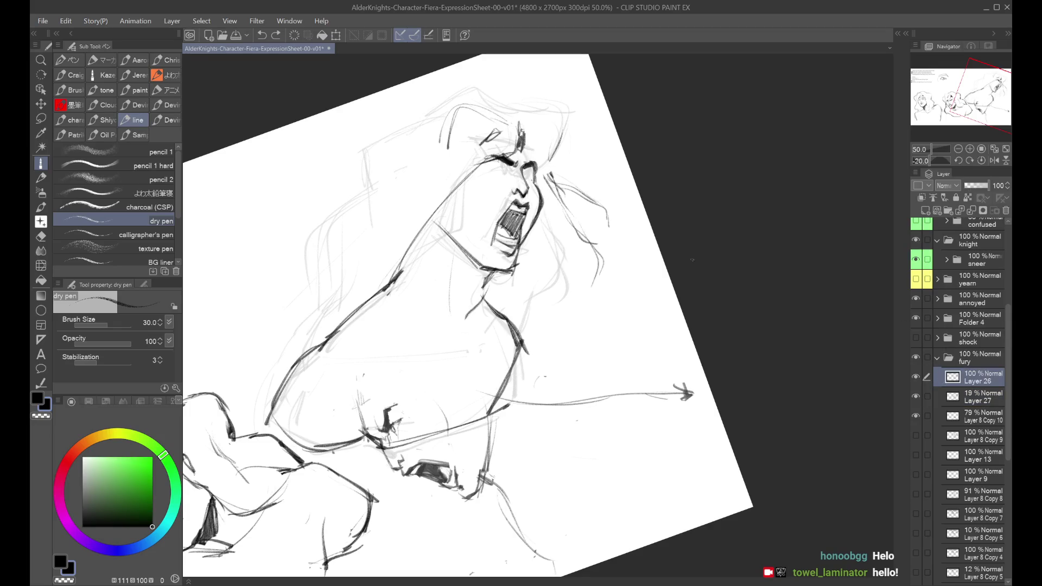
Replace the short eyebrow with a longer curved angry brow above the eye.
key("ctrl+plus")
key("h")
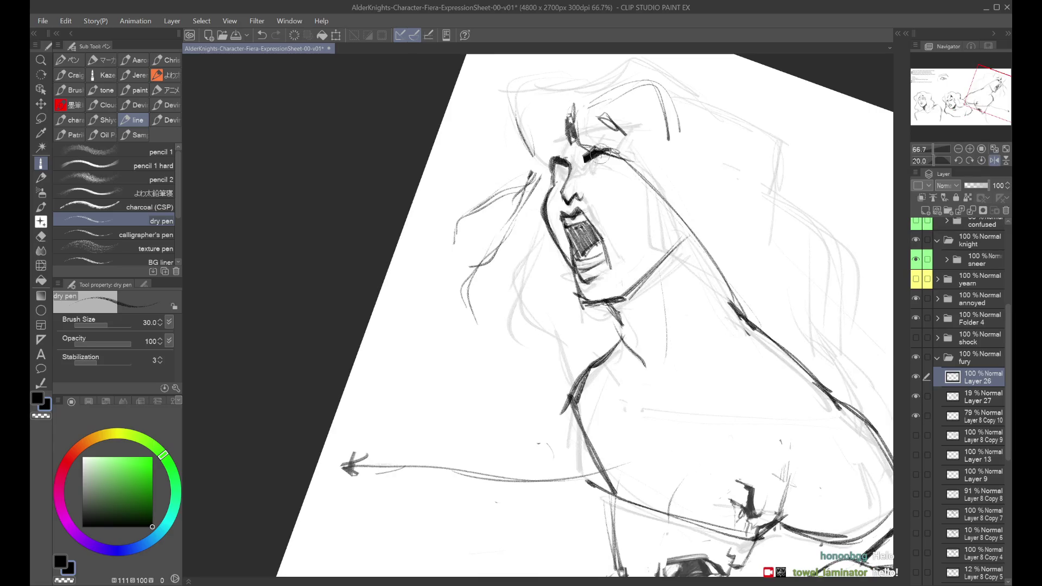
key("h")
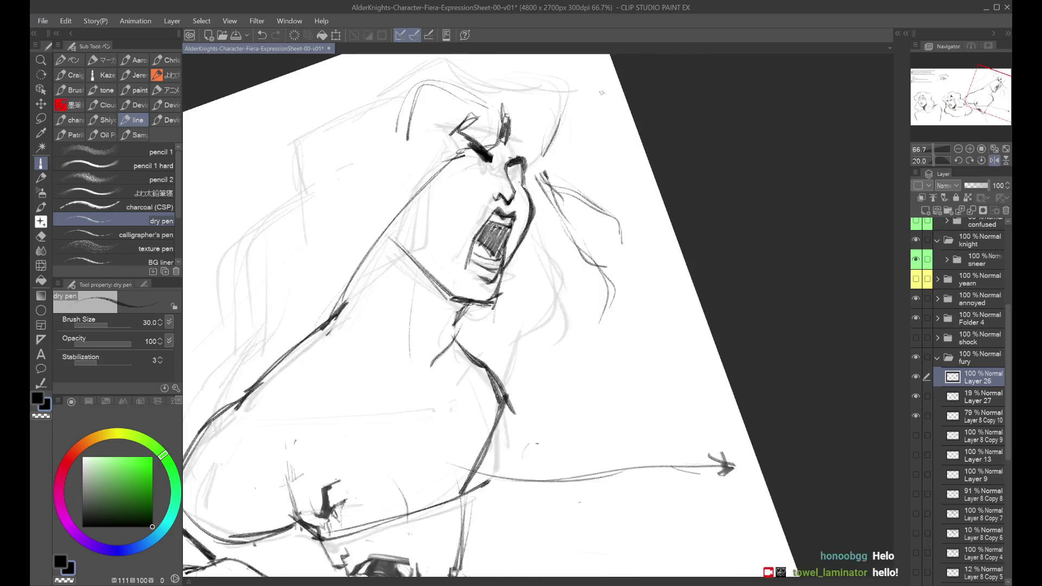
key("ctrl+minus")
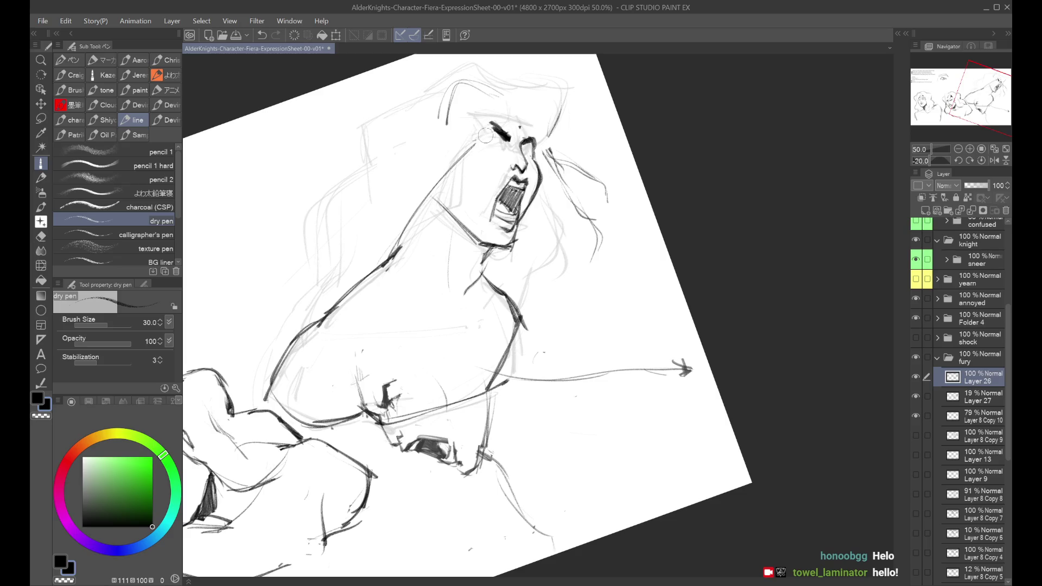
key("ctrl+minus")
key("h")
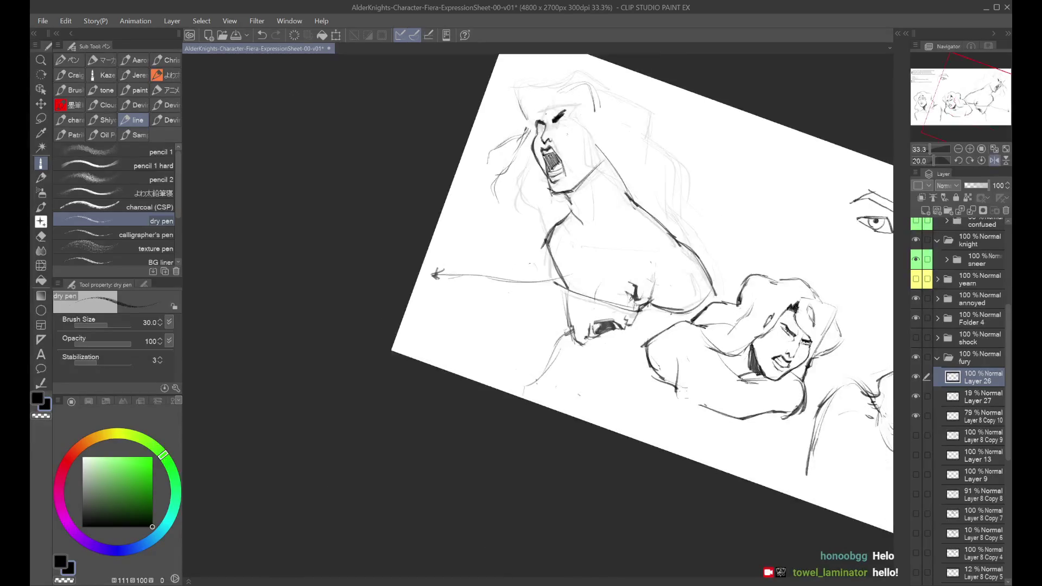
key("h")
key("ctrl+plus")
key("ctrl+plus")
key("ctrl+plus")
key("ctrl+z")
mouse_move(525, 116)
left_mouse_down()
mouse_move(567, 151)
mouse_move(559, 142)
left_mouse_up()
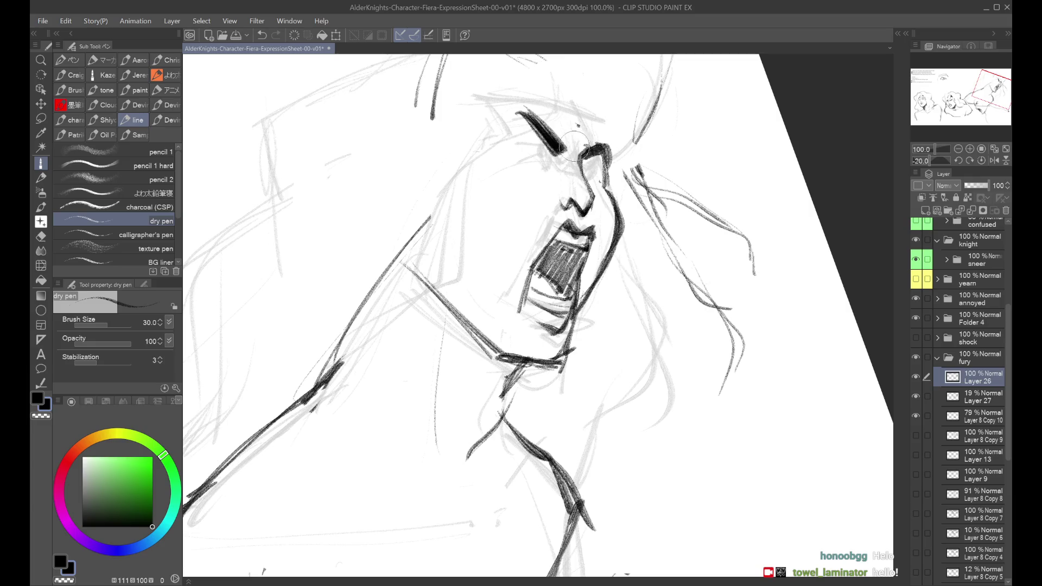
key("h")
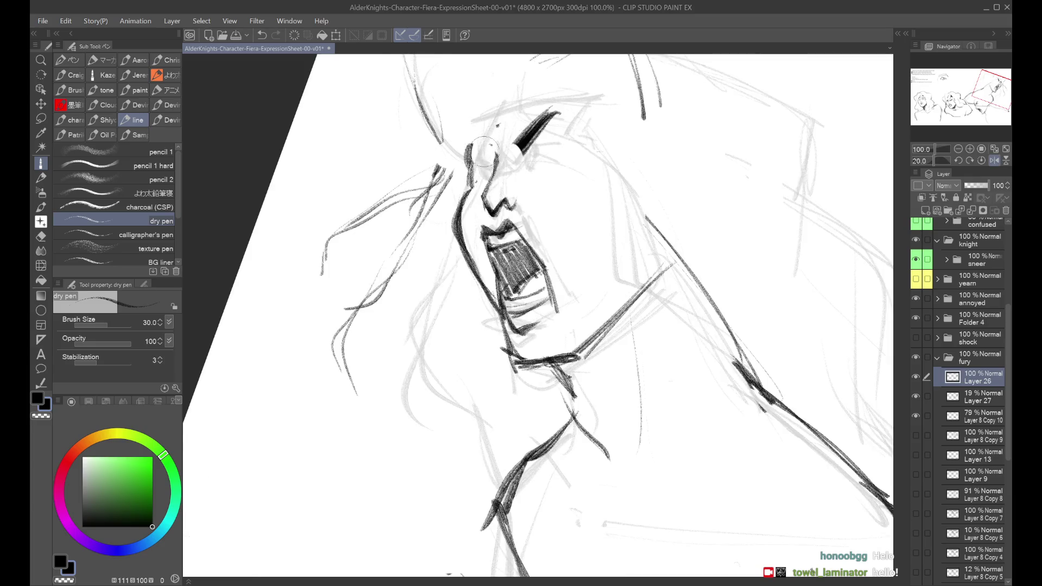
scroll(484, 151, "down", 3)
Restore the undone stroke and remove a small stray stroke near the face, comparing in mirrored view.
key("h")
key("h")
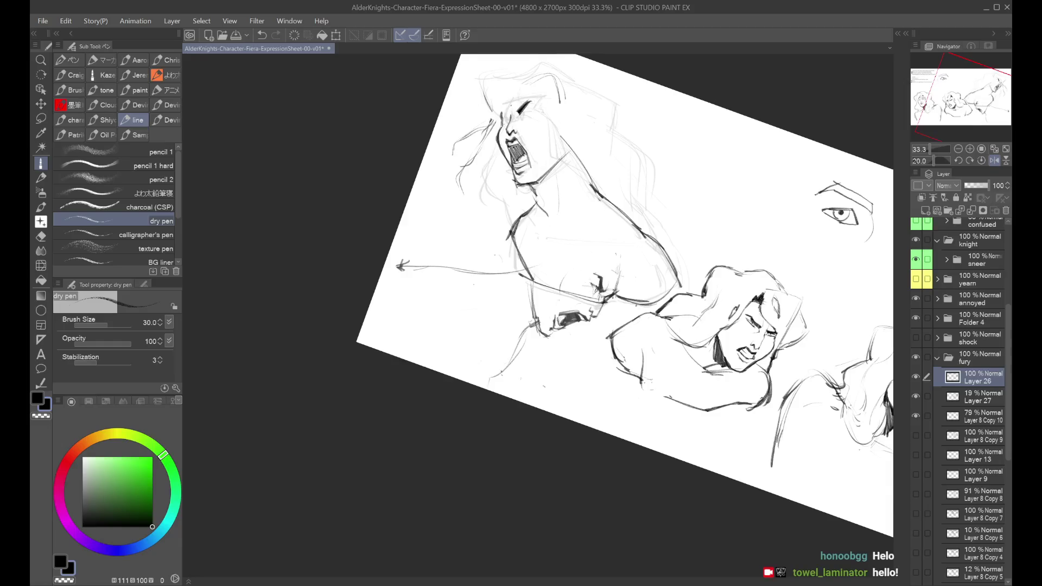
scroll(507, 117, "up", 1)
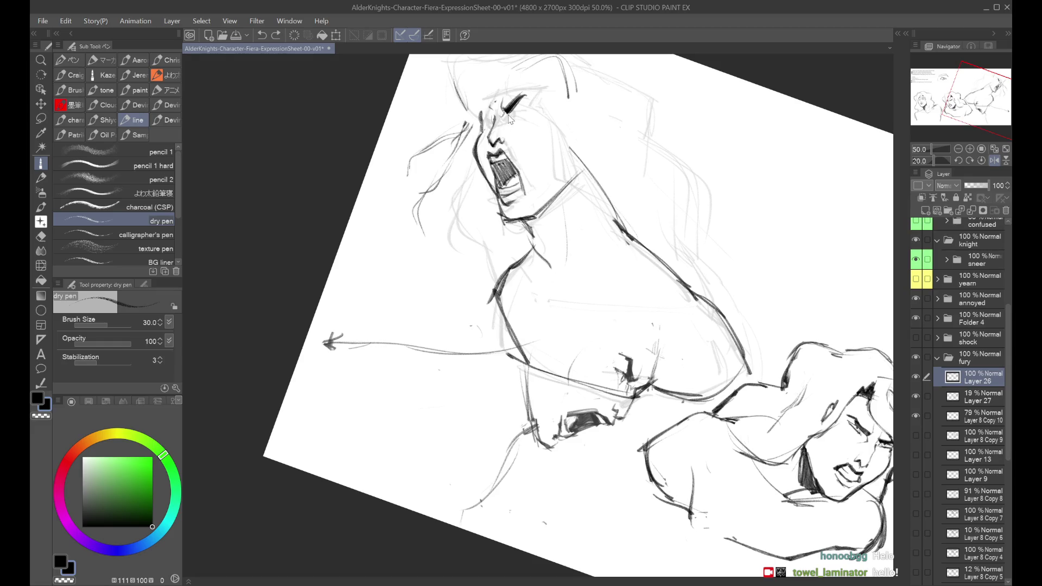
key("ctrl+y")
key("h")
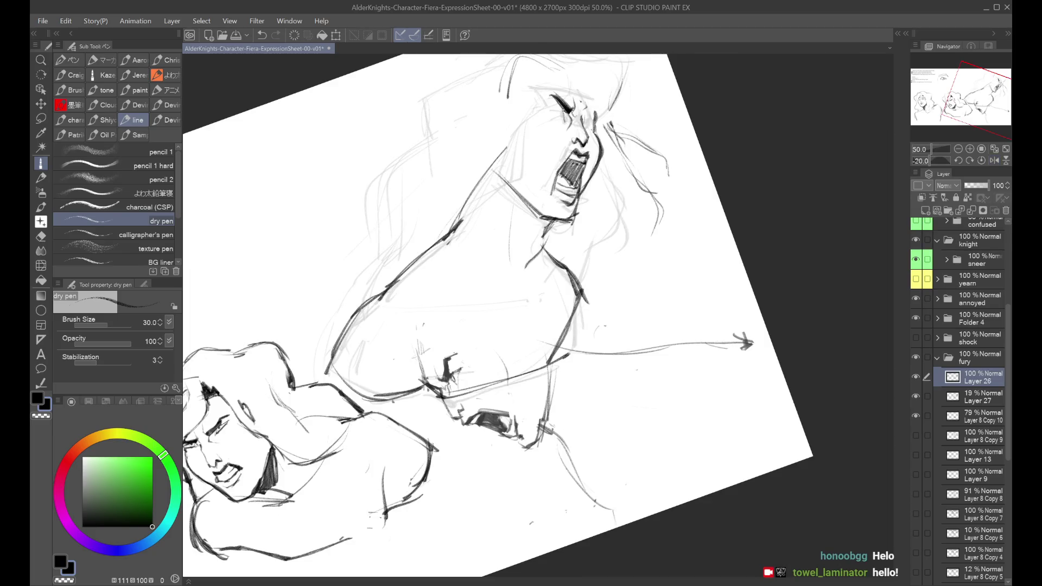
key("ctrl+z")
key("h")
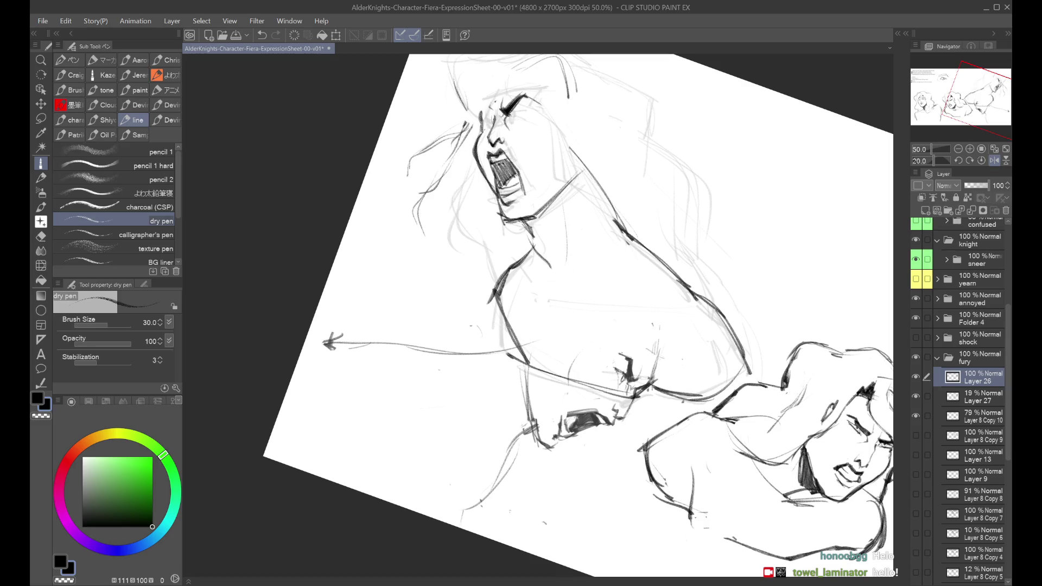
key("h")
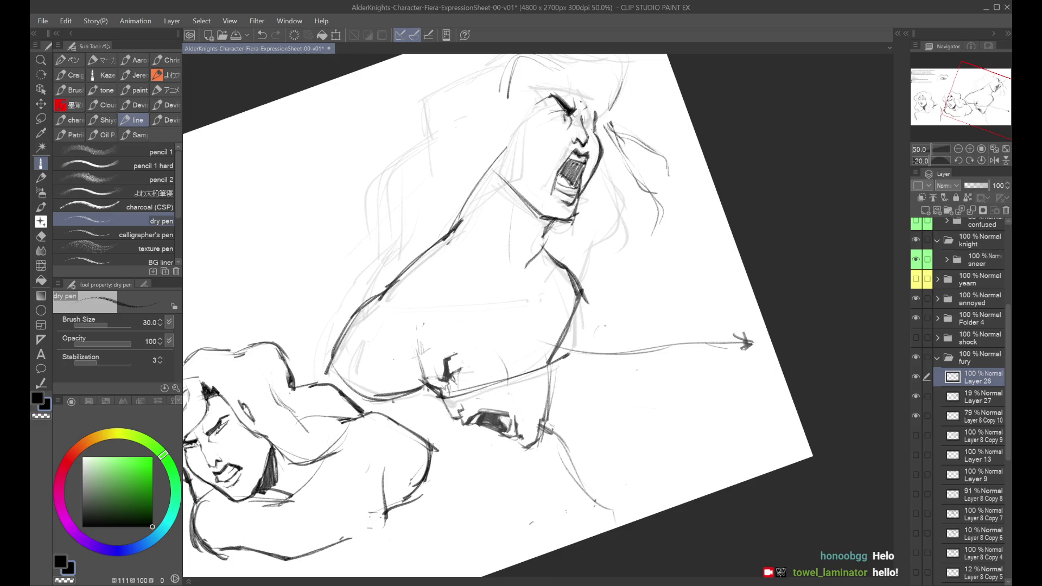
key("h")
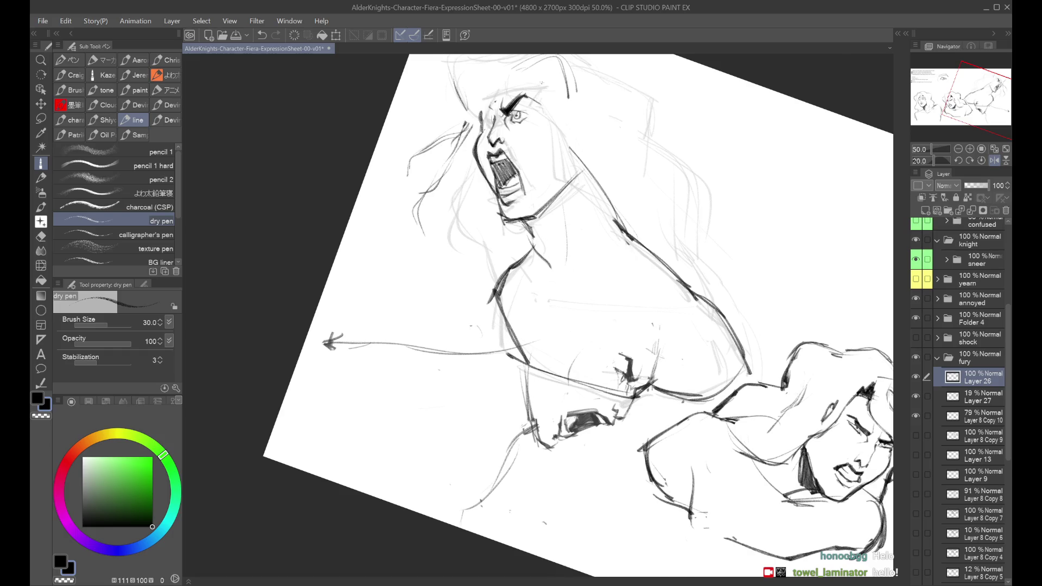
key("h")
key("ctrl+minus")
Remove stray strokes near the eye and nose, then reset the view rotation to level.
key("ctrl+z")
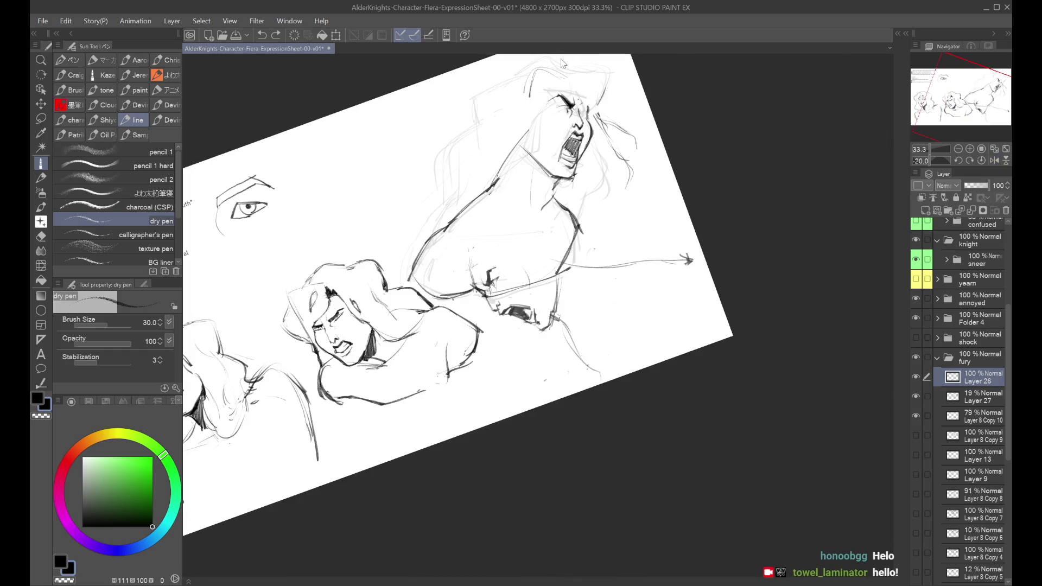
key("h")
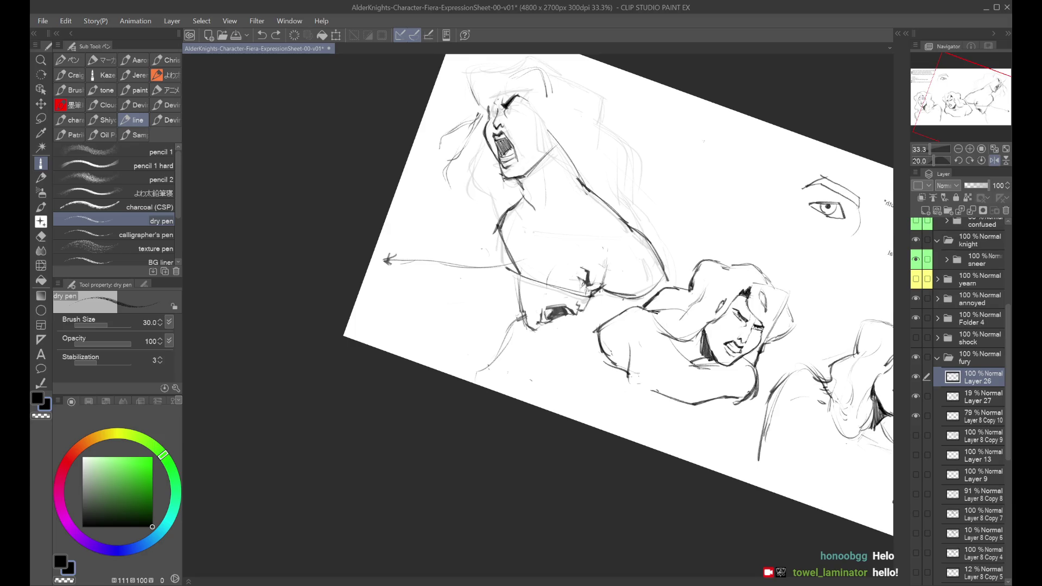
key("ctrl+plus")
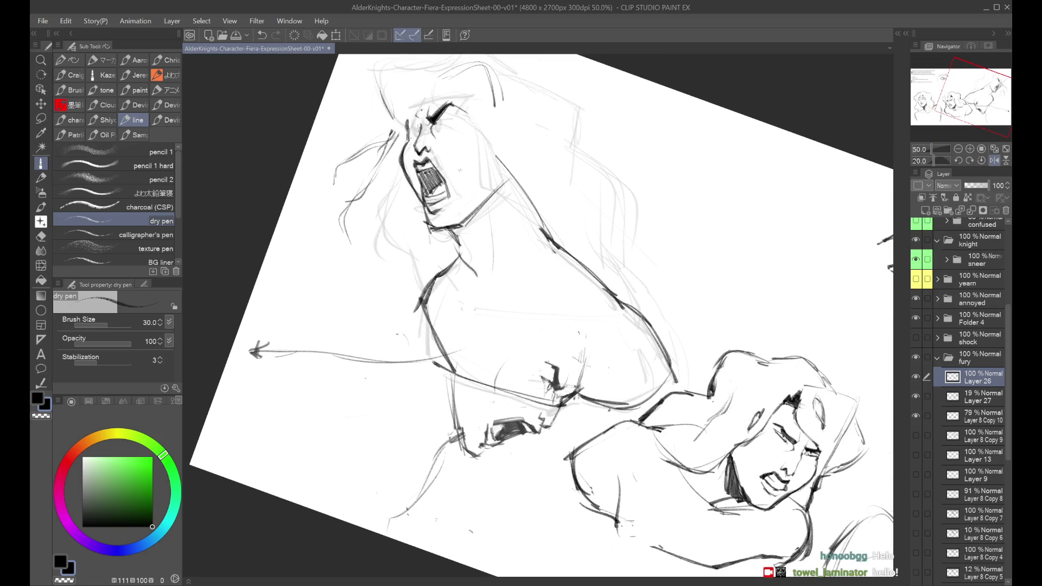
key("ctrl+z")
key("h")
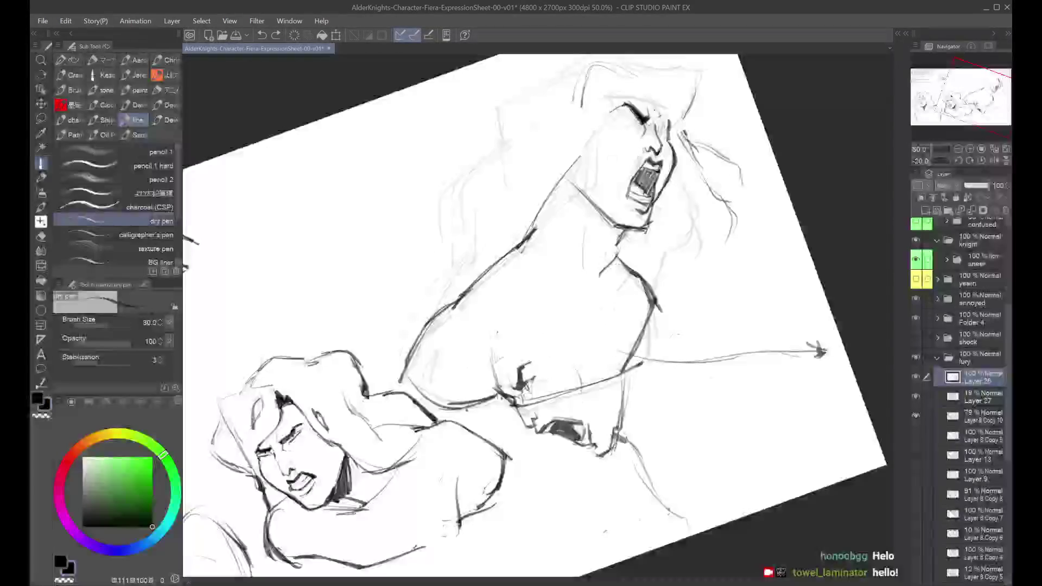
key("ctrl+minus")
key("h")
key("h")
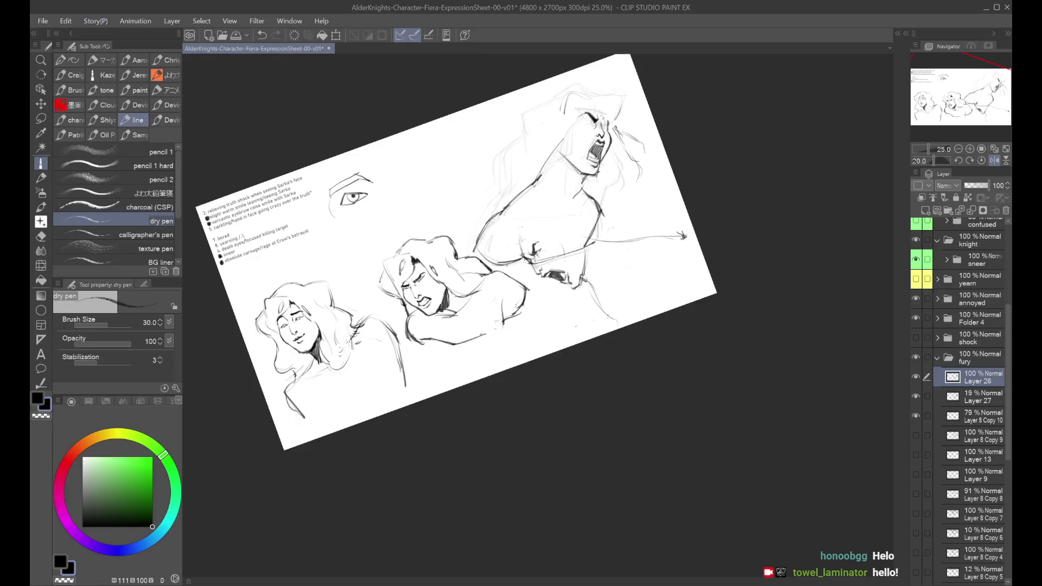
key("ctrl+shift+r")
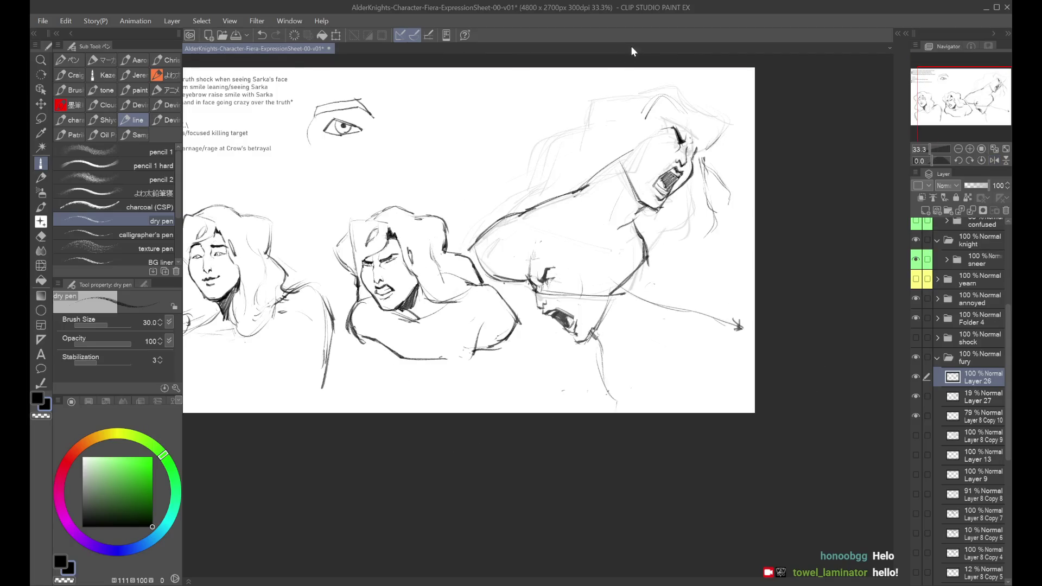
key("ctrl+plus")
Try shoulder lines and long flowing hair strokes behind the head, undoing the rejected ones.
key("ctrl+z")
left_click_drag(583, 95, 573, 134)
left_click_drag(575, 139, 475, 190)
key("ctrl+z")
left_click_drag(537, 157, 378, 228)
key("ctrl+z")
mouse_move(570, 146)
left_mouse_down()
mouse_move(461, 161)
mouse_move(390, 211)
left_mouse_up()
mouse_move(552, 135)
left_mouse_down()
mouse_move(462, 165)
mouse_move(453, 182)
mouse_move(373, 226)
left_mouse_up()
left_click_drag(453, 180, 359, 245)
key("ctrl+z")
key("ctrl+z")
key("ctrl+z")
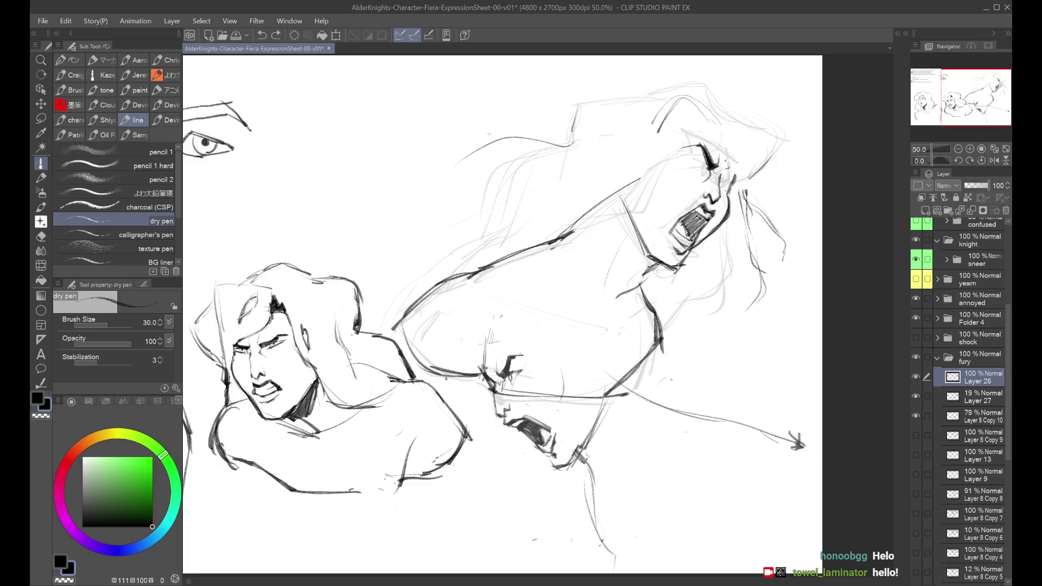
left_click_drag(562, 142, 369, 213)
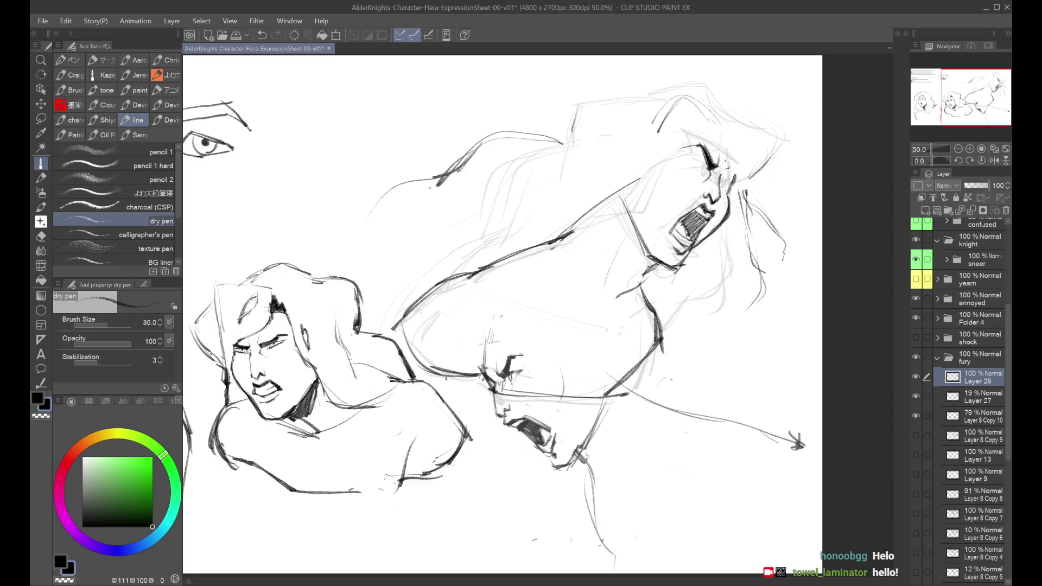
key("ctrl+z")
Draw spiky hair strokes across the top of the head and beside it.
key("ctrl+z")
left_click_drag(584, 102, 569, 142)
mouse_move(583, 101)
left_mouse_down()
mouse_move(673, 93)
mouse_move(726, 110)
mouse_move(783, 154)
mouse_move(734, 181)
left_mouse_up()
left_click_drag(697, 89, 612, 106)
key("ctrl+z")
left_click_drag(679, 86, 617, 103)
left_click_drag(722, 227, 752, 356)
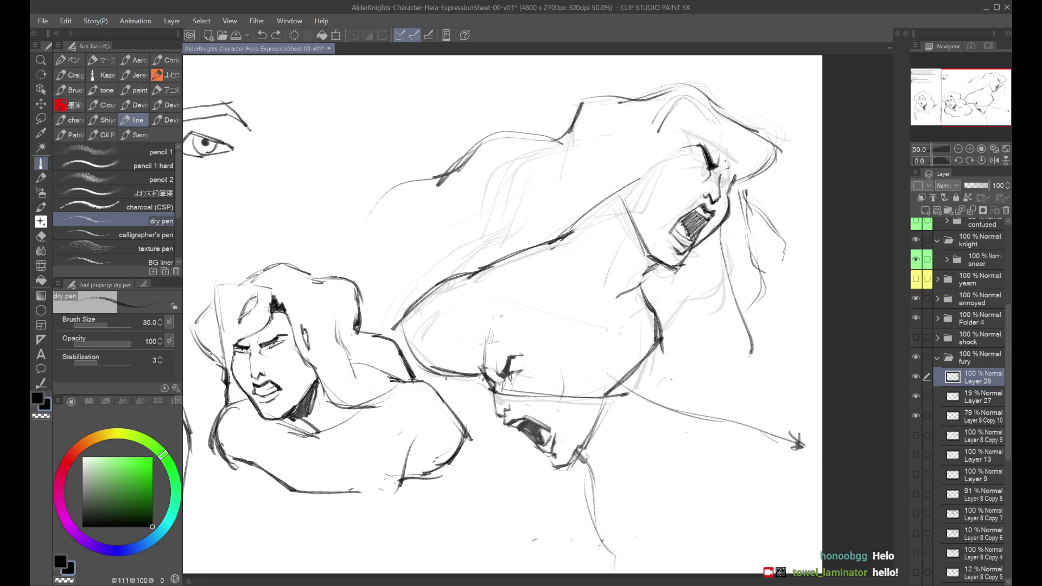
key("h")
Draw a line along the figure's neck, redrawing it after a trial stroke.
mouse_move(339, 190)
left_mouse_down()
mouse_move(332, 253)
mouse_move(344, 259)
mouse_move(356, 340)
left_mouse_up()
key("ctrl+z")
key("ctrl+z")
key("ctrl+z")
left_click_drag(352, 226, 407, 287)
key("h")
key("ctrl+z")
key("ctrl+z")
scroll(697, 189, "down", 2)
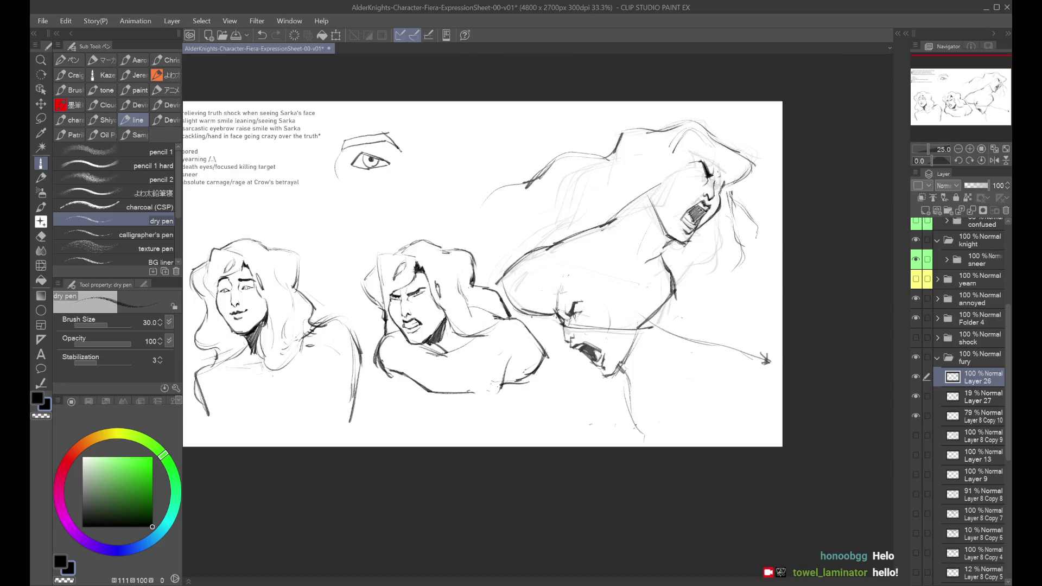
Check the sheet mirrored, toggle Layer 26 to compare, and zoom into the rage pose.
scroll(697, 189, "up", 2)
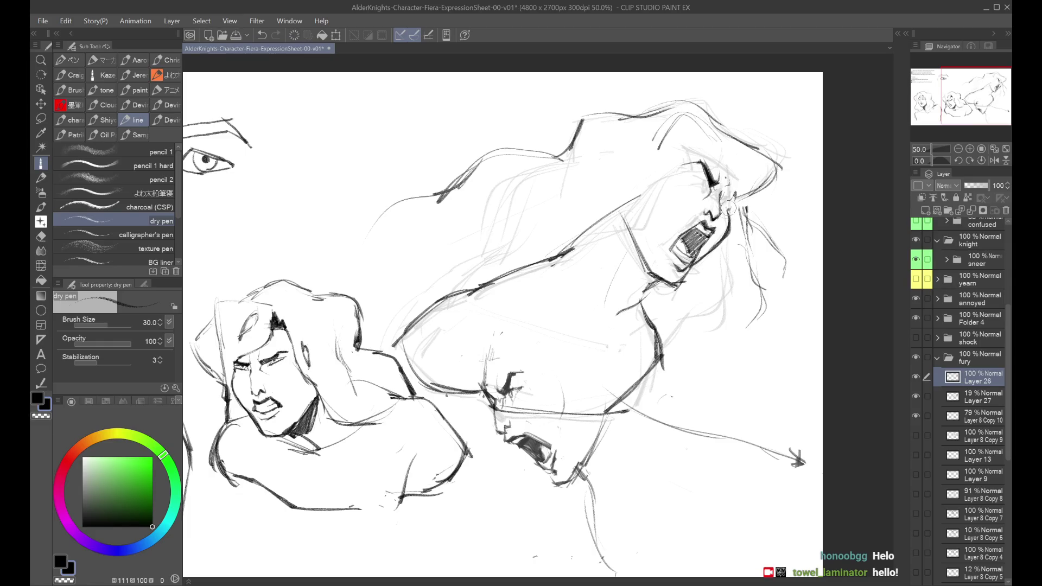
key("h")
scroll(429, 125, "down", 1)
scroll(366, 101, "up", 1)
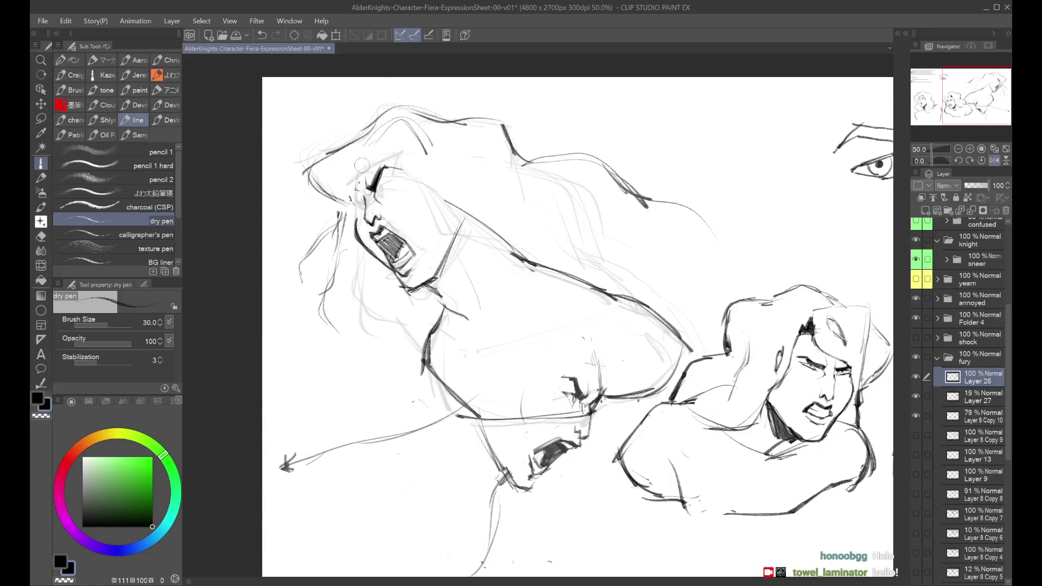
scroll(349, 184, "down", 1)
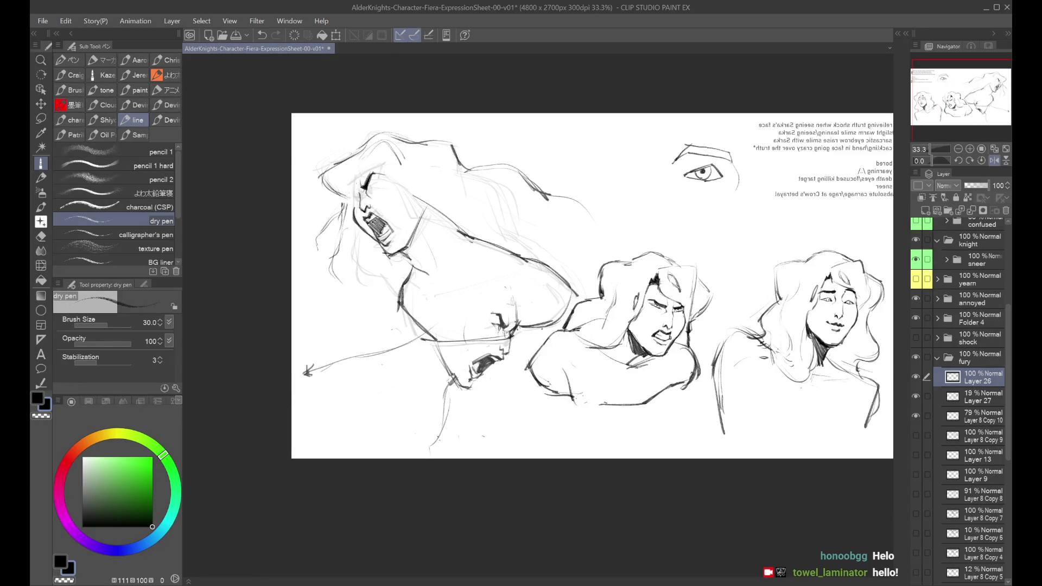
scroll(351, 155, "down", 1)
key("h")
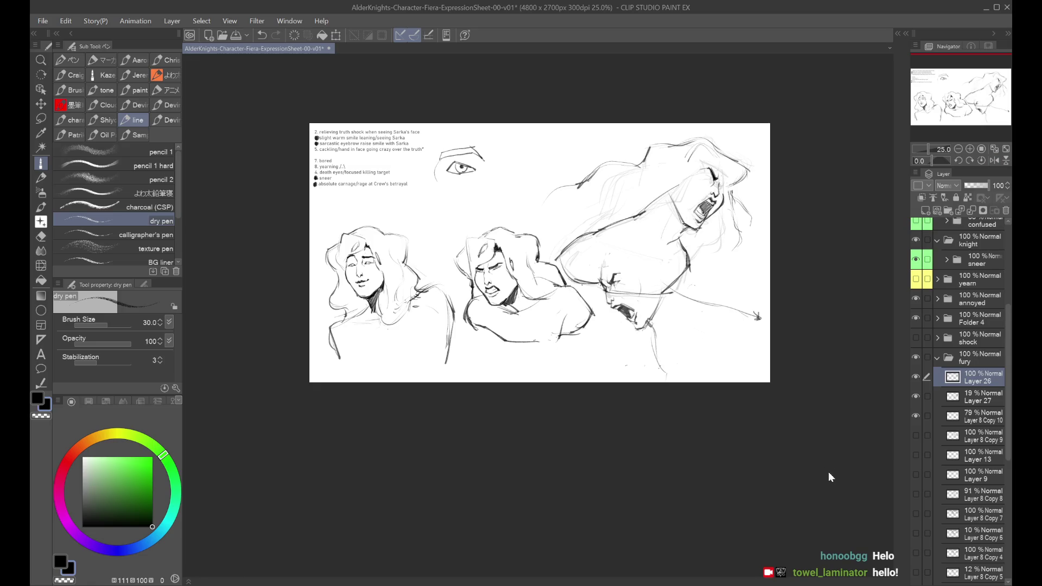
left_click(916, 376)
key("ctrl+plus")
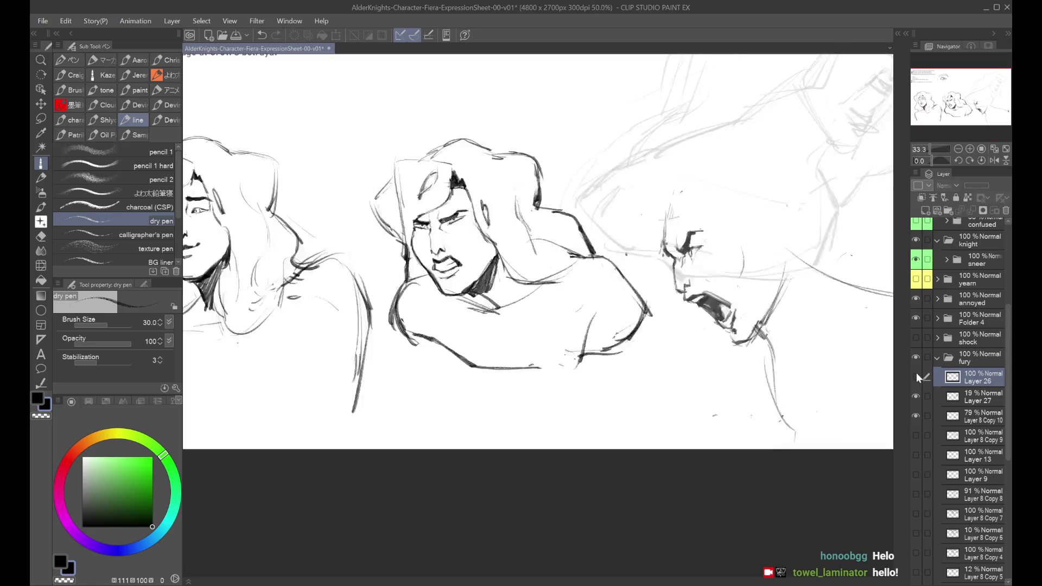
left_click(916, 376)
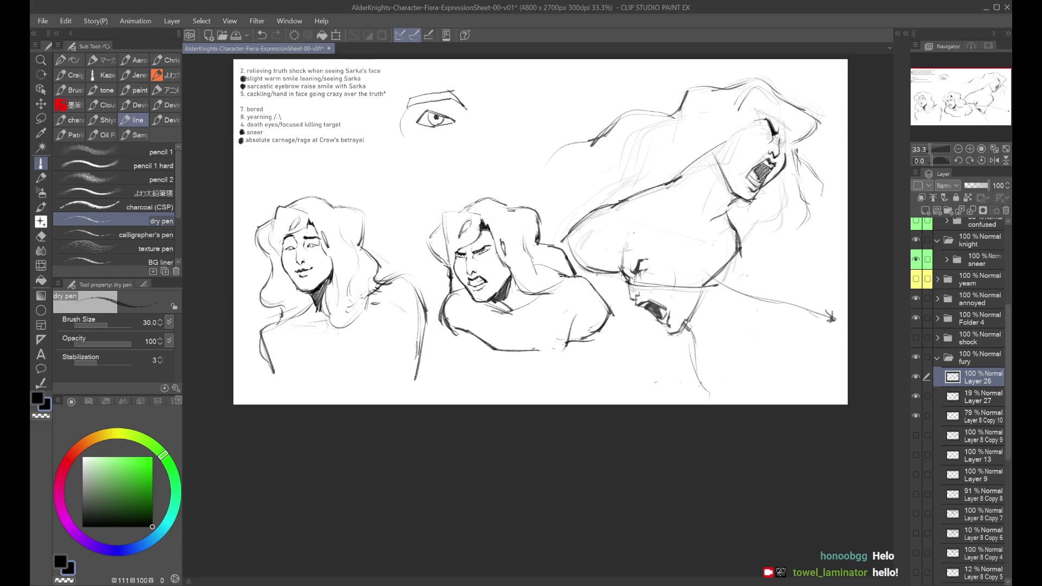
scroll(886, 138, "up", 1)
left_click_drag(759, 181, 713, 231)
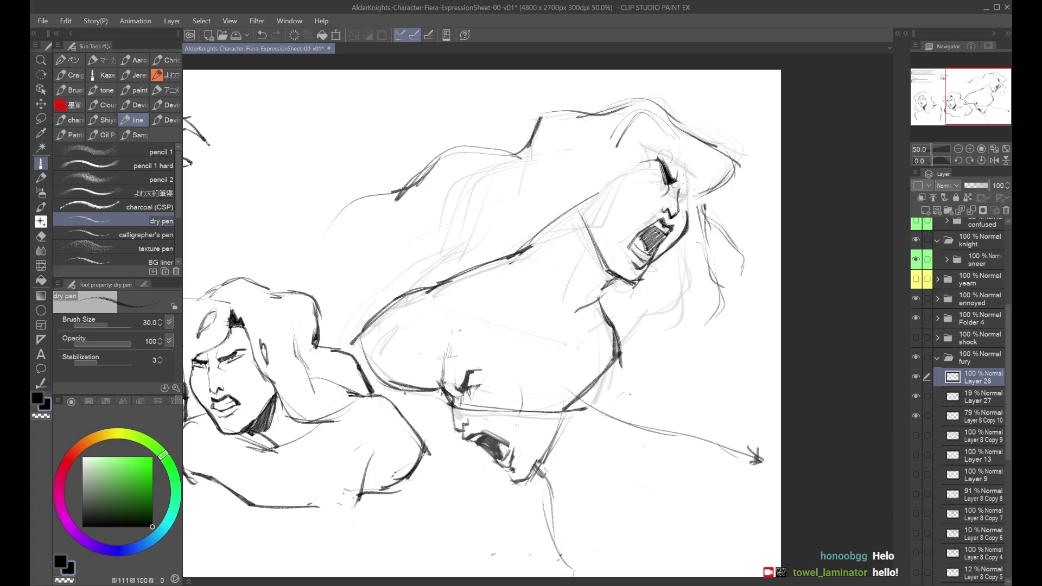
Remove the stroke beside the eye and the circle on it, then try small marks beside the eye.
key("h")
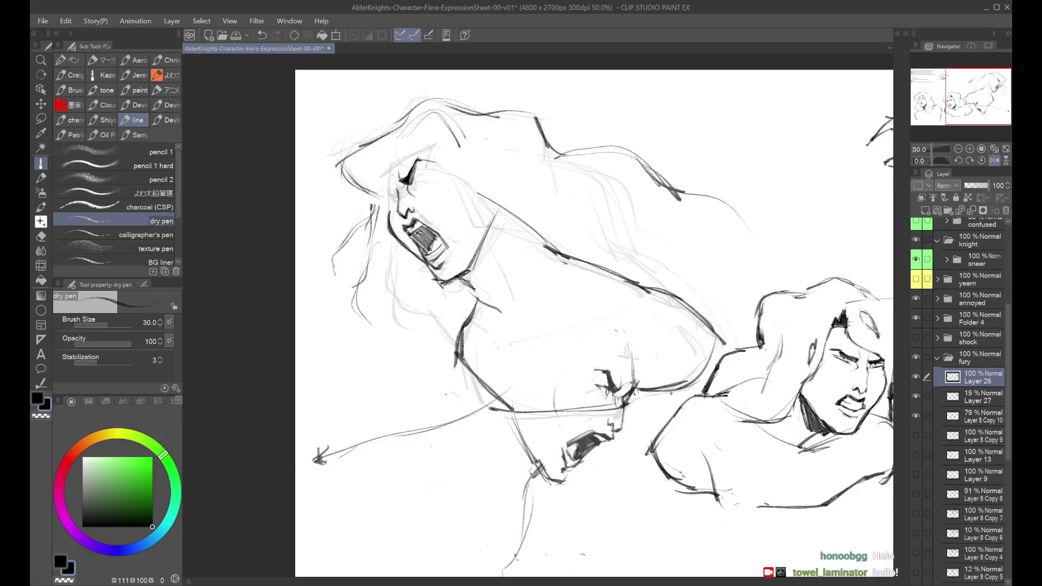
key("ctrl+z")
key("ctrl+z")
key("ctrl+z")
key("h")
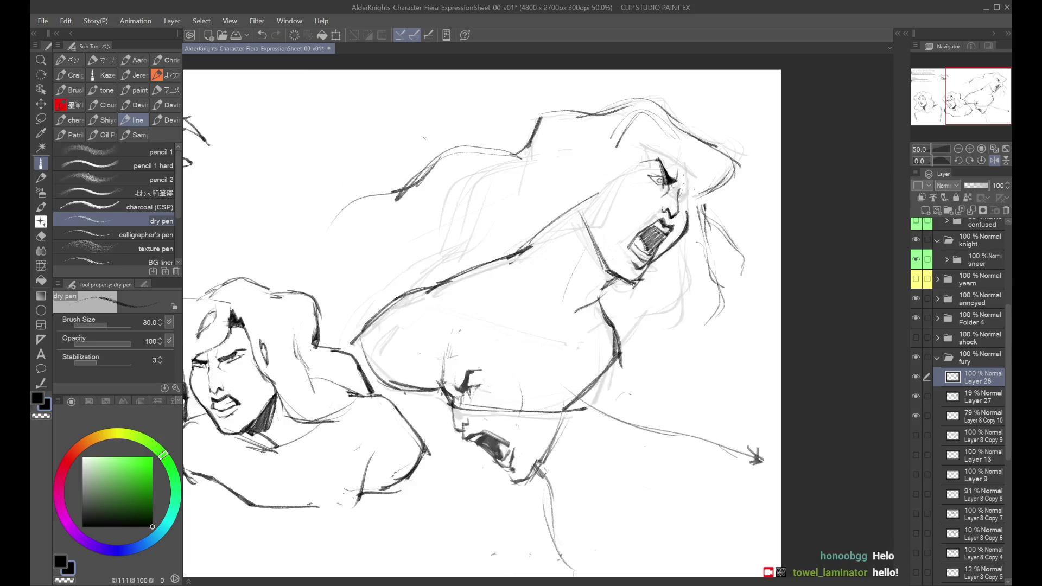
key("ctrl+z")
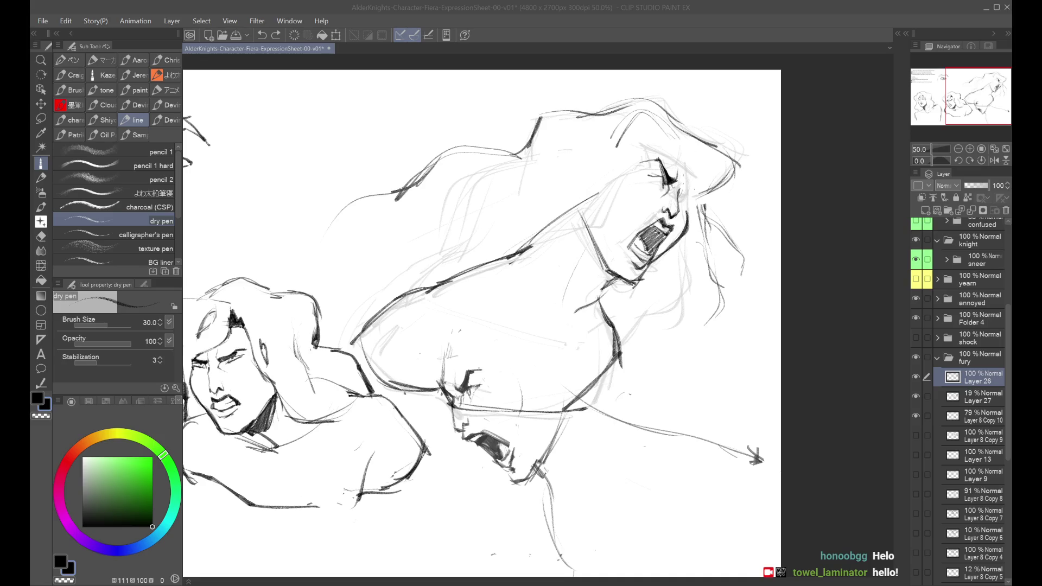
scroll(656, 163, "up", 1)
left_click_drag(653, 178, 661, 183)
key("ctrl+z")
key("ctrl+z")
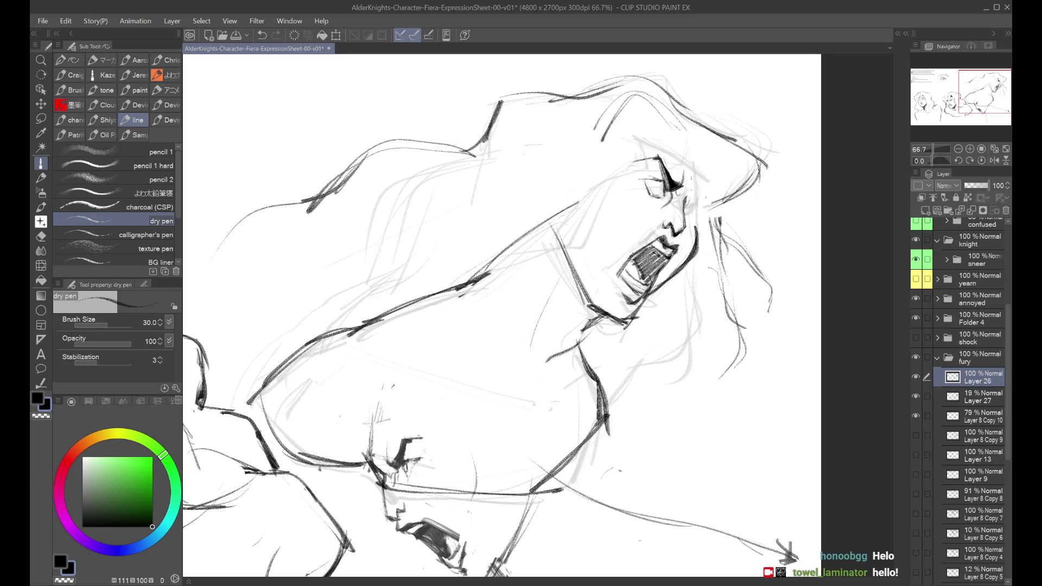
Remove the stroke under the eye and try a small iris before zooming out.
key("ctrl+z")
left_click_drag(662, 182, 663, 190)
key("ctrl+z")
key("ctrl+z")
key("ctrl+minus")
key("ctrl+minus")
scroll(478, 117, "up", 2)
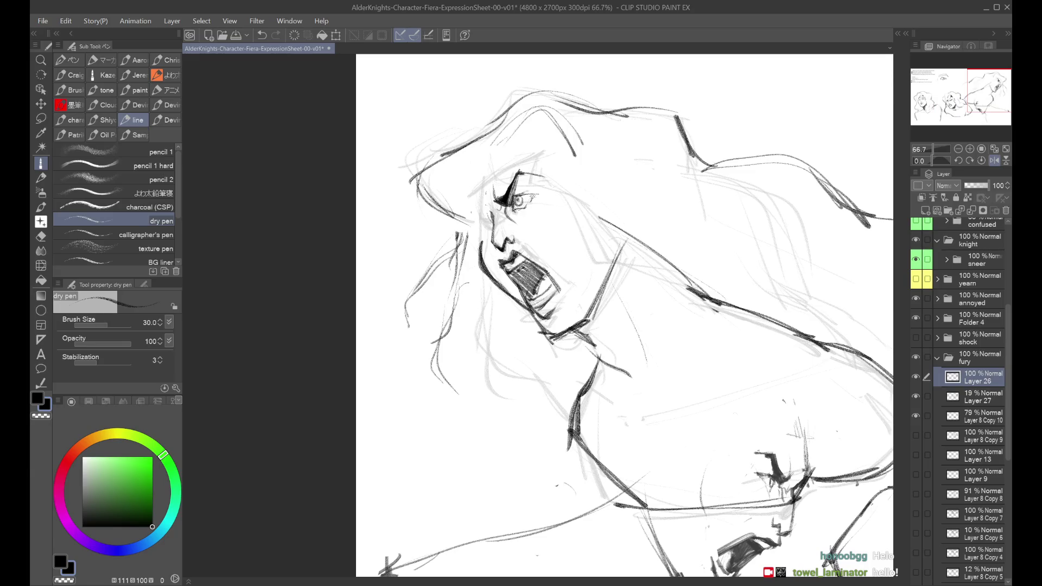
scroll(624, 314, "down", 2)
scroll(624, 315, "up", 1)
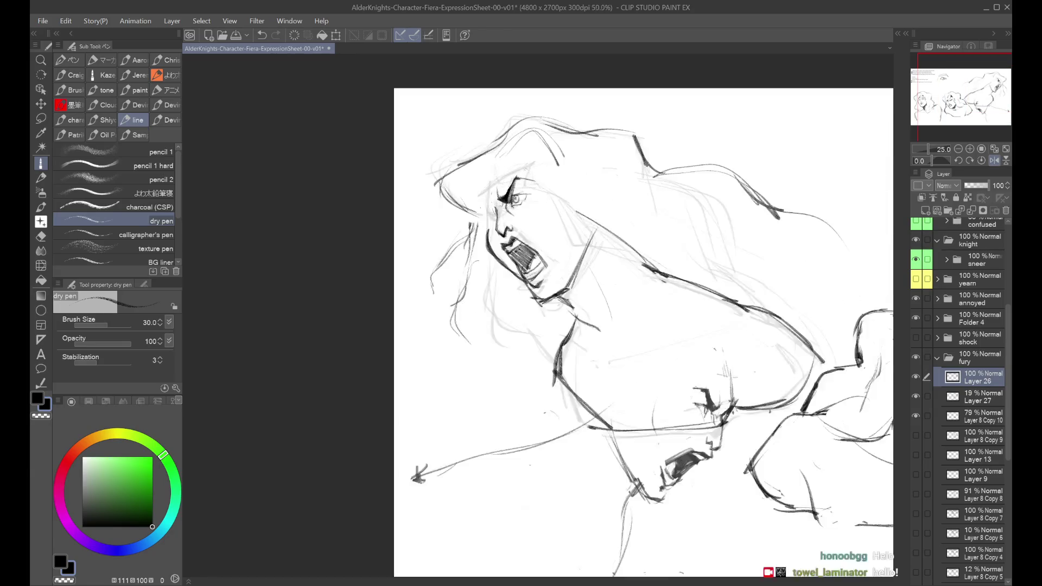
scroll(521, 163, "up", 1)
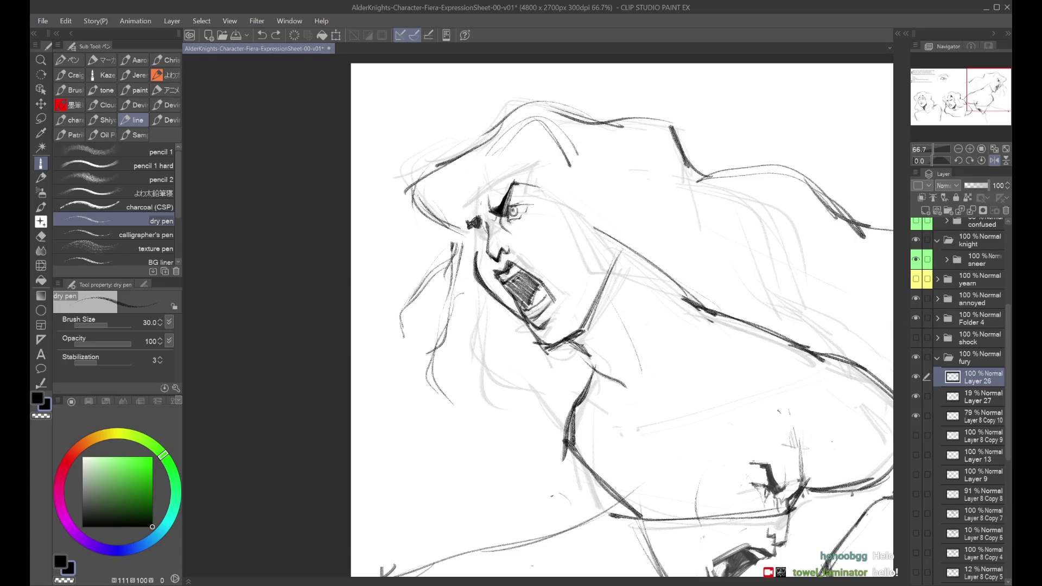
Redraw the brow mark longer and darker and try short nose-bridge marks, checking mirrored.
key("h")
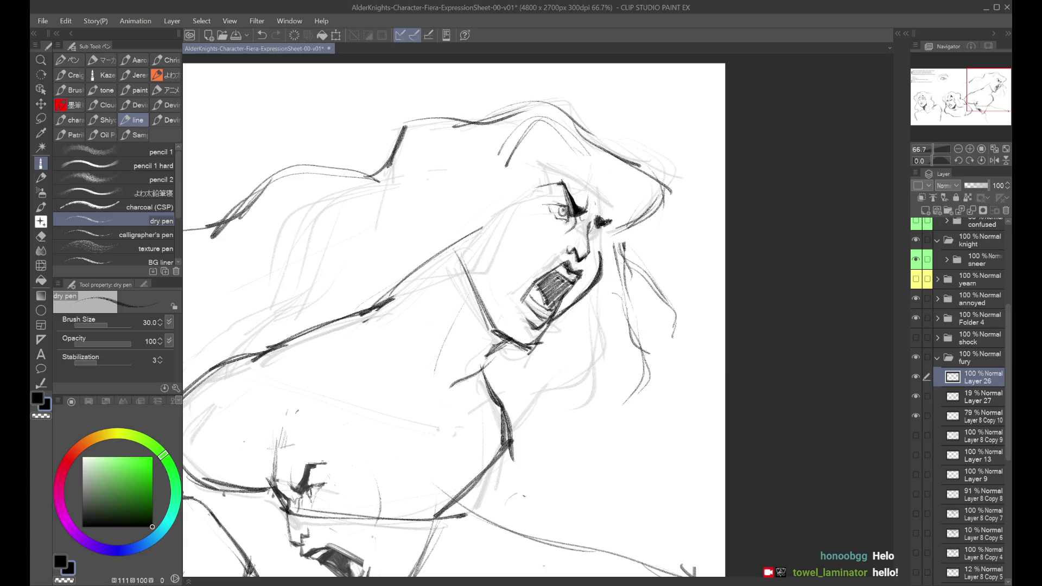
key("h")
mouse_move(513, 201)
left_mouse_down()
mouse_move(502, 205)
mouse_move(518, 198)
left_mouse_up()
key("ctrl+z")
key("h")
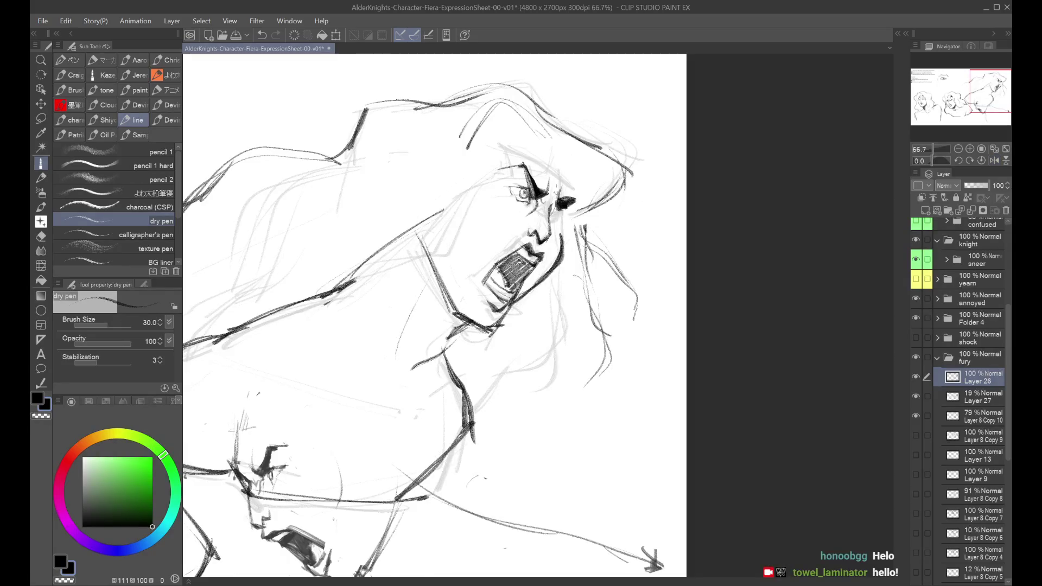
key("h")
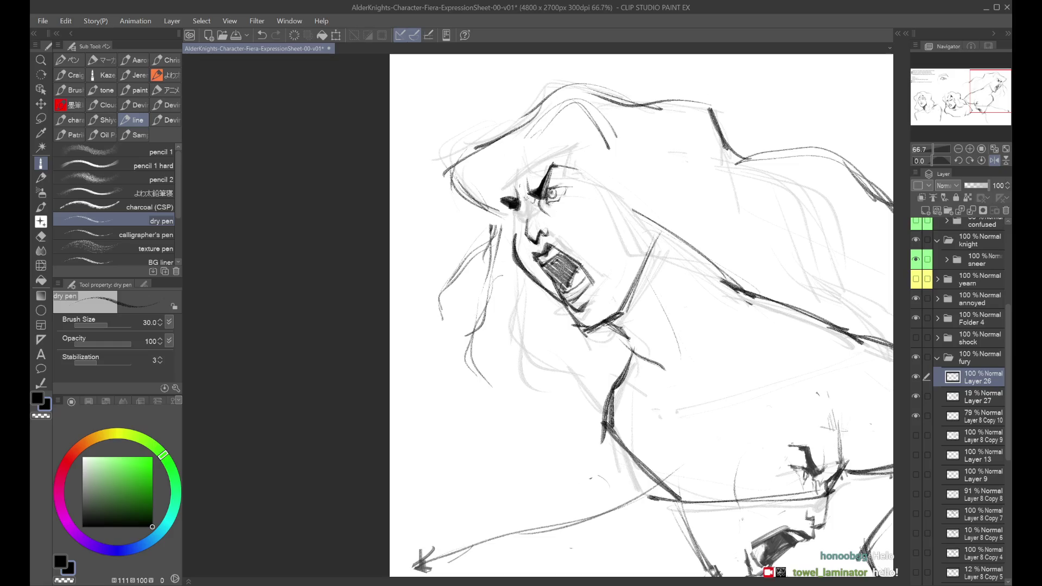
mouse_move(520, 206)
left_mouse_down()
mouse_move(533, 210)
mouse_move(527, 219)
mouse_move(534, 212)
left_mouse_up()
key("ctrl+z")
key("ctrl+z")
Toggle the fury line layer (Layer 26) off and on to compare the linework.
left_click(916, 377)
left_click(916, 379)
left_click(916, 377)
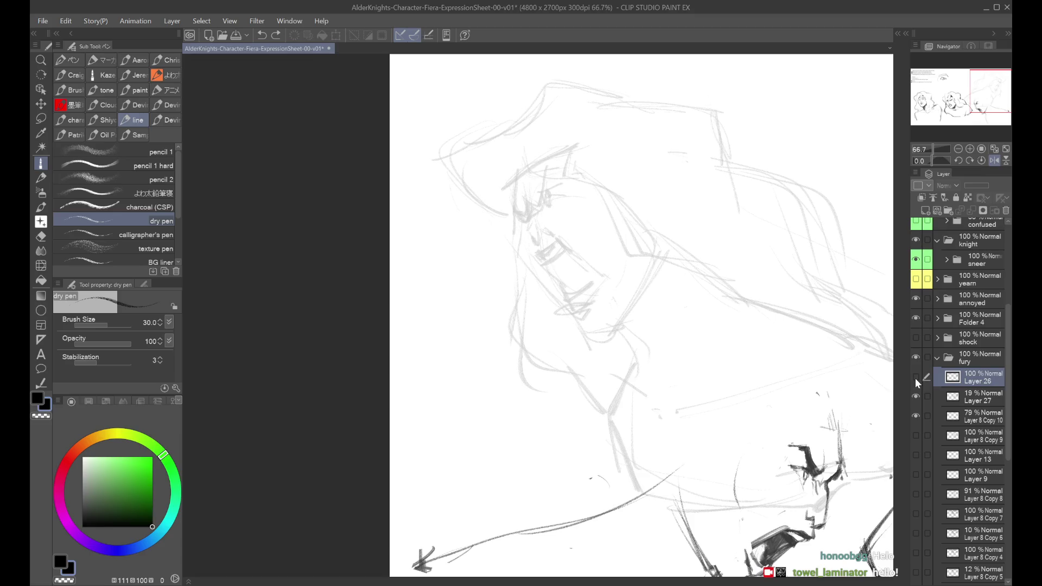
left_click(915, 378)
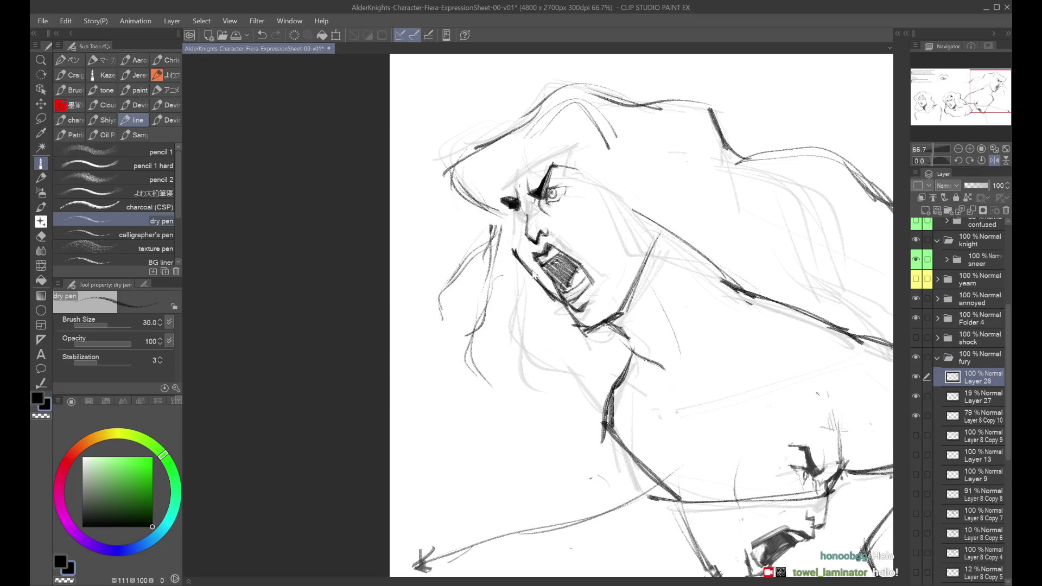
scroll(519, 264, "down", 2)
scroll(651, 325, "down", 1)
Add short strokes at the jaw line and by the cheek, keeping the stroke beside the face.
key("h")
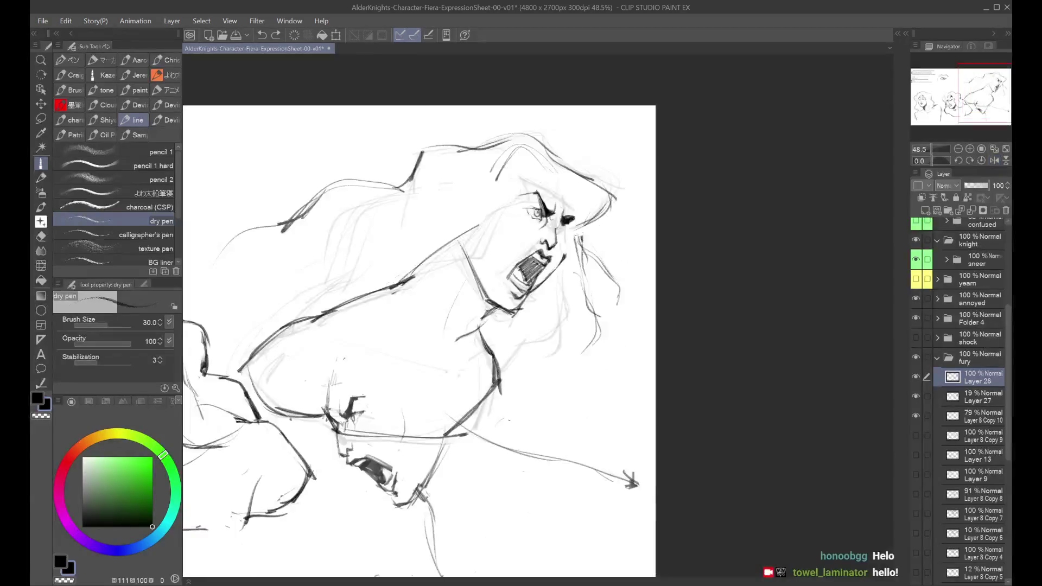
left_click_drag(532, 290, 541, 282)
key("ctrl+z")
left_click_drag(565, 239, 564, 260)
key("h")
key("ctrl+z")
key("ctrl+y")
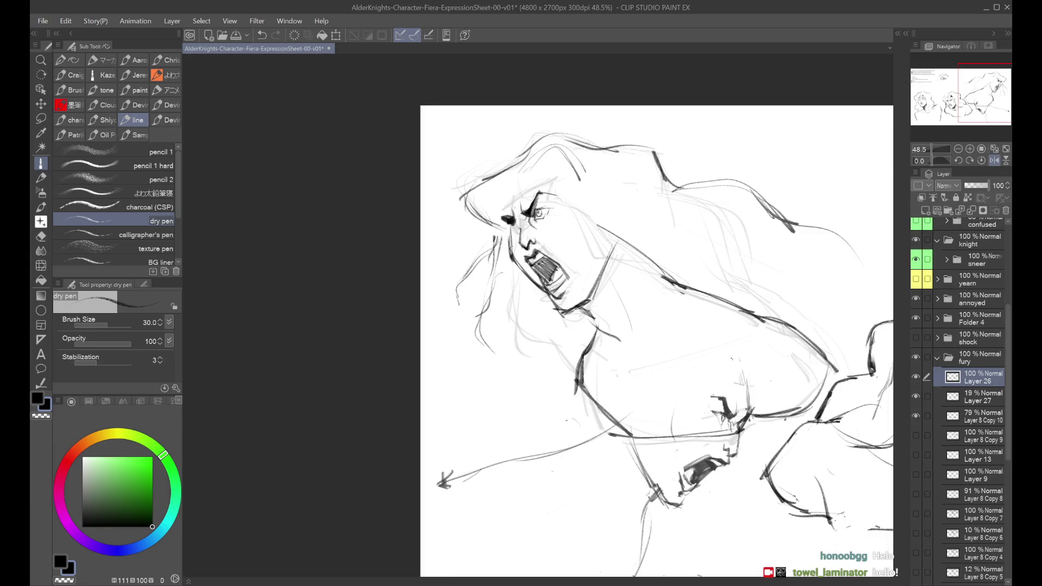
key("ctrl+z")
Zoom out to the whole sheet and return to the unmirrored view.
key("ctrl+minus")
key("ctrl+minus")
key("h")
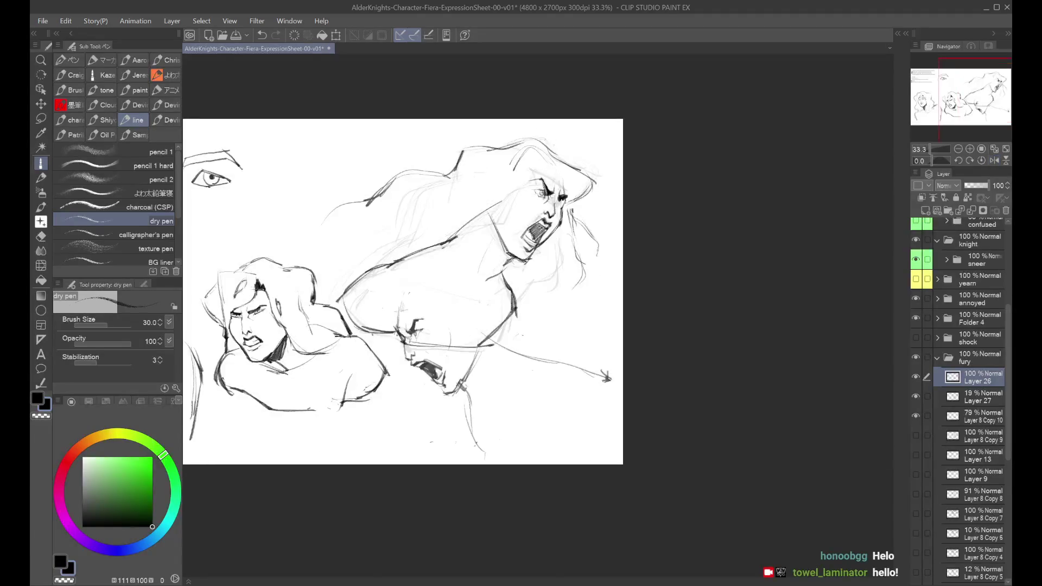
key("h")
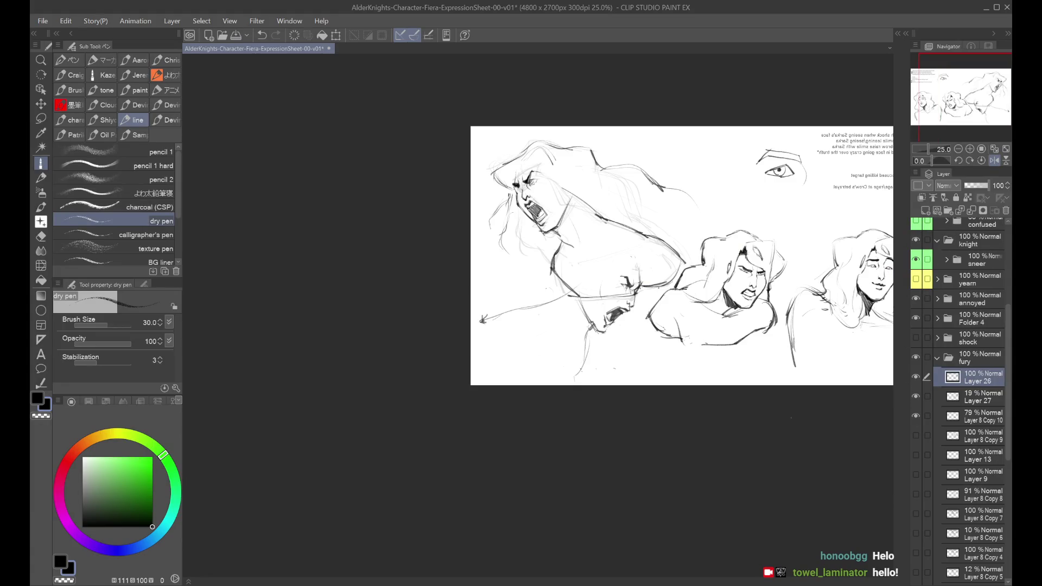
scroll(603, 252, "up", 1)
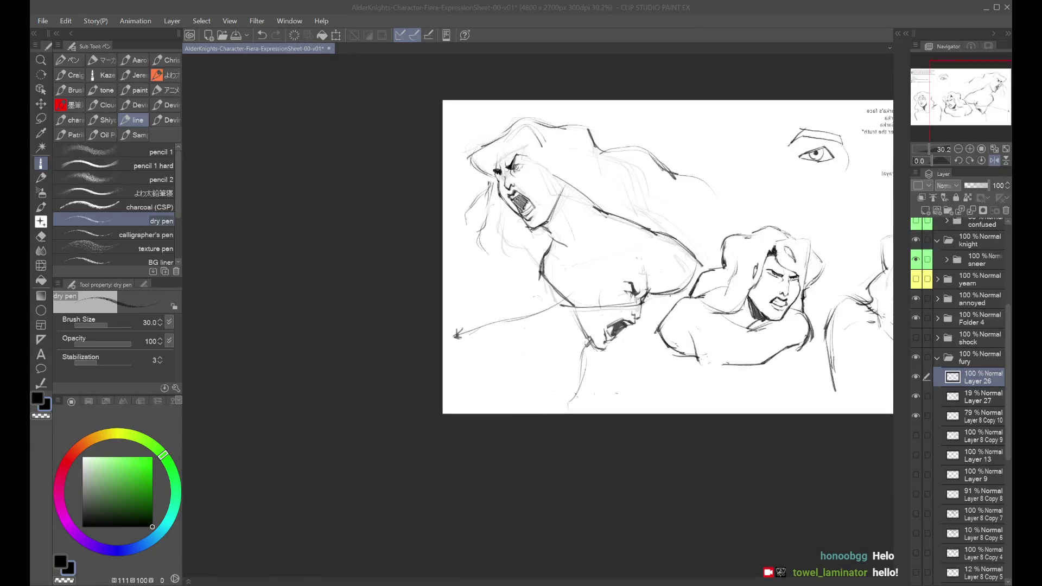
key("h")
scroll(624, 147, "up", 1)
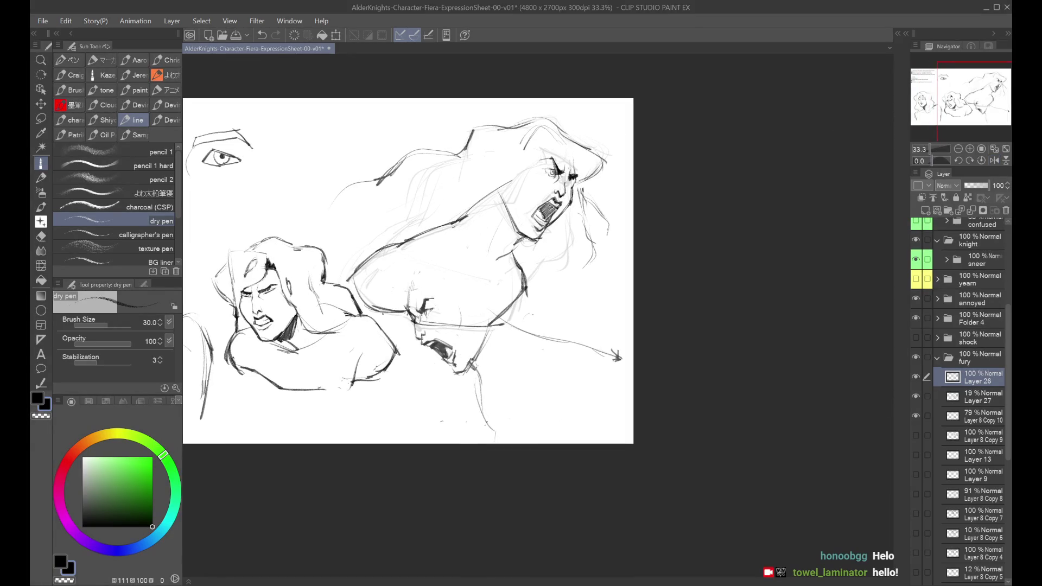
scroll(407, 272, "down", 3)
scroll(407, 272, "up", 3)
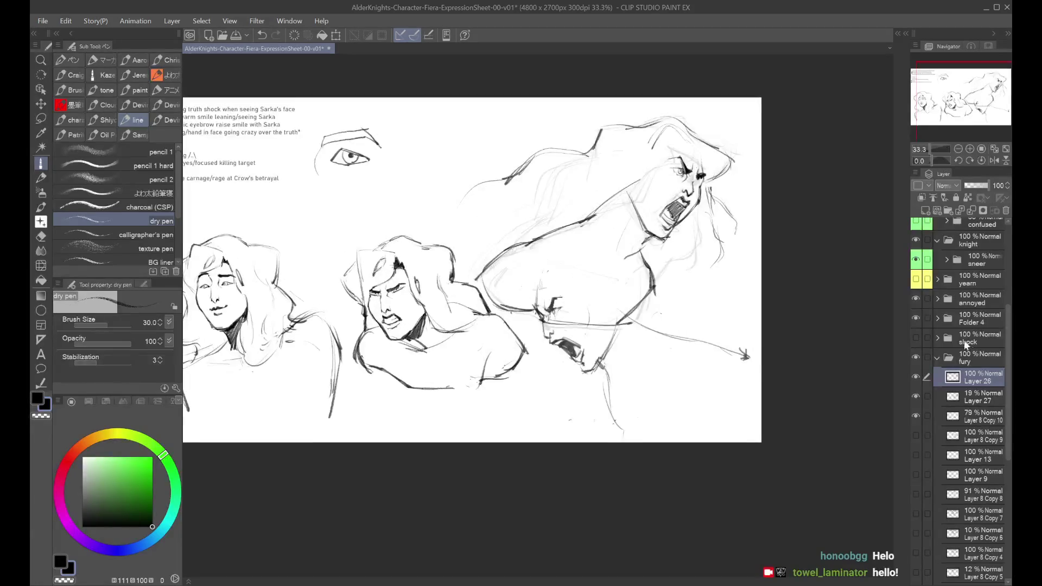
Hide the fury sketch and show the confused sketch, keeping its opacity at 55%.
left_click(936, 358)
left_click(917, 517)
left_click(917, 439)
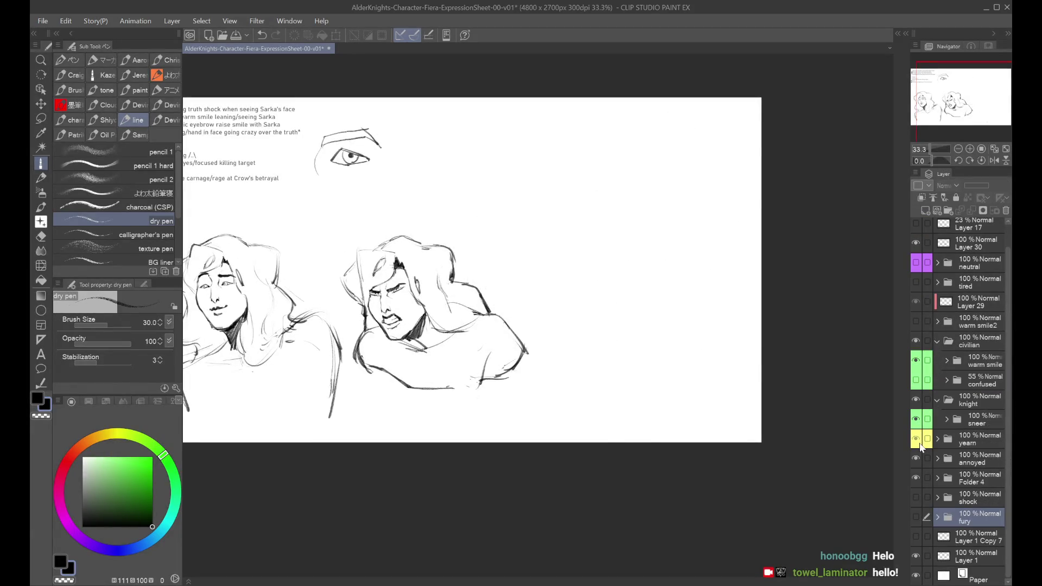
left_click(916, 439)
left_click(916, 380)
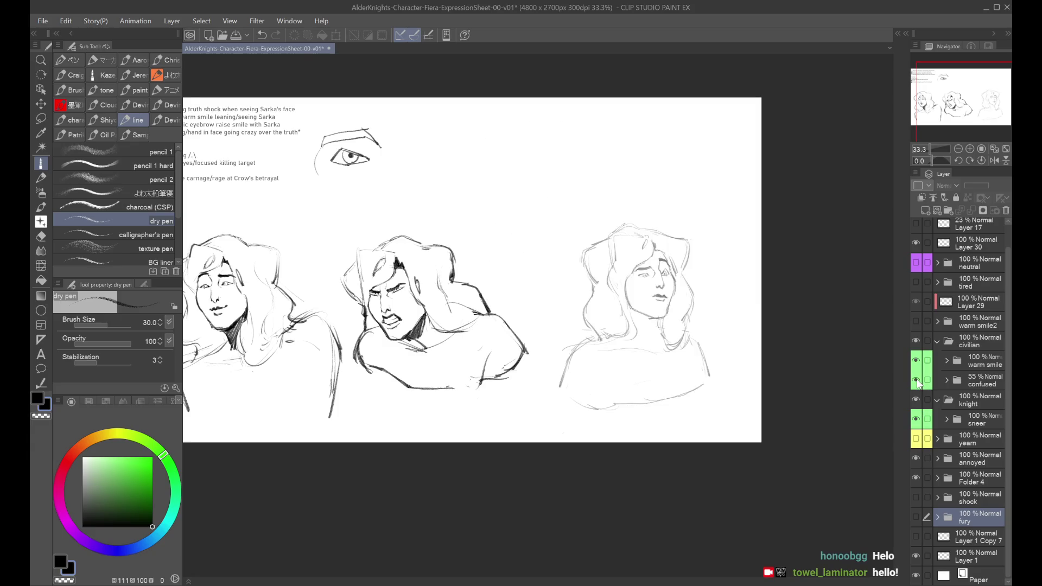
left_click(958, 380)
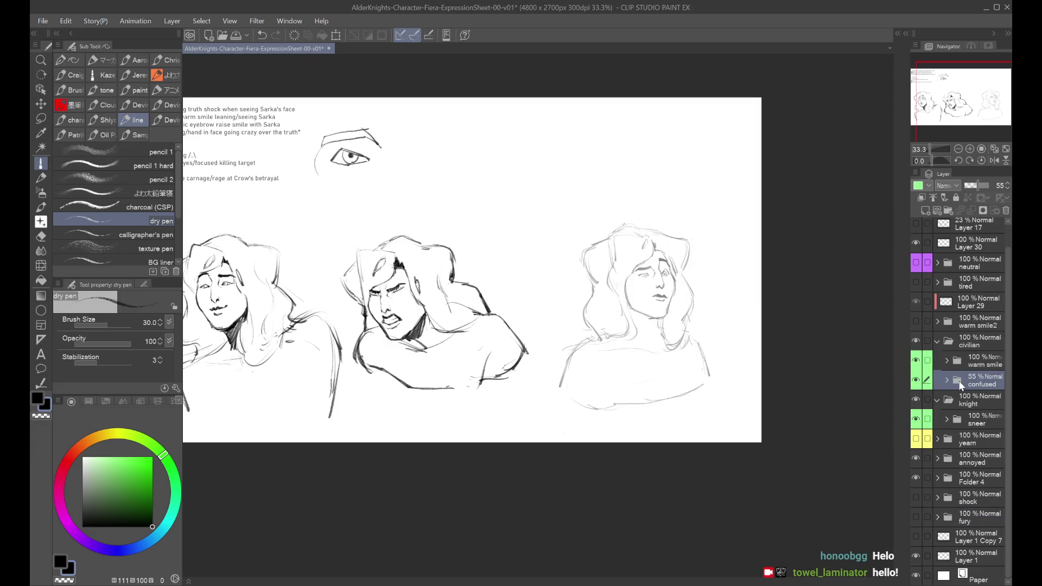
left_click_drag(977, 185, 1001, 184)
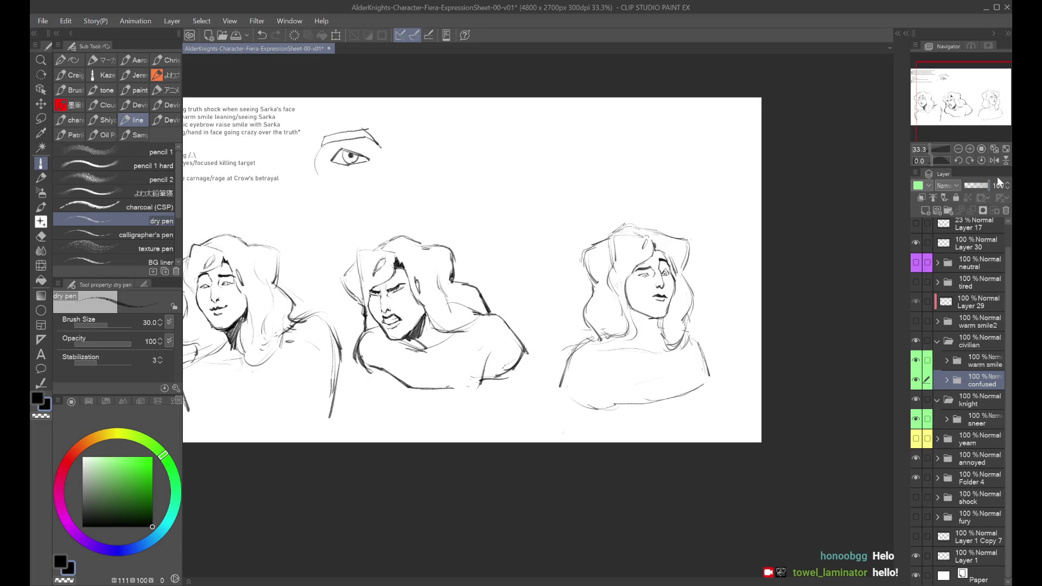
key("ctrl+z")
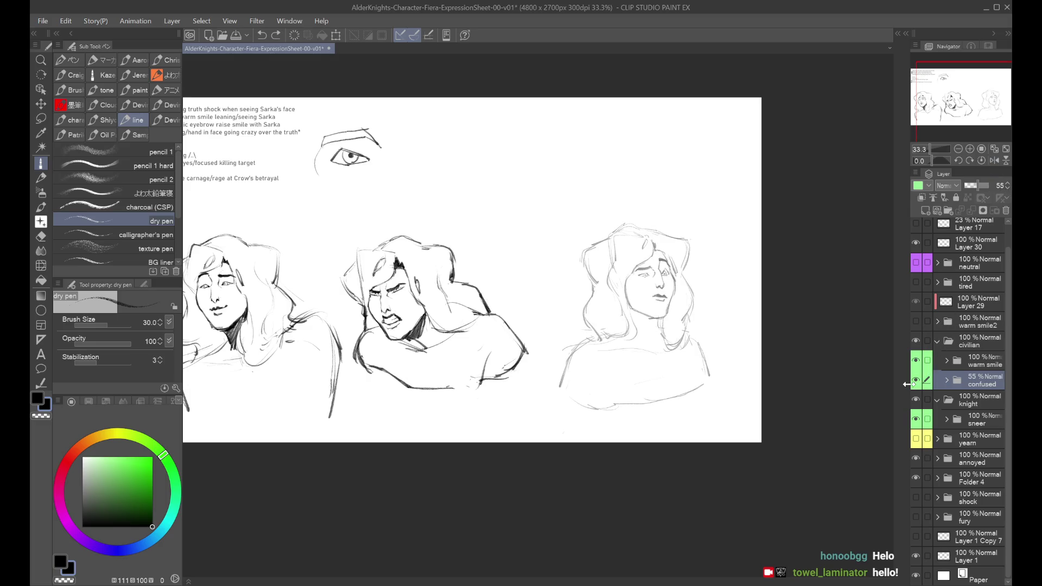
Hide the confused sketch, briefly check yearn and shock, and show the fury sketch.
left_click(916, 380)
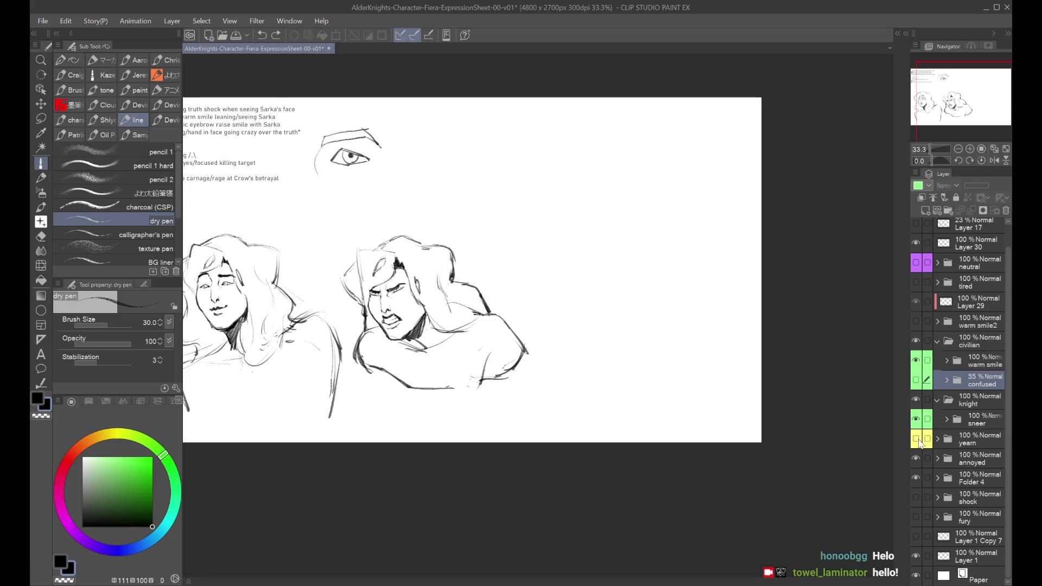
left_click(916, 440)
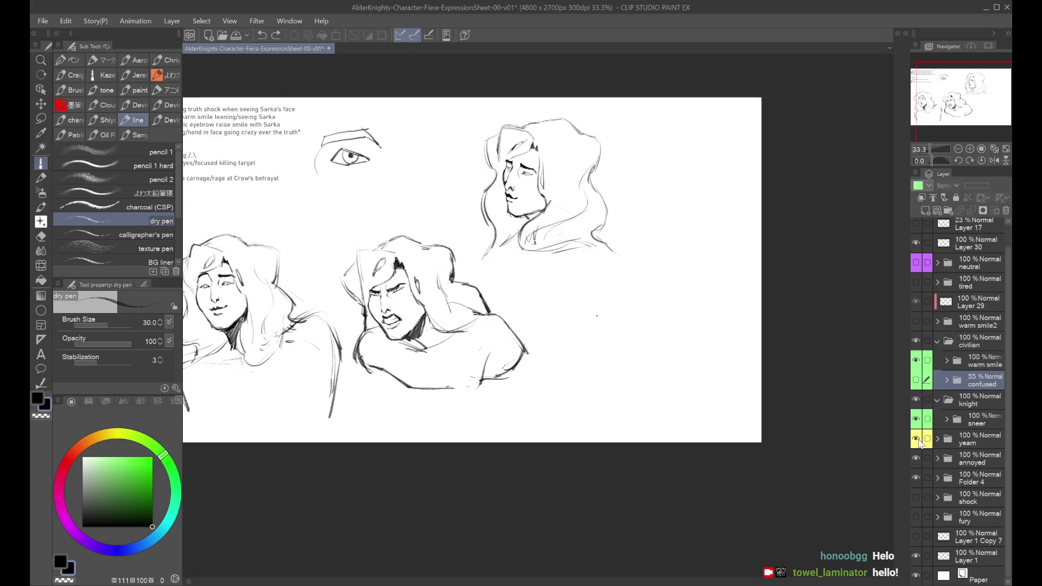
left_click(916, 440)
left_click(916, 498)
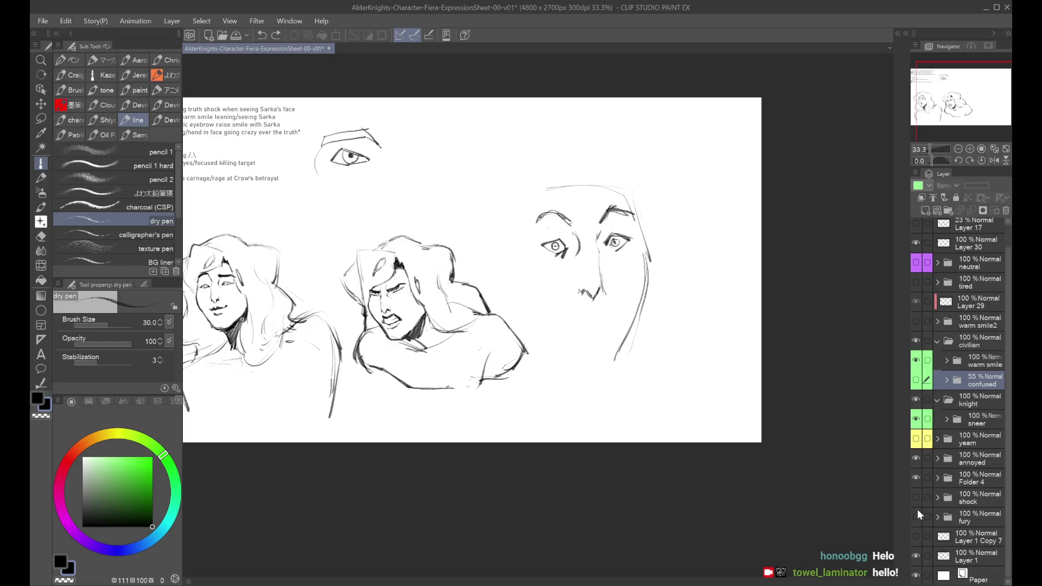
left_click(916, 499)
left_click(916, 516)
Expand the fury group and select Layer 26, toggling its linework to compare.
left_click(941, 517)
left_click(937, 518)
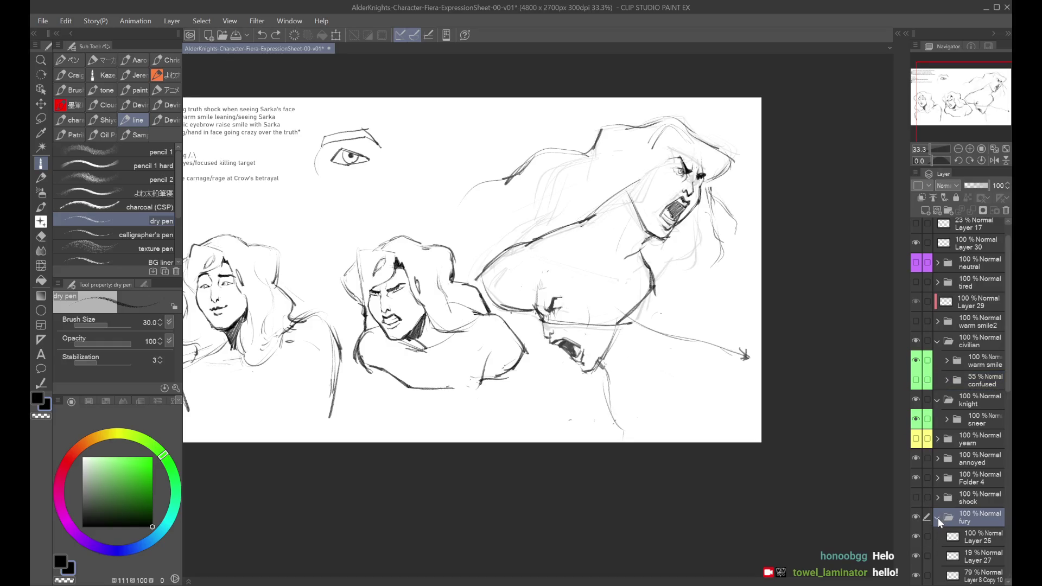
left_click(921, 536)
left_click(919, 536)
left_click(919, 536)
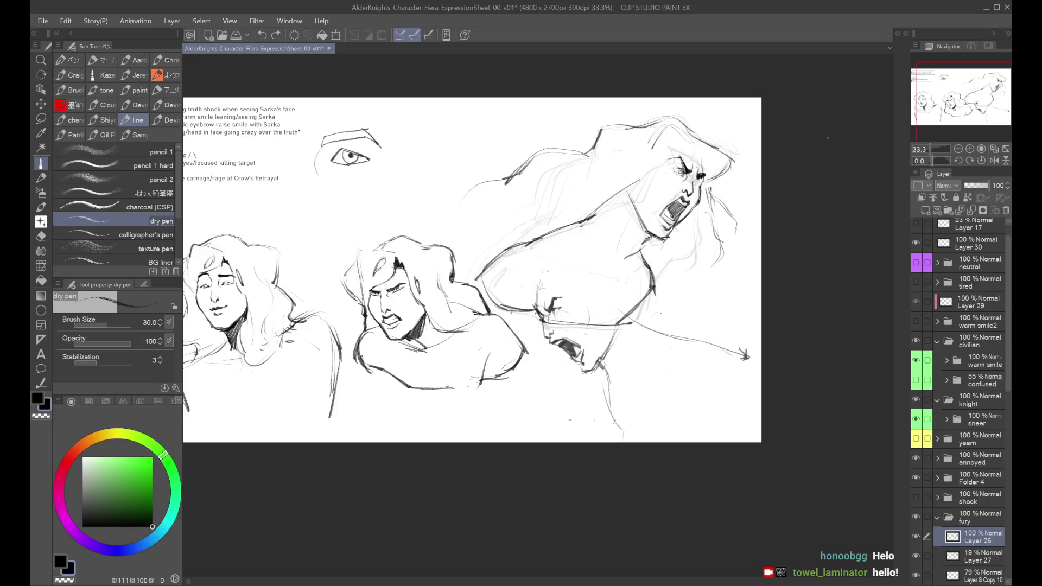
scroll(774, 249, "down", 1)
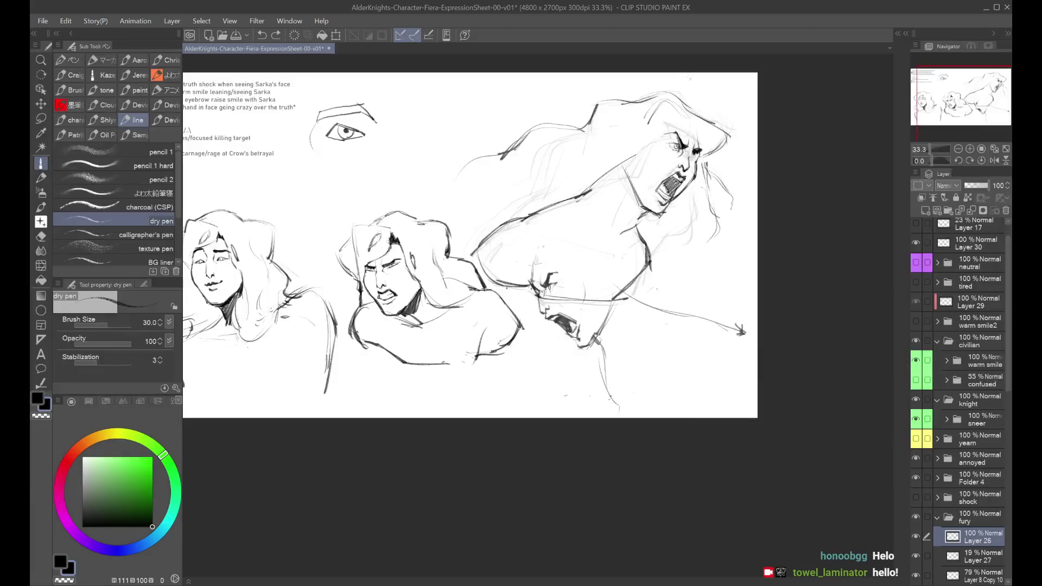
scroll(775, 249, "up", 1)
key("h")
scroll(550, 261, "up", 1)
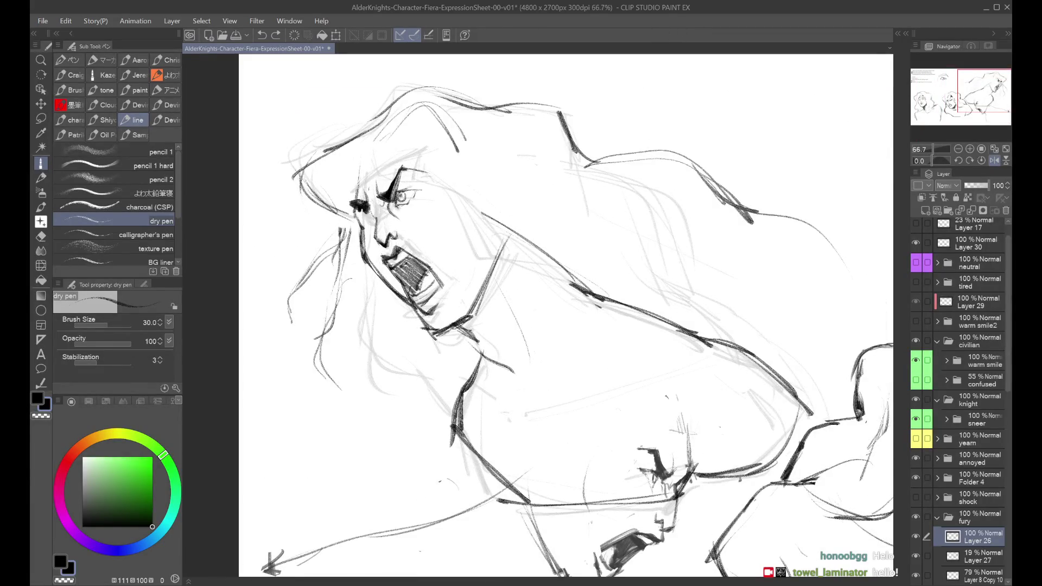
Replace the small mouth stroke with a darker upper lip and mouth corner.
key("c")
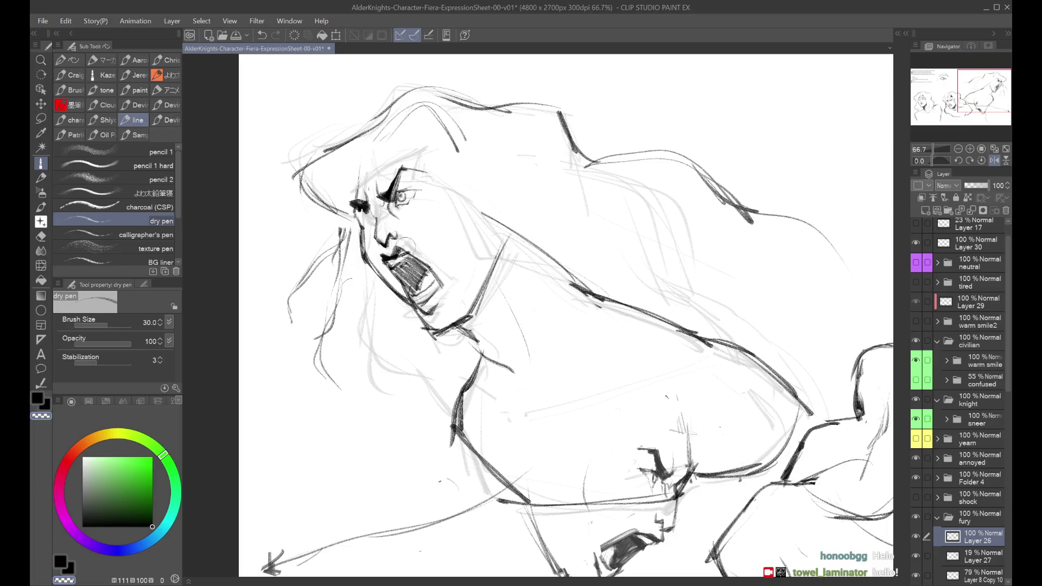
key("ctrl+z")
key("c")
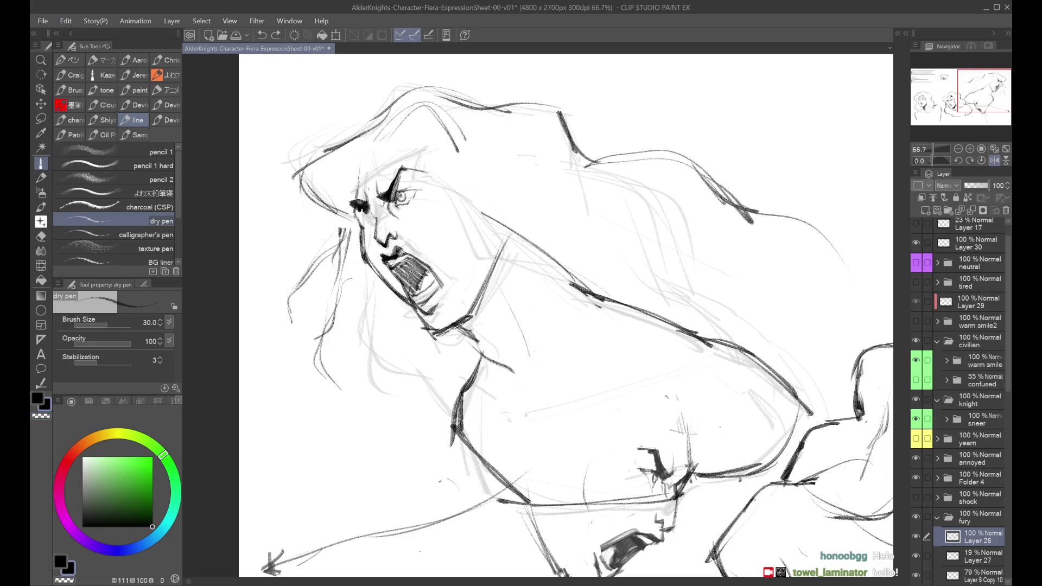
scroll(726, 240, "down", 4)
scroll(601, 247, "up", 4)
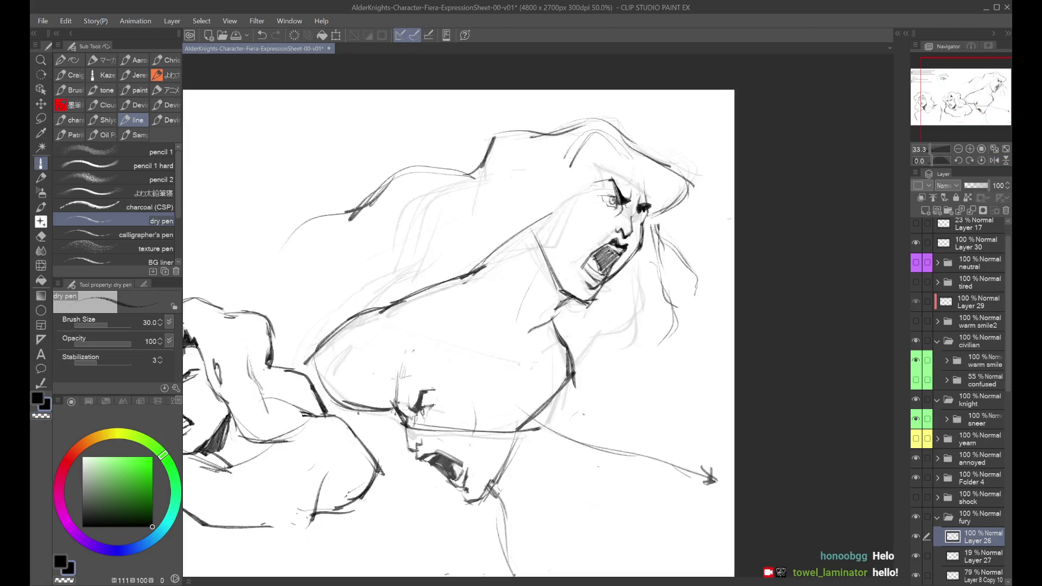
mouse_move(597, 238)
left_mouse_down()
mouse_move(578, 253)
mouse_move(603, 255)
mouse_move(586, 250)
left_mouse_up()
key("c")
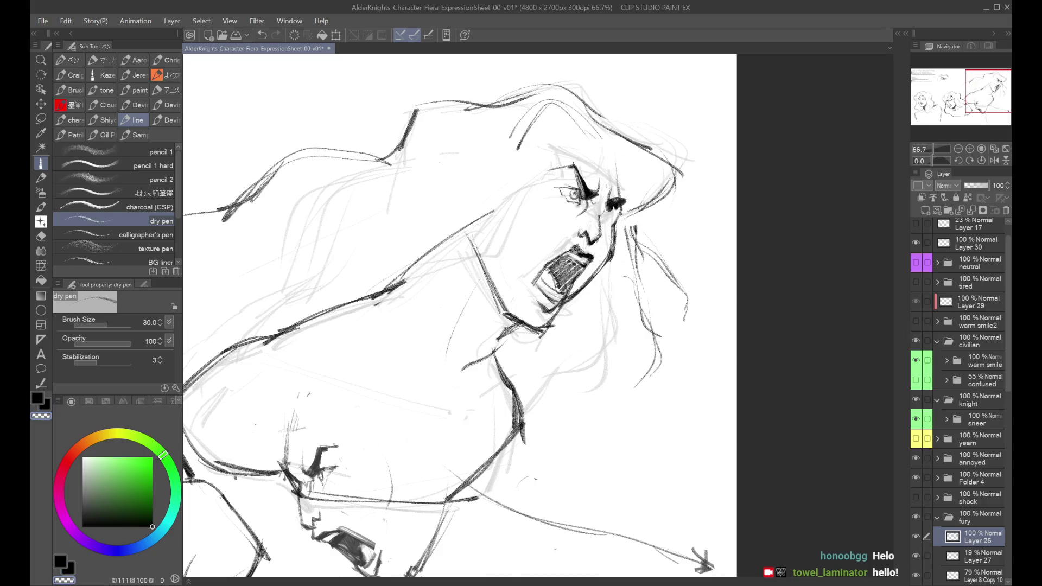
key("c")
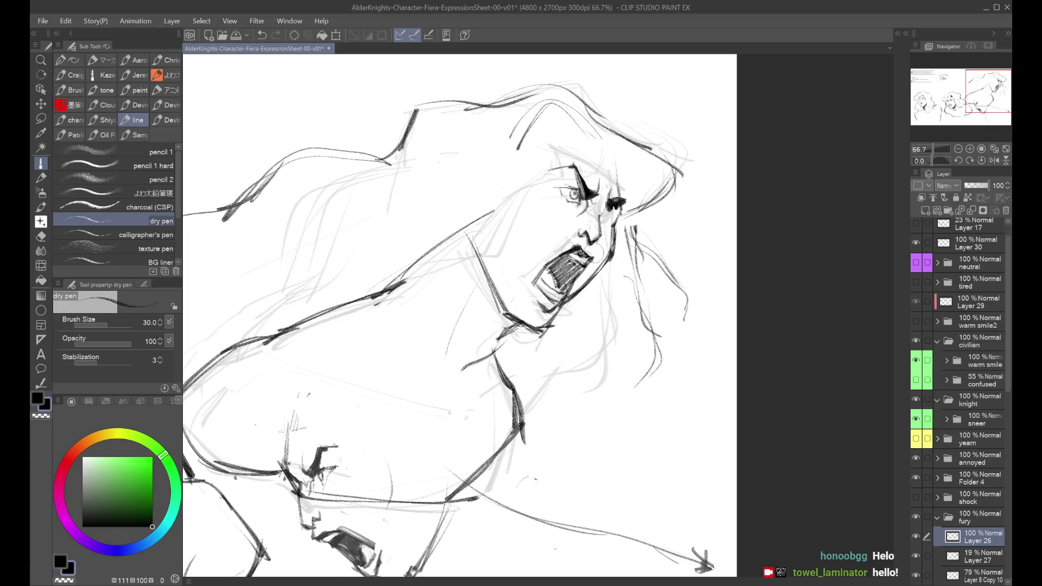
Sketch a rounded nose and push its shape with a 70-size Liquify brush.
key("h")
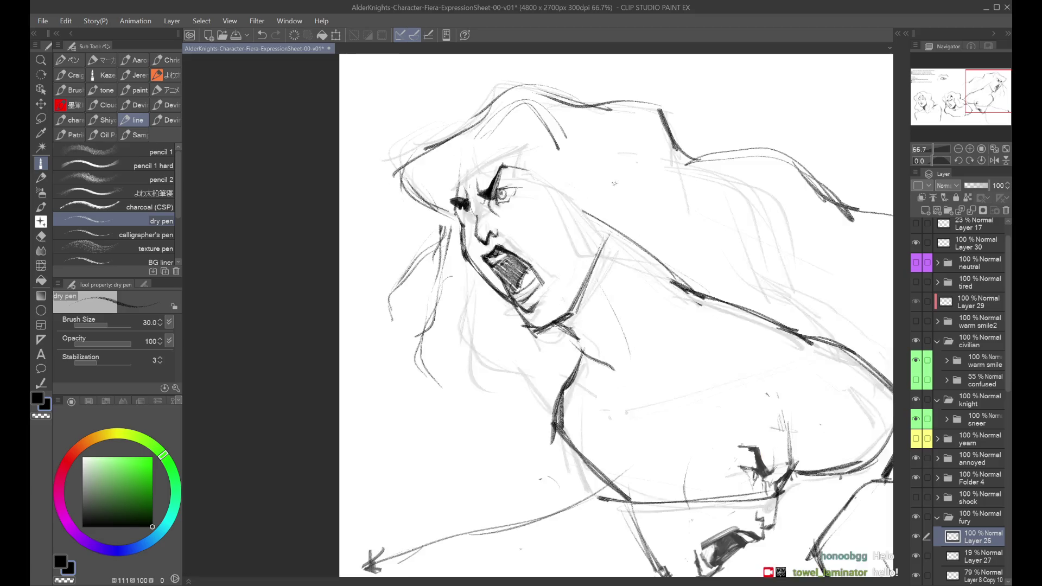
left_click_drag(479, 208, 496, 225)
left_click(40, 265)
mouse_move(491, 222)
left_mouse_down()
mouse_move(499, 211)
mouse_move(491, 227)
mouse_move(499, 224)
mouse_move(489, 207)
mouse_move(484, 222)
left_mouse_up()
left_click(111, 325)
left_click(98, 337)
key("bracketleft")
key("bracketleft")
key("bracketleft")
Undo the nose warp and retrace the nose with a darker dry-pen line.
left_click(41, 164)
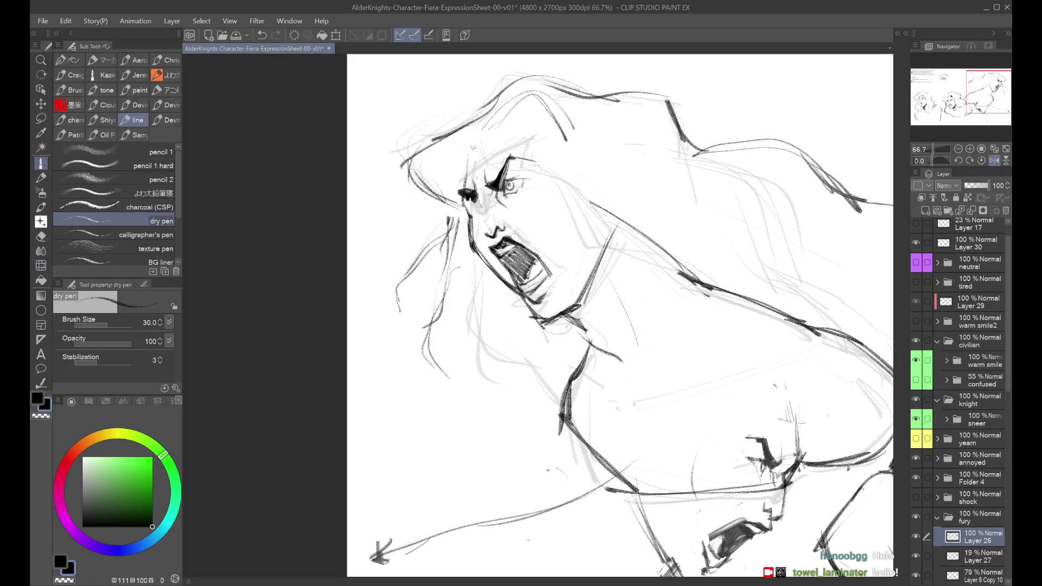
key("ctrl+z")
left_click_drag(481, 215, 486, 236)
key("h")
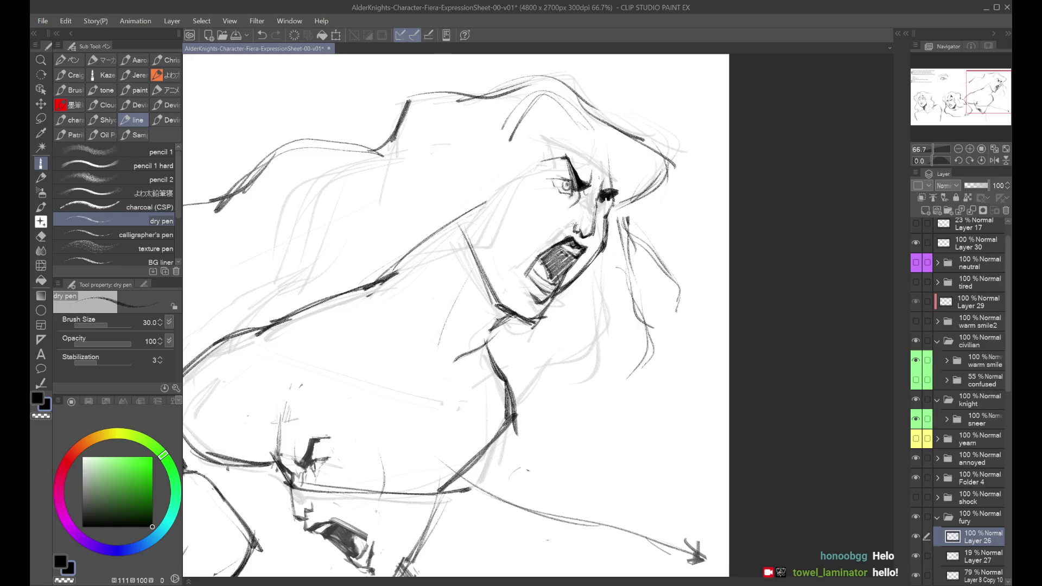
left_click(40, 266)
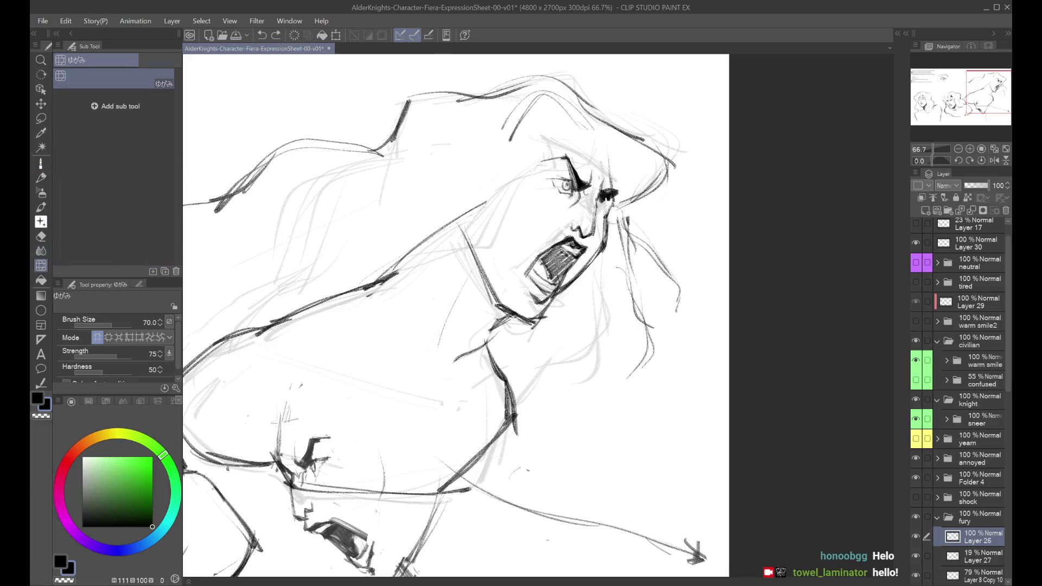
Nudge the nose tip into shape, then check the sheet mirrored at 33.3%.
left_click_drag(577, 229, 579, 221)
key("ctrl+minus")
key("ctrl+minus")
key("h")
left_click(41, 163)
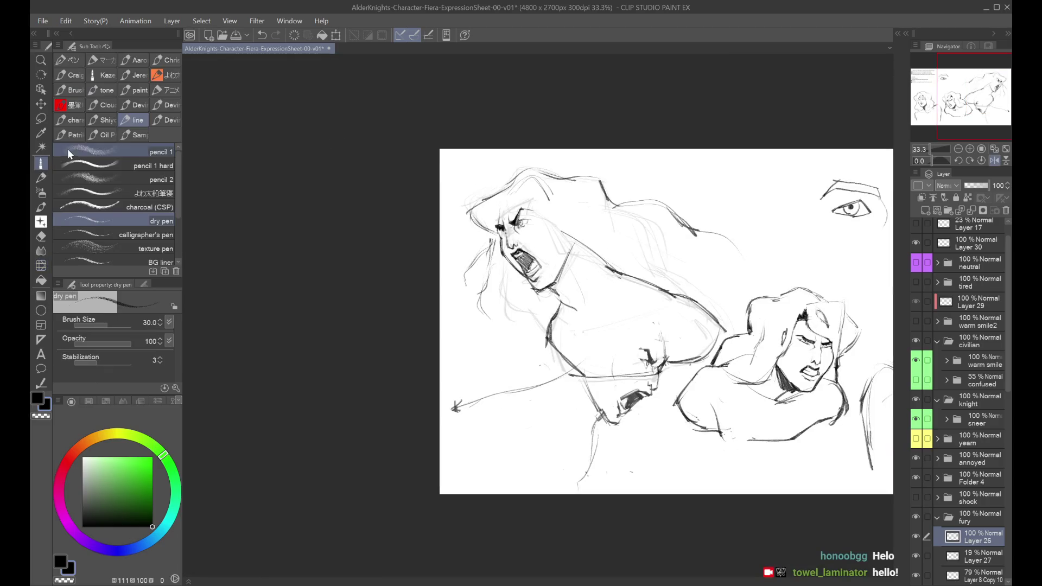
key("ctrl+plus")
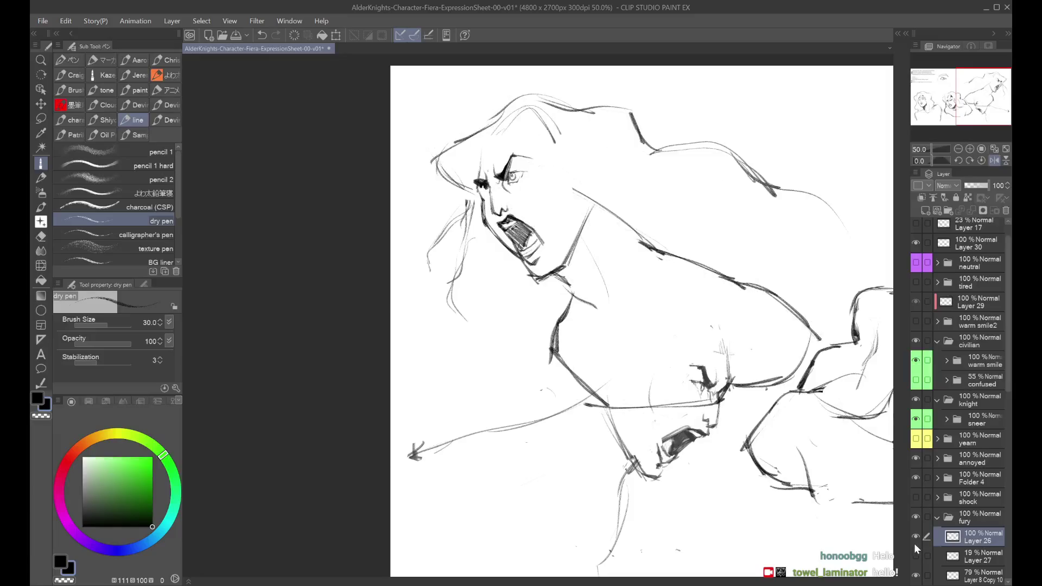
key("ctrl+minus")
key("h")
mouse_move(532, 217)
left_mouse_down()
mouse_move(646, 211)
mouse_move(668, 168)
left_mouse_up()
Push the top of the hair into shape with a 250-size Liquify brush.
left_click(41, 265)
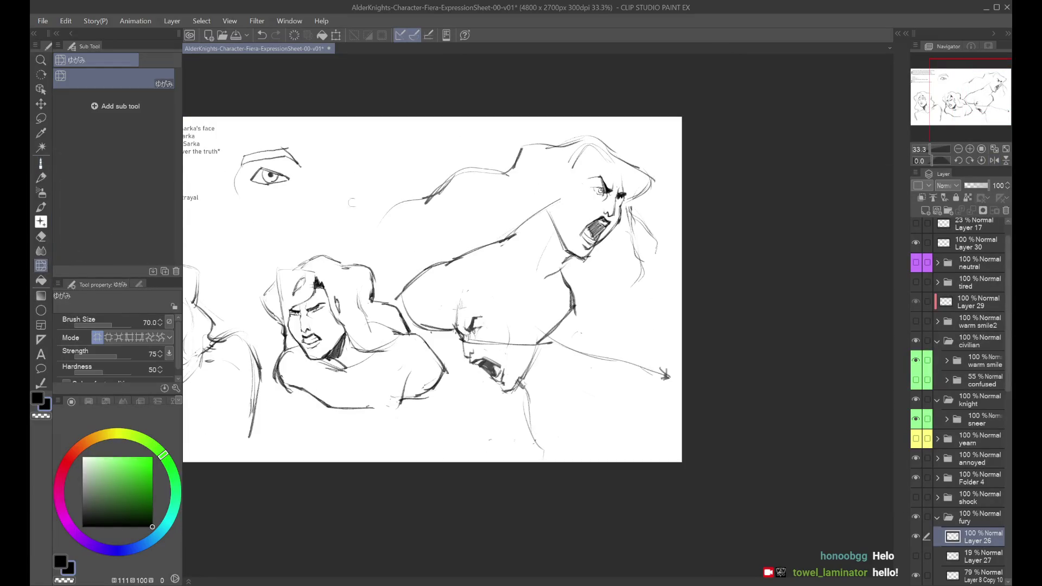
key("bracketright")
key("bracketright")
key("bracketright")
key("ctrl+z")
mouse_move(590, 199)
left_mouse_down()
mouse_move(600, 168)
mouse_move(555, 147)
left_mouse_up()
key("h")
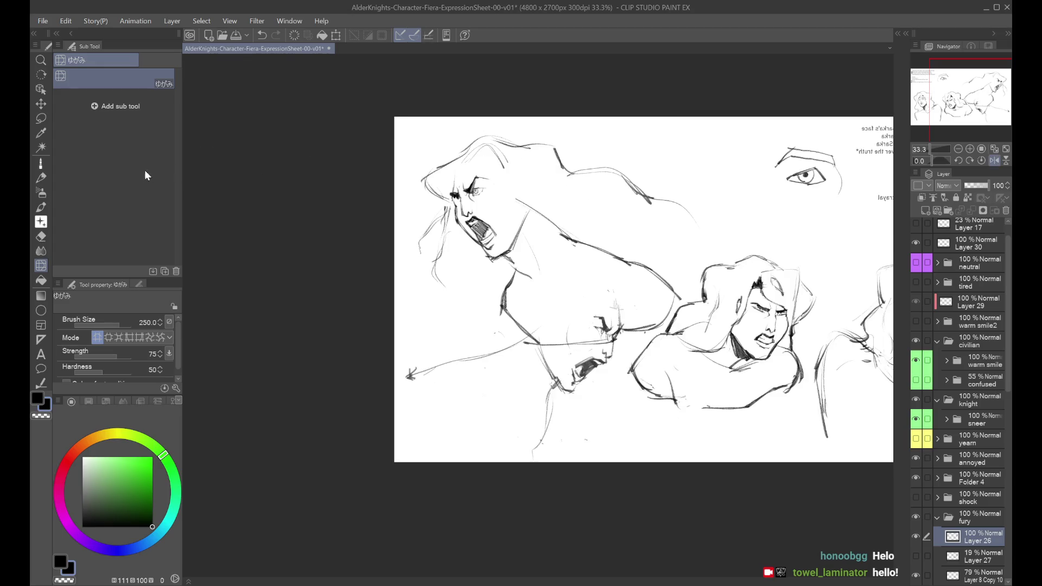
left_click(41, 162)
mouse_move(635, 203)
left_mouse_down()
mouse_move(522, 172)
mouse_move(569, 179)
left_mouse_up()
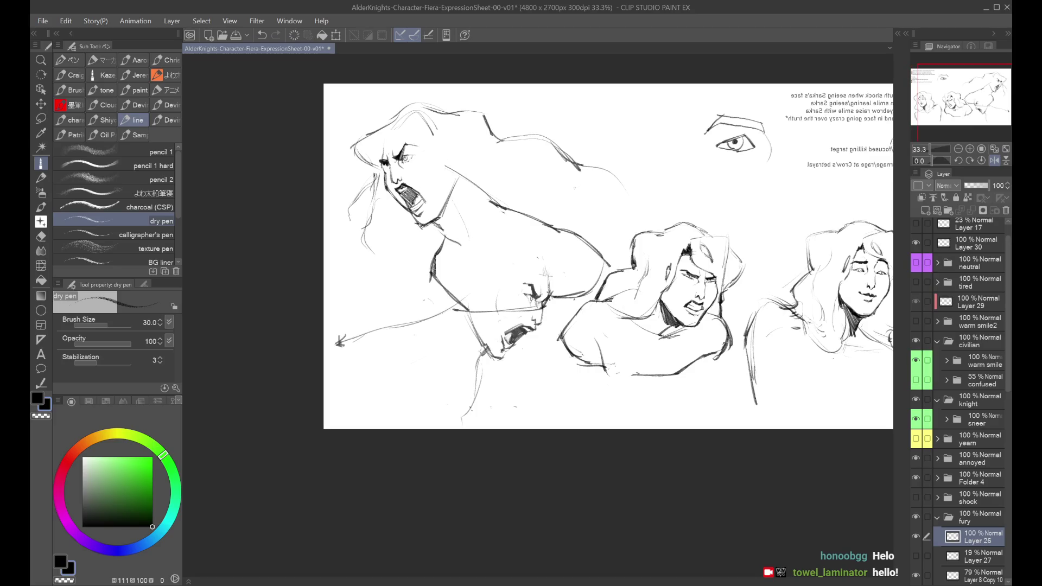
Try new eye outline and darkening strokes on the screaming face, undoing the weaker ones.
key("ctrl+plus")
key("ctrl+plus")
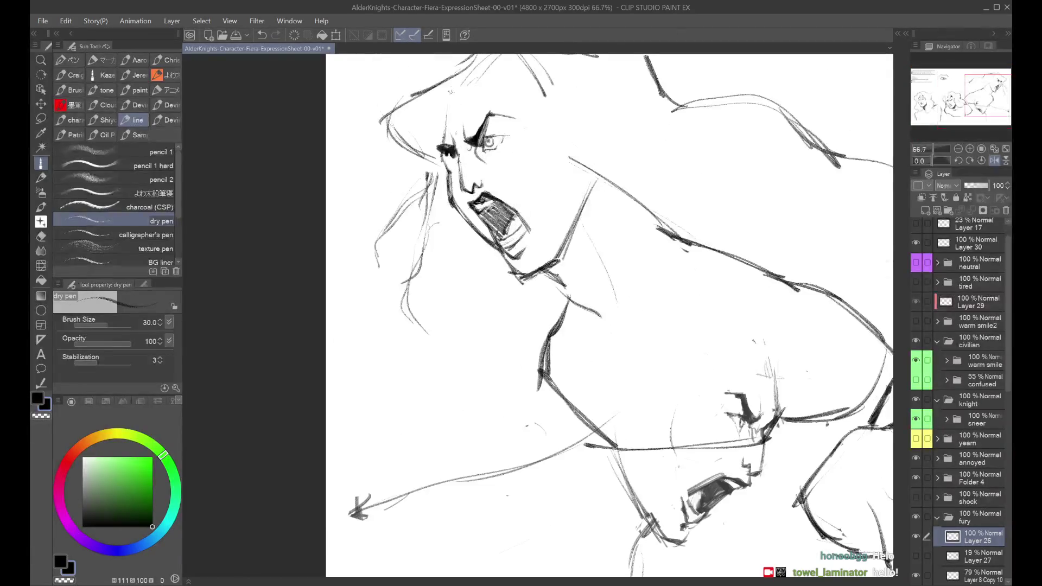
mouse_move(484, 136)
left_mouse_down()
mouse_move(490, 152)
mouse_move(507, 133)
mouse_move(503, 150)
mouse_move(490, 144)
left_mouse_up()
key("ctrl+z")
key("ctrl+z")
key("ctrl+z")
key("ctrl+z")
key("ctrl+z")
key("ctrl+z")
key("ctrl+alt+0")
key("ctrl+z")
key("ctrl+z")
left_click_drag(559, 147, 572, 163)
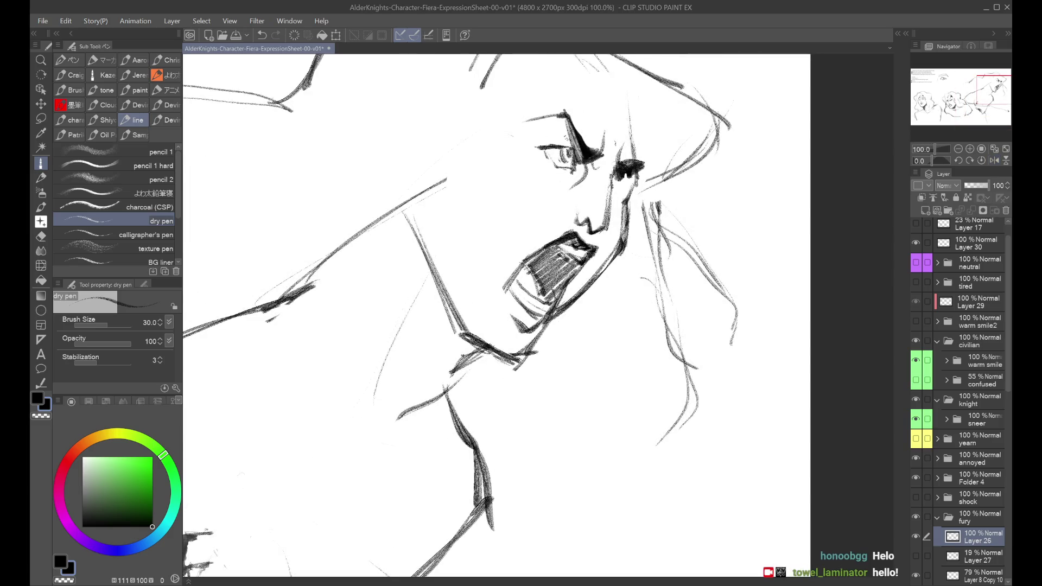
key("ctrl+minus")
key("ctrl+minus")
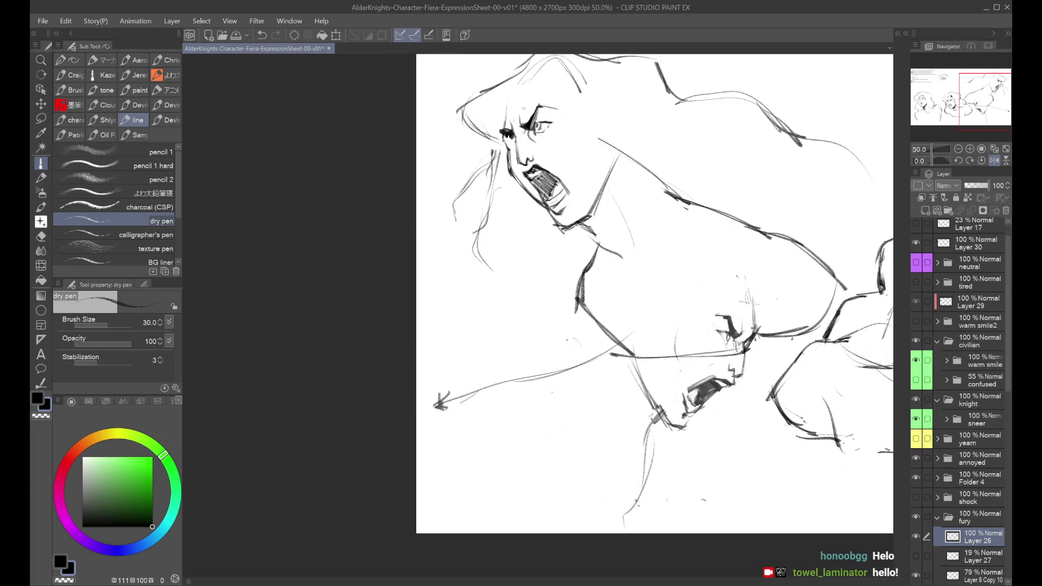
key("ctrl+z")
left_click_drag(538, 128, 529, 129)
key("ctrl+z")
Check the rage pose mirrored and unmirrored at 50% and 66.7% zoom.
key("ctrl+minus")
key("h")
key("ctrl+z")
key("h")
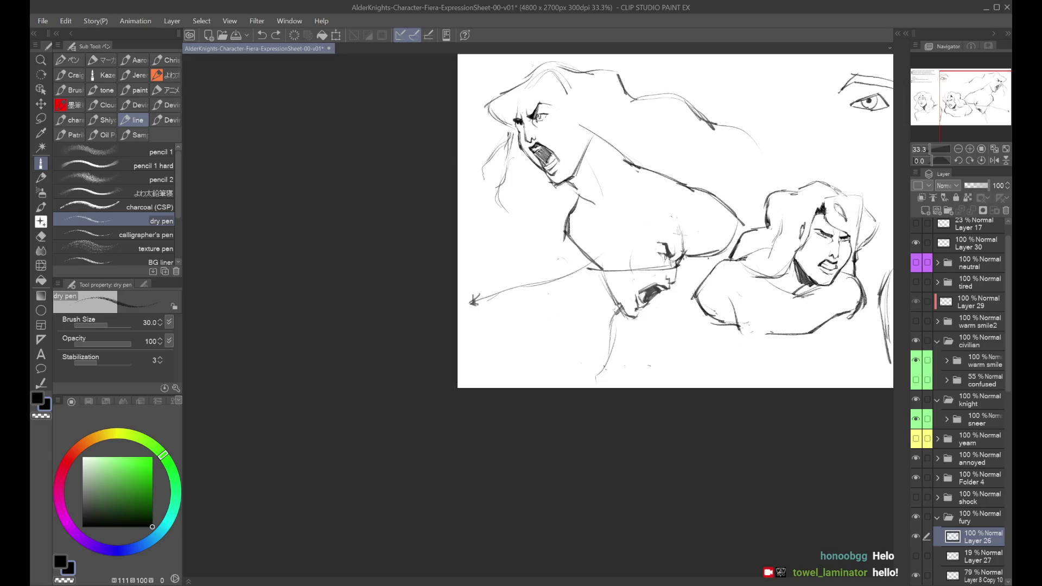
key("ctrl+plus")
key("ctrl+plus")
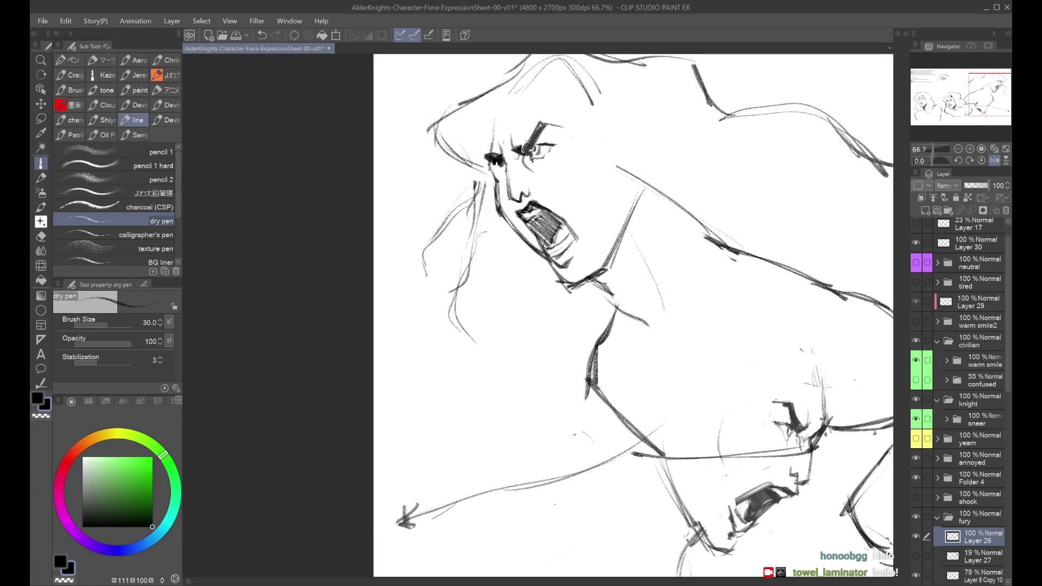
key("h")
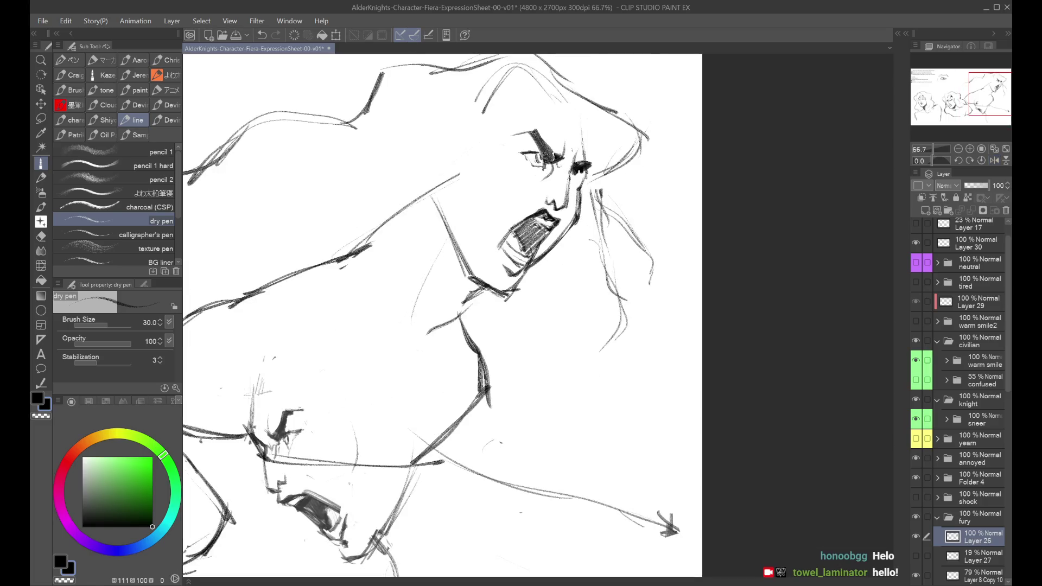
key("ctrl+minus")
key("h")
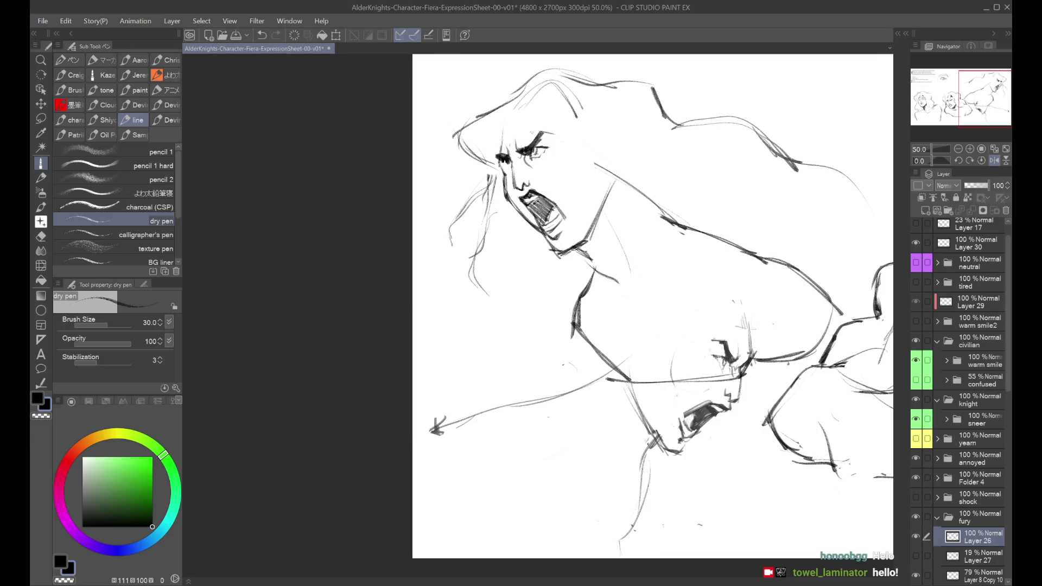
key("h")
key("h")
key("ctrl+plus")
Redraw the small mark beside the eye and compare with and without it.
key("ctrl+z")
left_click_drag(500, 172, 493, 177)
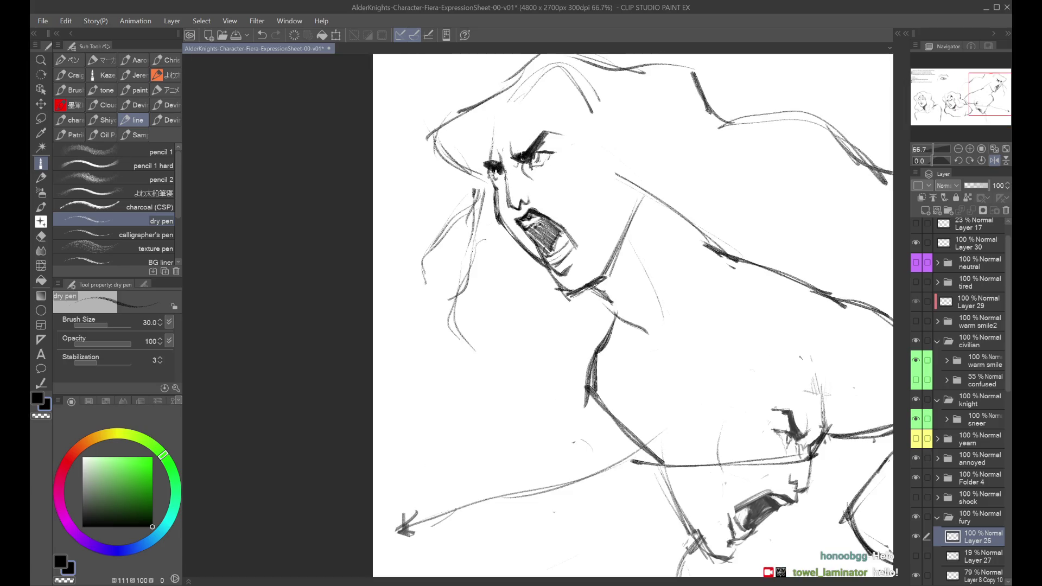
key("h")
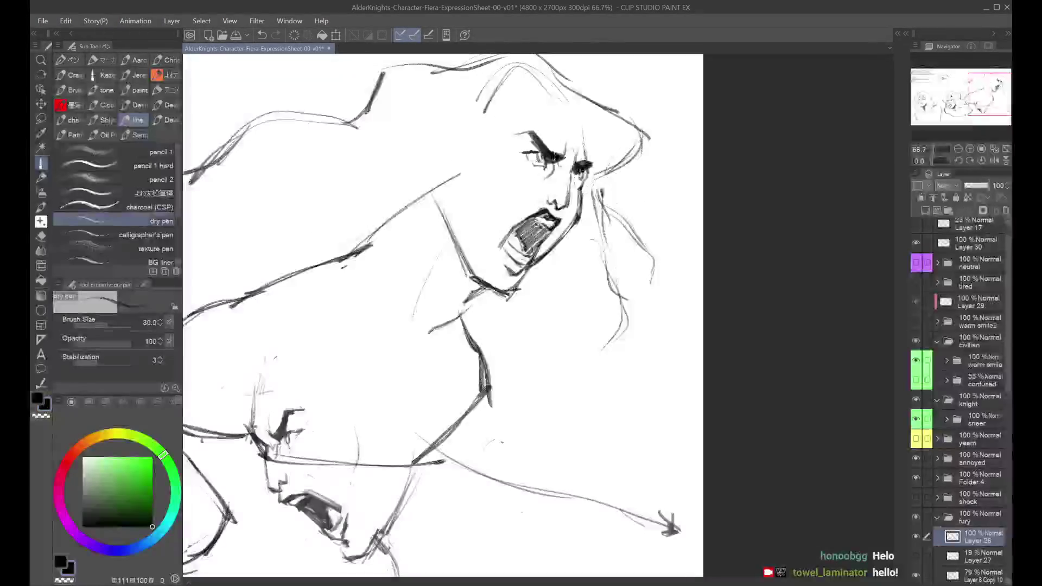
key("h")
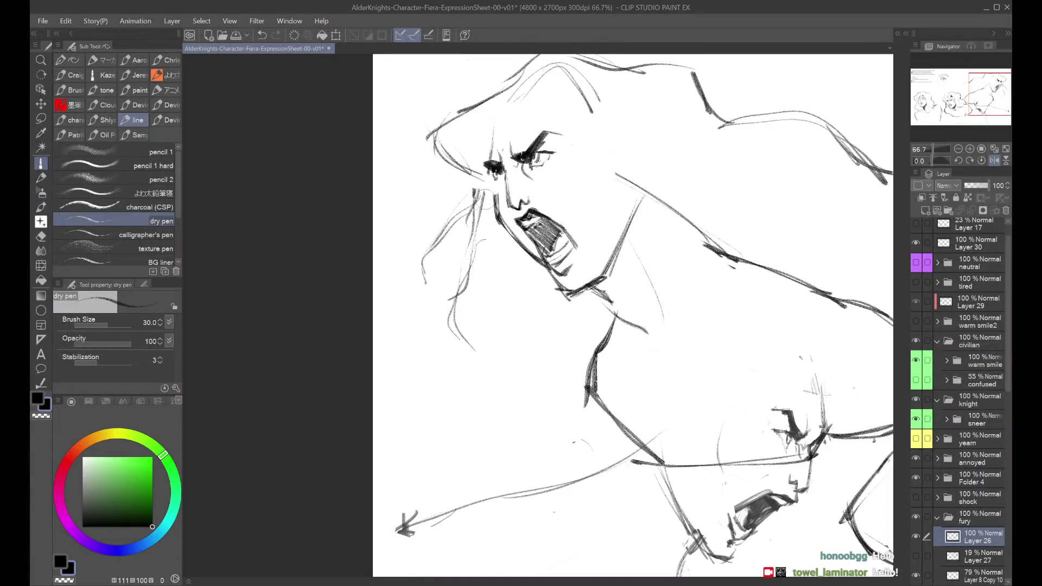
key("ctrl+z")
key("ctrl+y")
key("ctrl+z")
key("ctrl+y")
key("h")
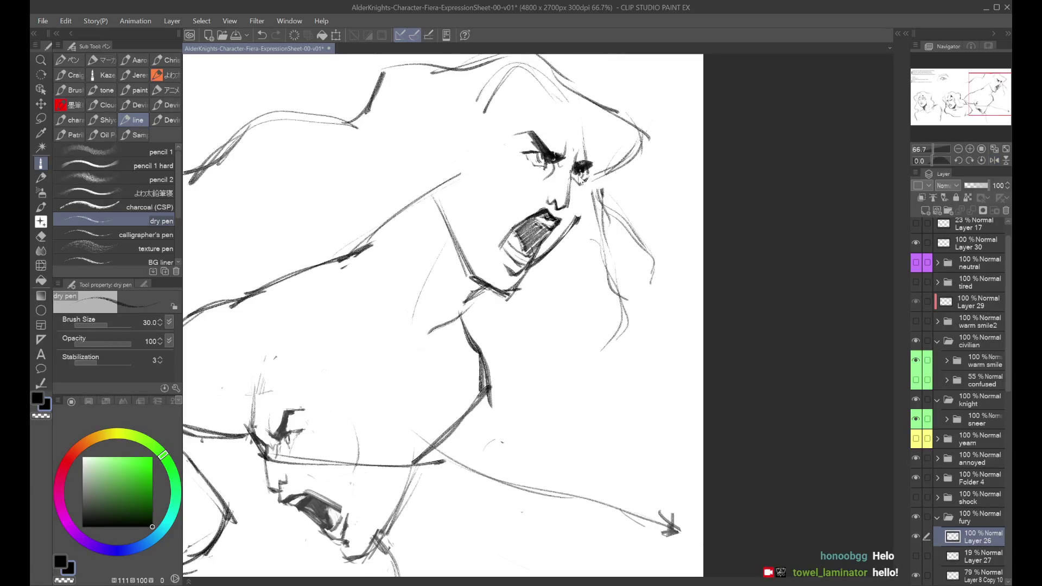
key("ctrl+z")
key("h")
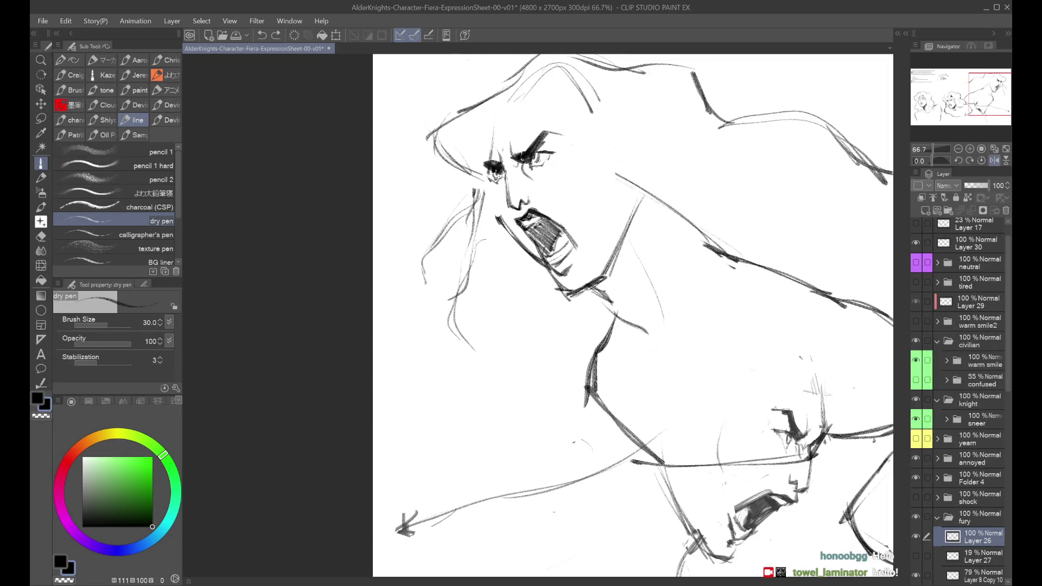
key("ctrl+y")
key("h")
key("ctrl+minus")
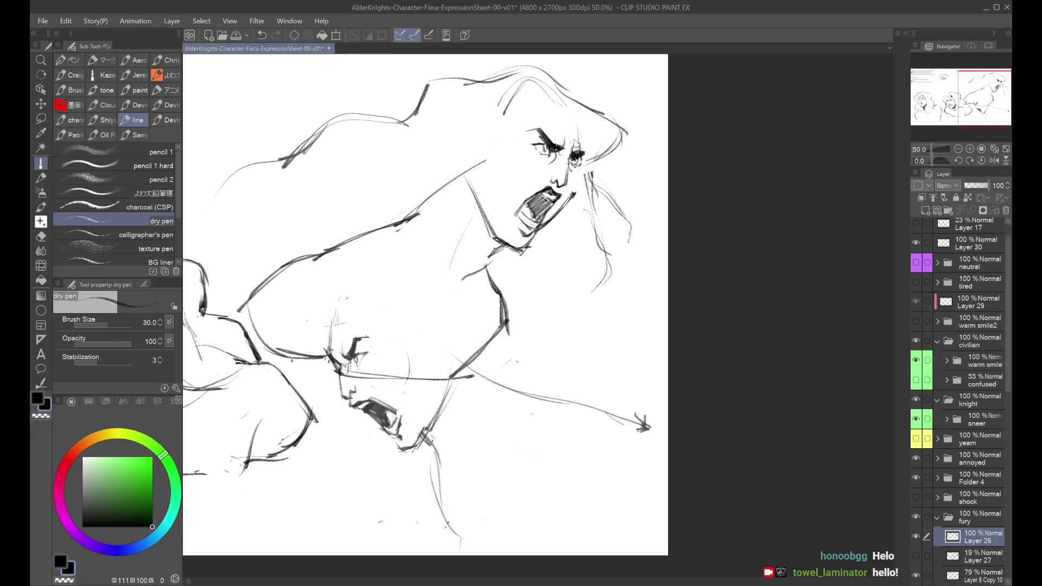
Compare the rage pose mirrored and unmirrored at several zooms beside the other faces.
key("h")
key("ctrl+minus")
key("h")
key("ctrl+plus")
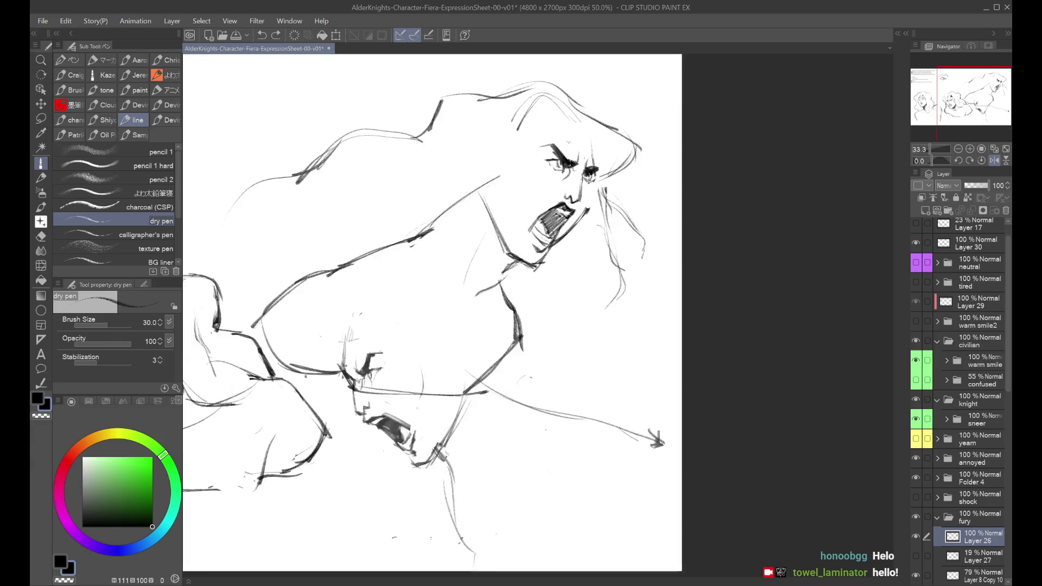
key("ctrl+plus")
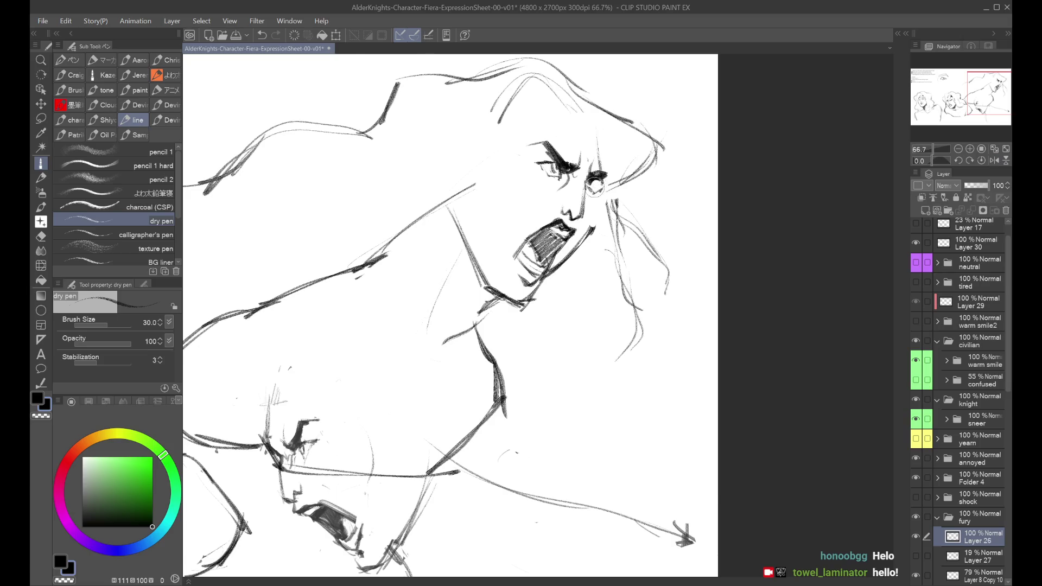
key("h")
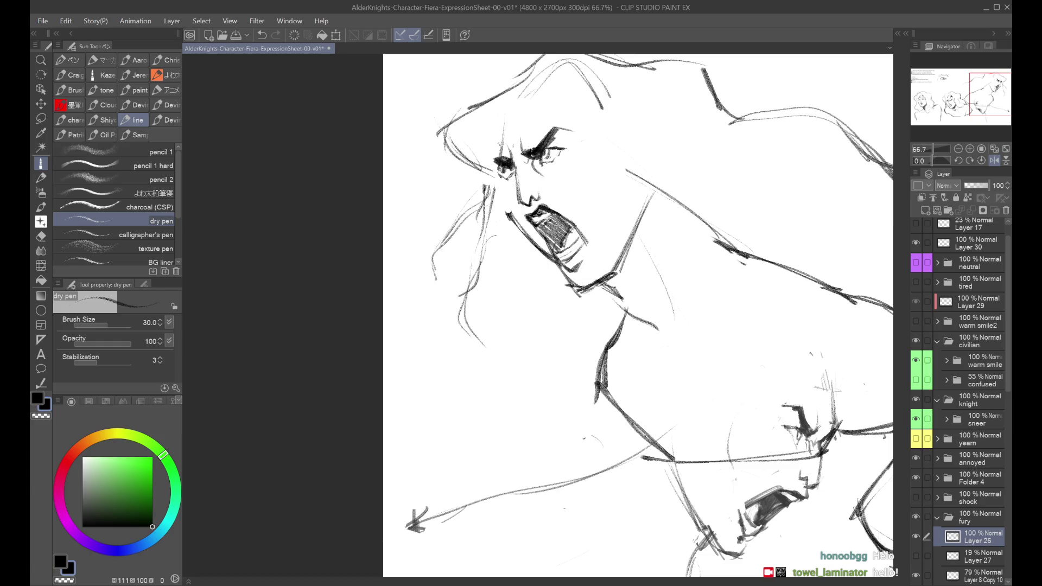
key("h")
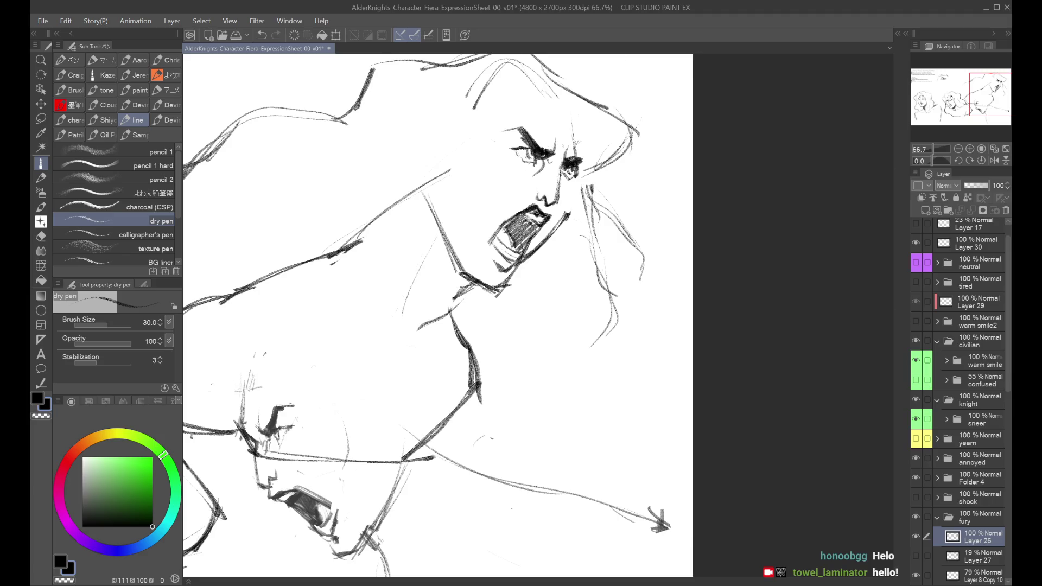
key("h")
key("ctrl+minus")
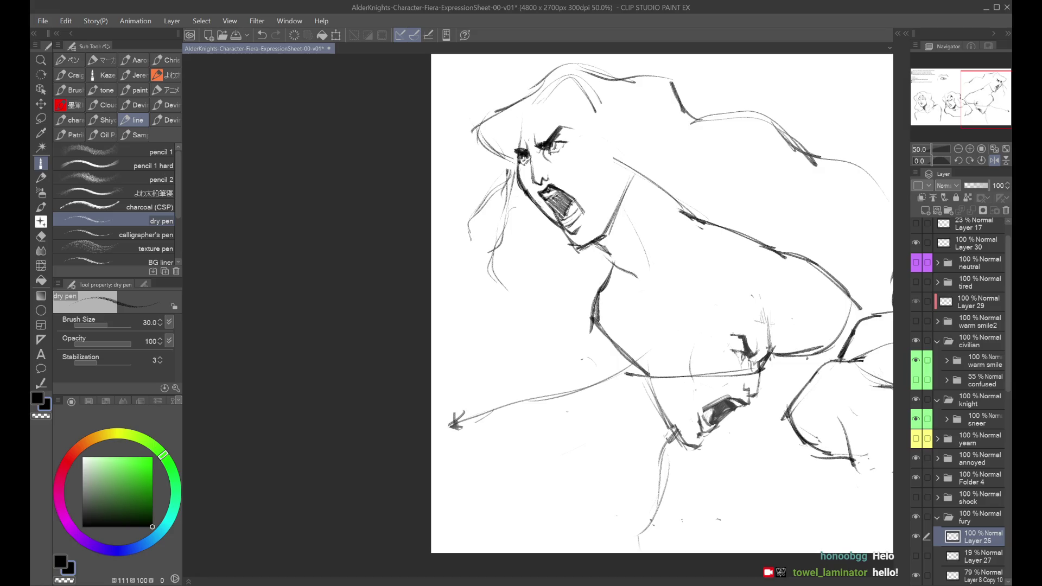
key("h")
key("ctrl+minus")
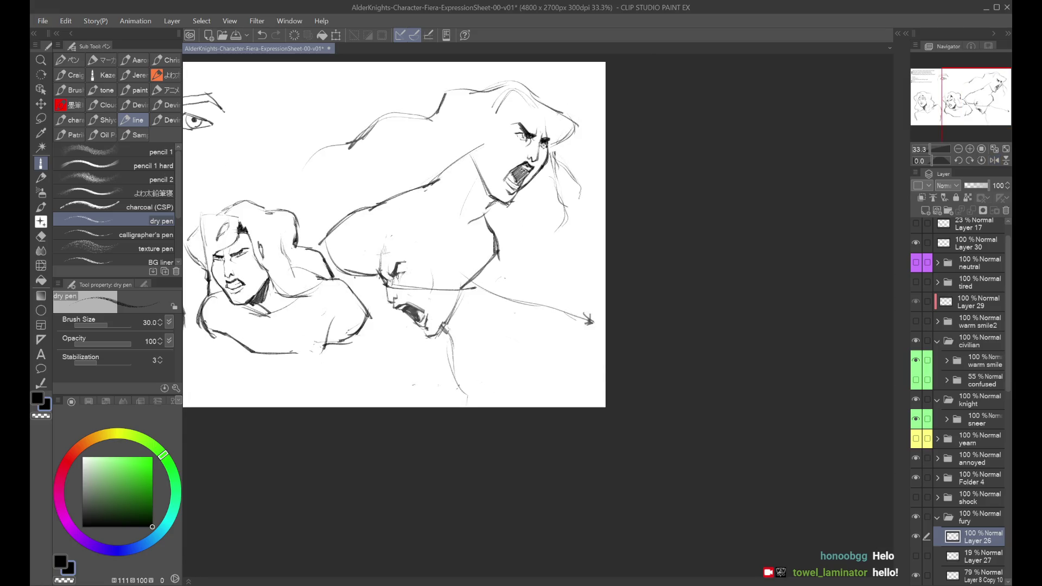
key("ctrl+plus")
key("h")
key("ctrl+minus")
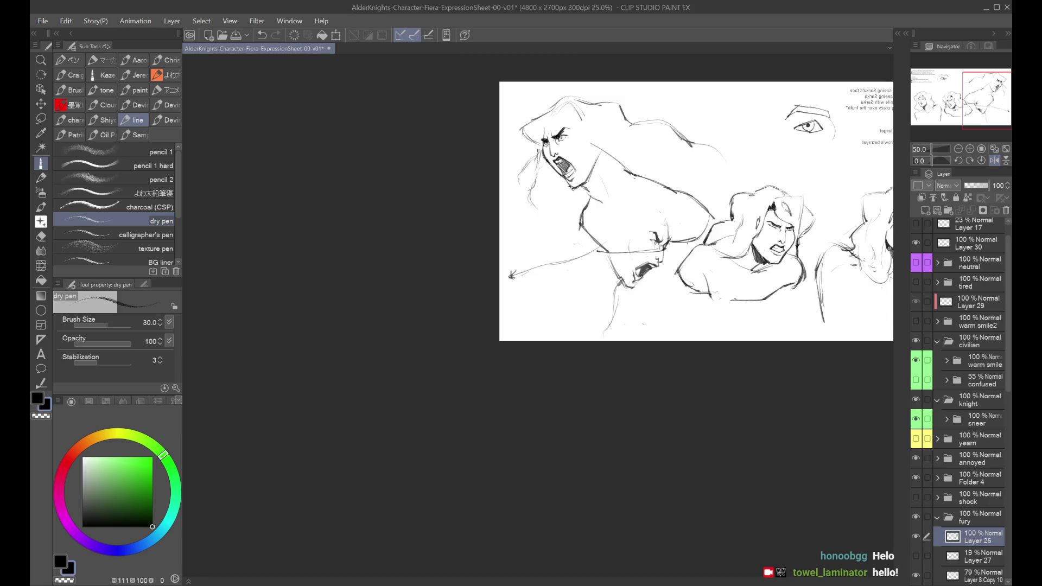
Set the Liquify brush size to 150, then return to the dry pen.
key("ctrl+plus")
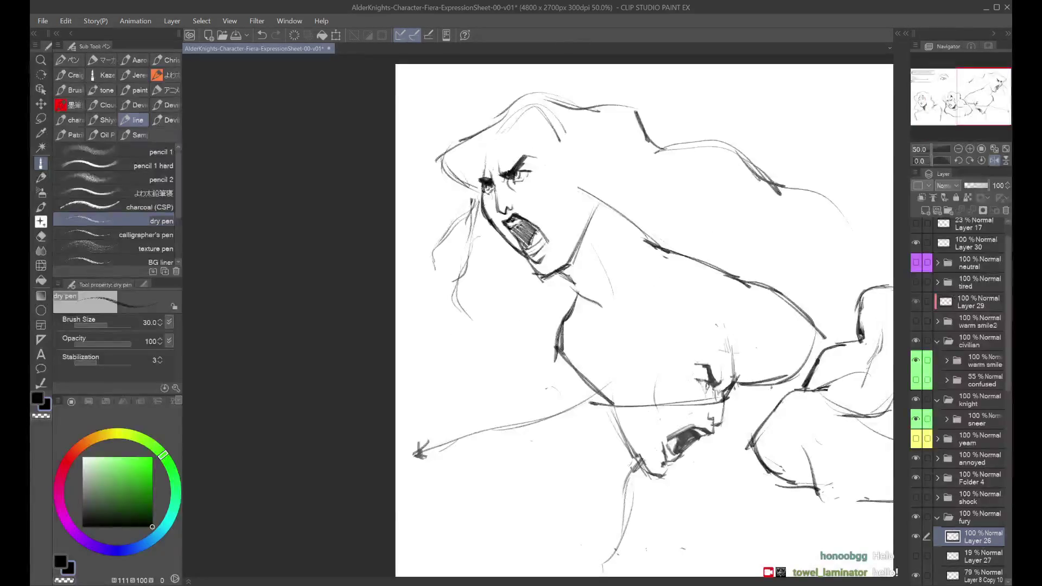
key("h")
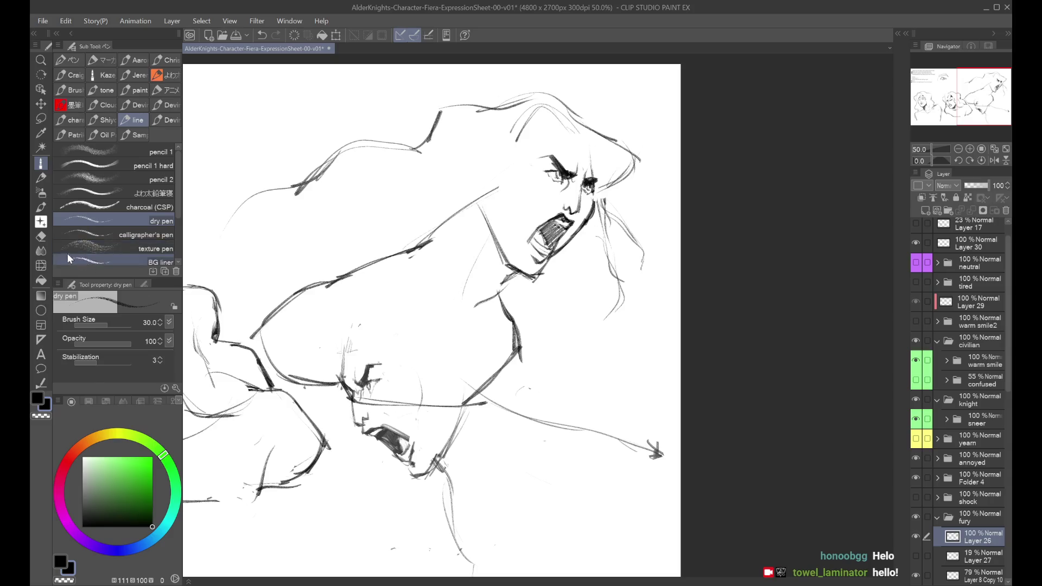
left_click(41, 266)
key("bracketleft")
key("bracketleft")
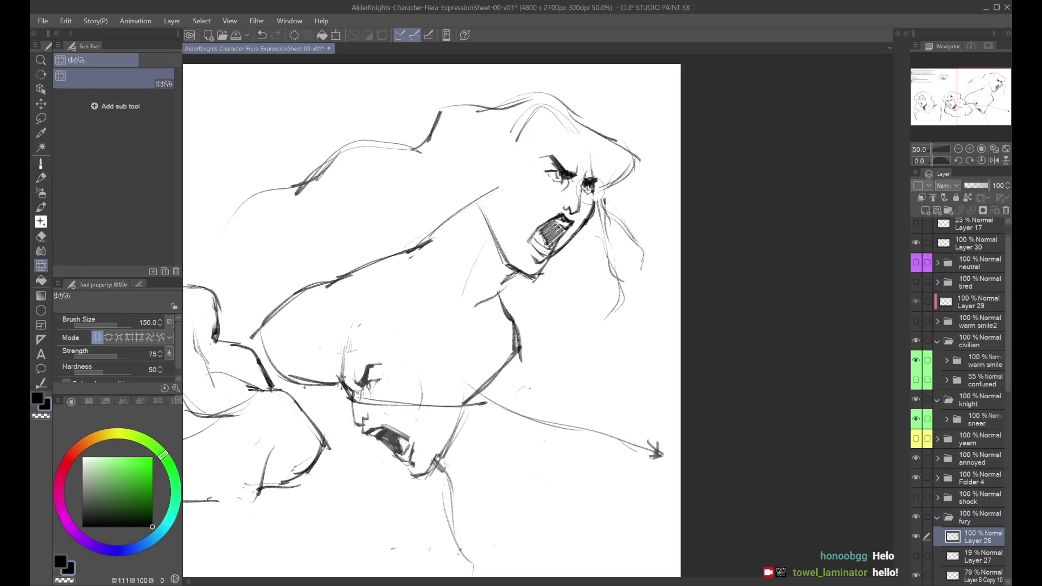
left_click(41, 163)
Redraw the jawline beside the open mouth with darker dry-pen strokes.
key("h")
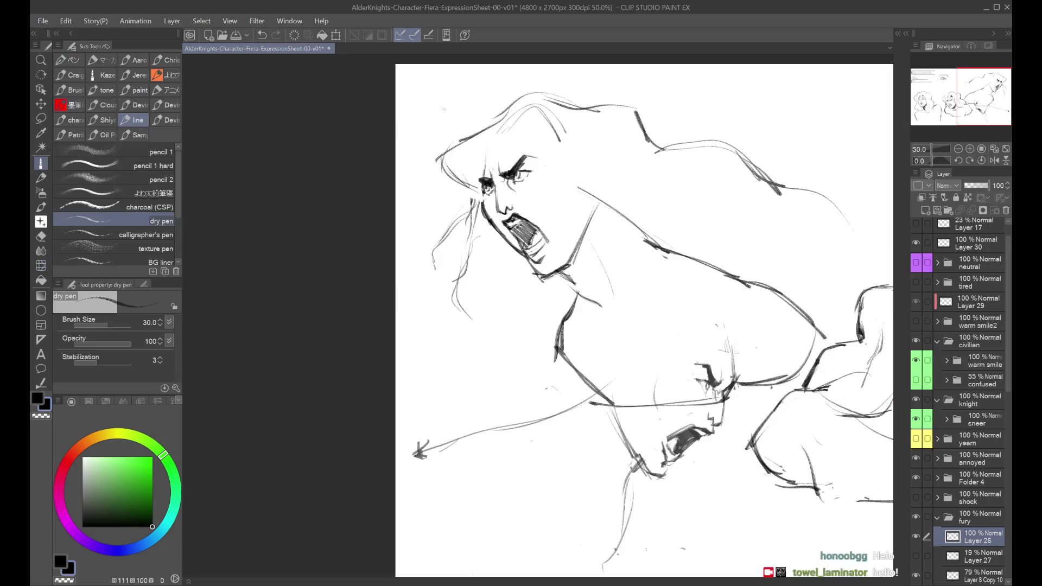
key("ctrl+z")
left_click_drag(481, 191, 492, 227)
left_click_drag(489, 225, 506, 239)
key("ctrl+z")
key("ctrl+z")
left_click_drag(485, 201, 486, 218)
left_click_drag(482, 216, 503, 237)
Remove a stray stroke near the mouth and save the Fiera expression sheet.
key("ctrl+minus")
key("h")
key("h")
key("h")
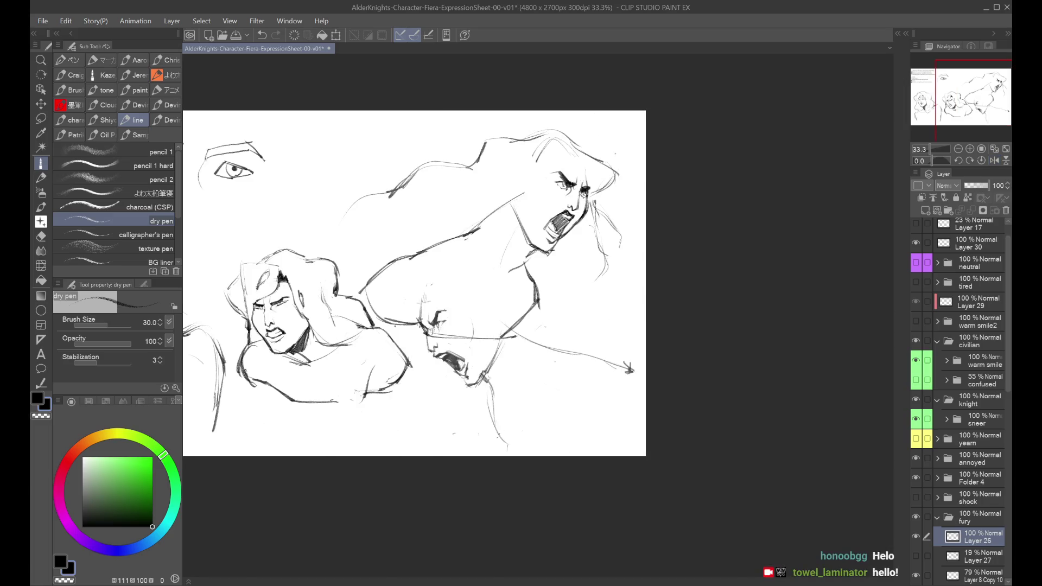
key("h")
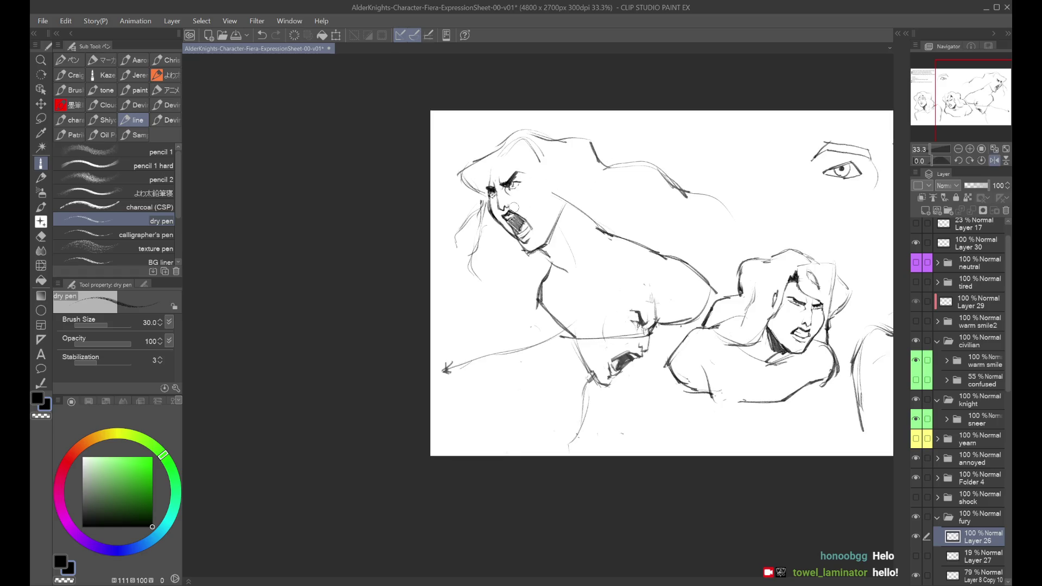
key("ctrl+z")
key("ctrl+minus")
key("h")
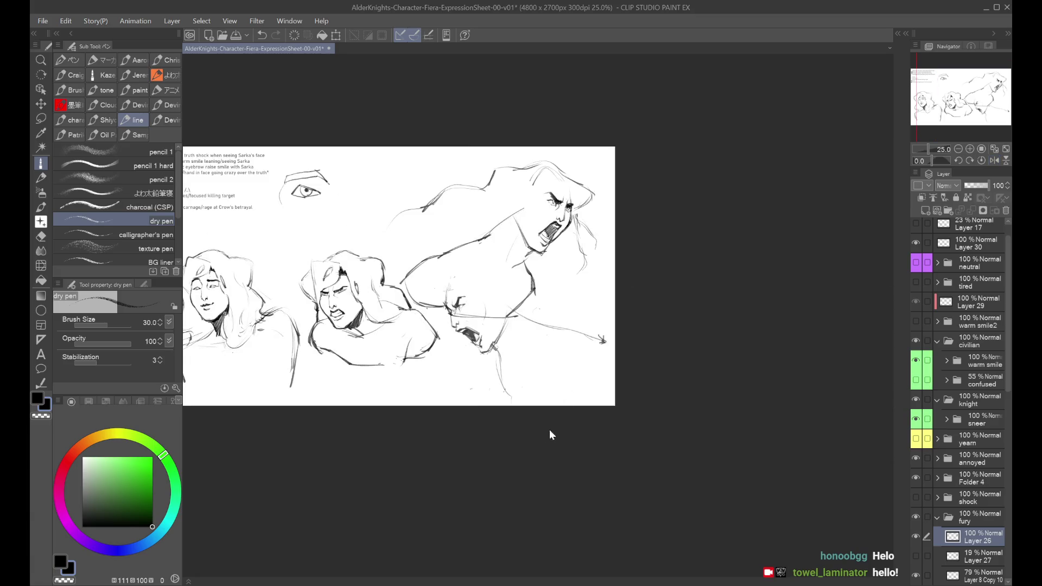
left_click(530, 439)
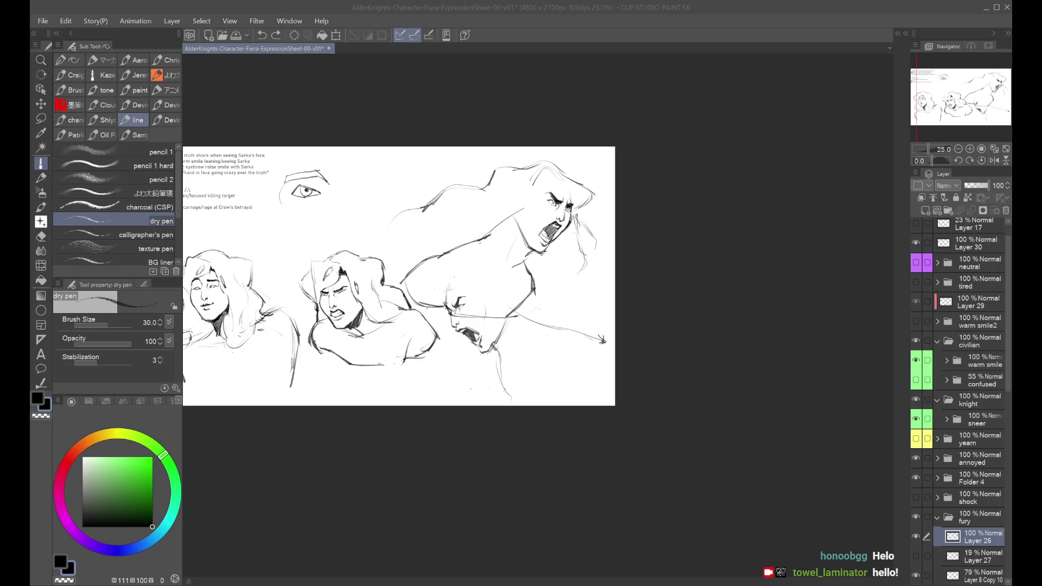
left_click(648, 357)
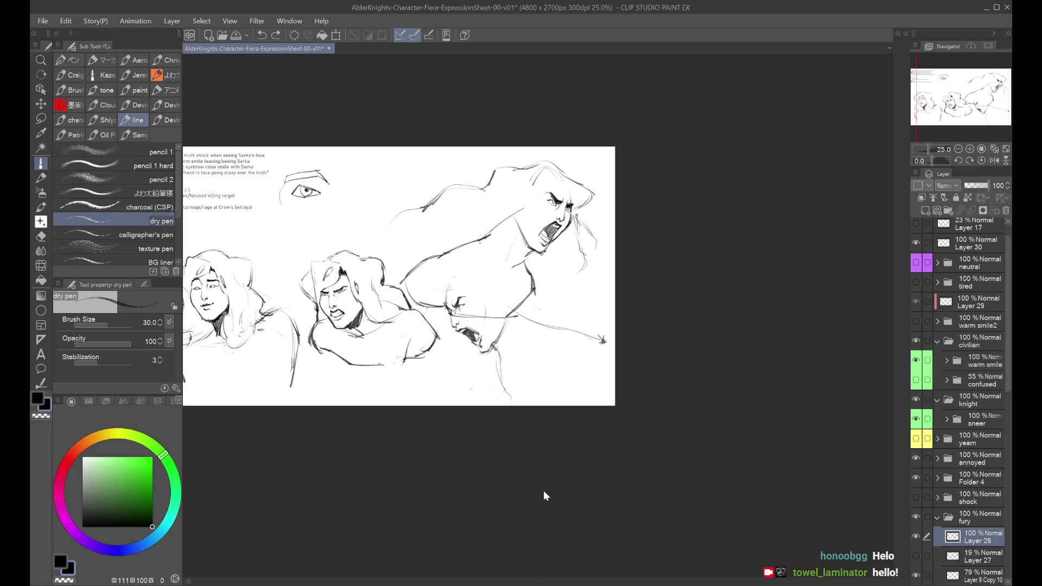
key("ctrl+s")
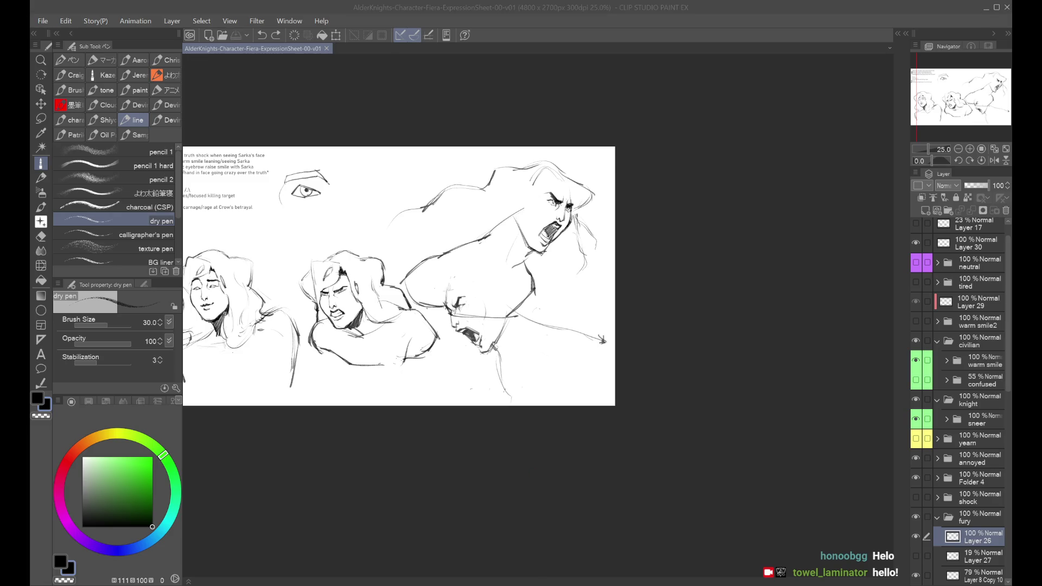
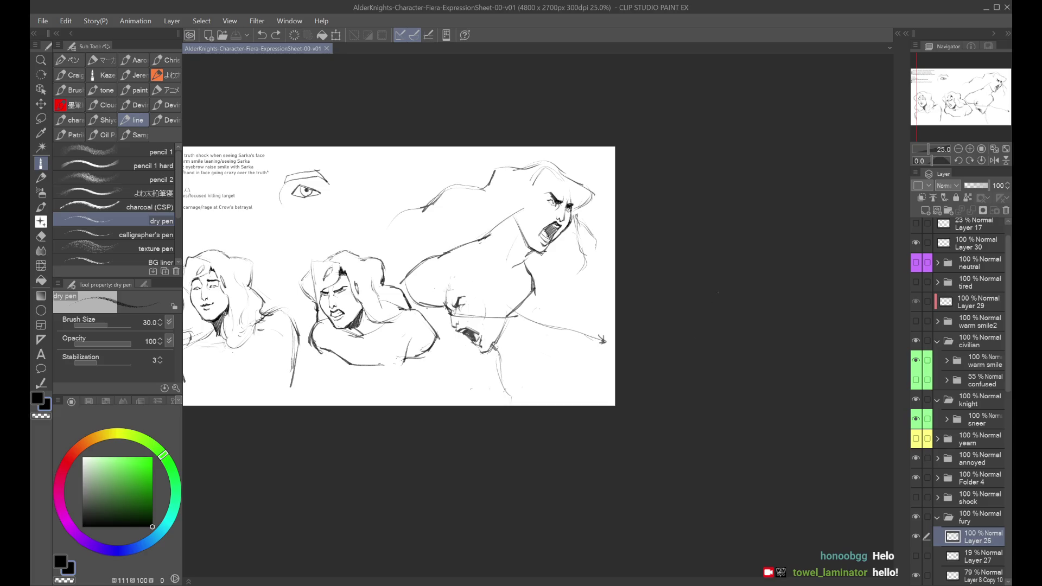
Zoom in on the furious shouting face and mirror the view to check its proportions.
key("ctrl+plus")
key("h")
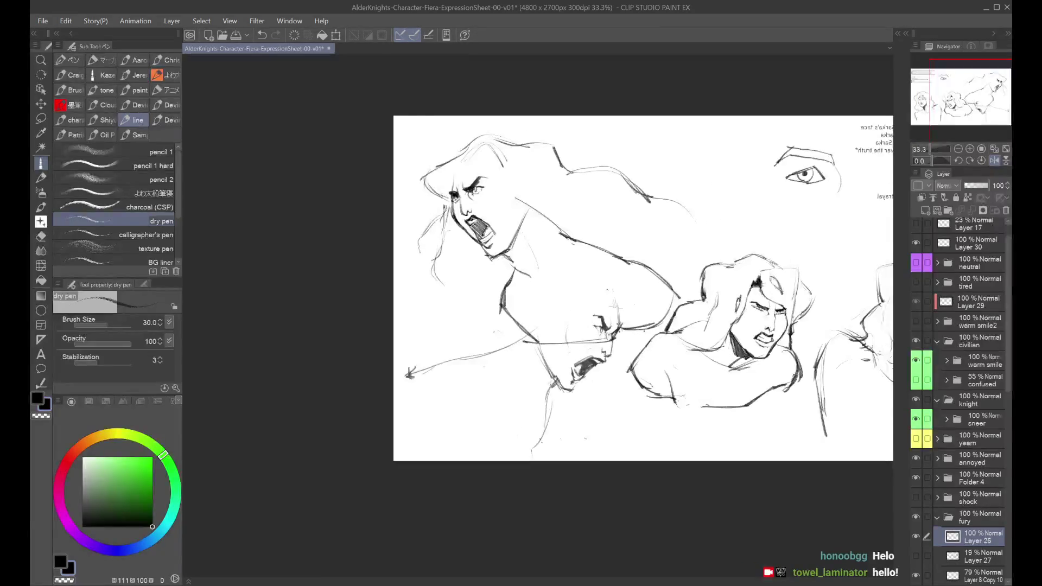
key("ctrl+plus")
key("ctrl+plus")
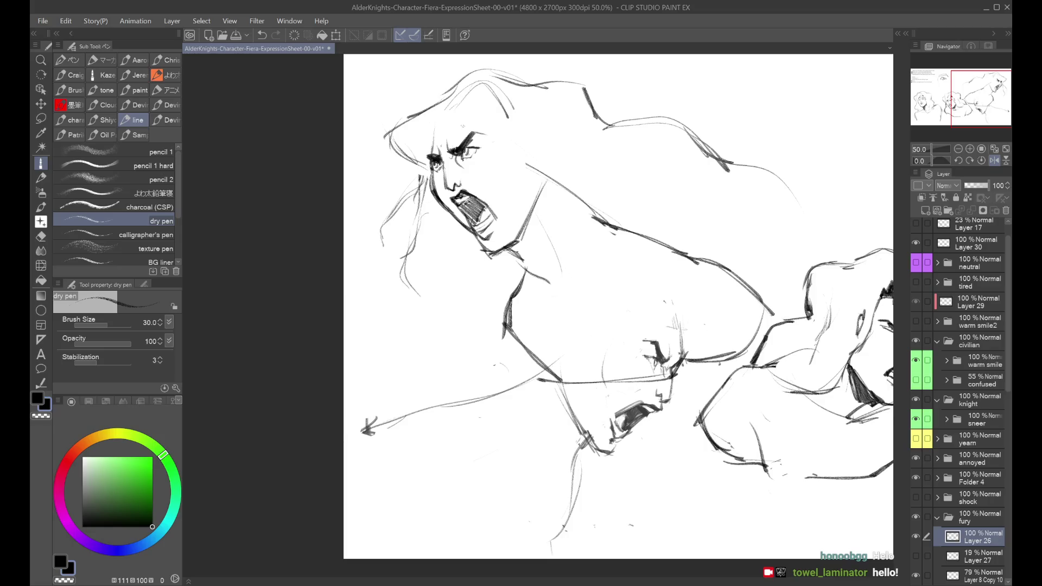
left_click(42, 263)
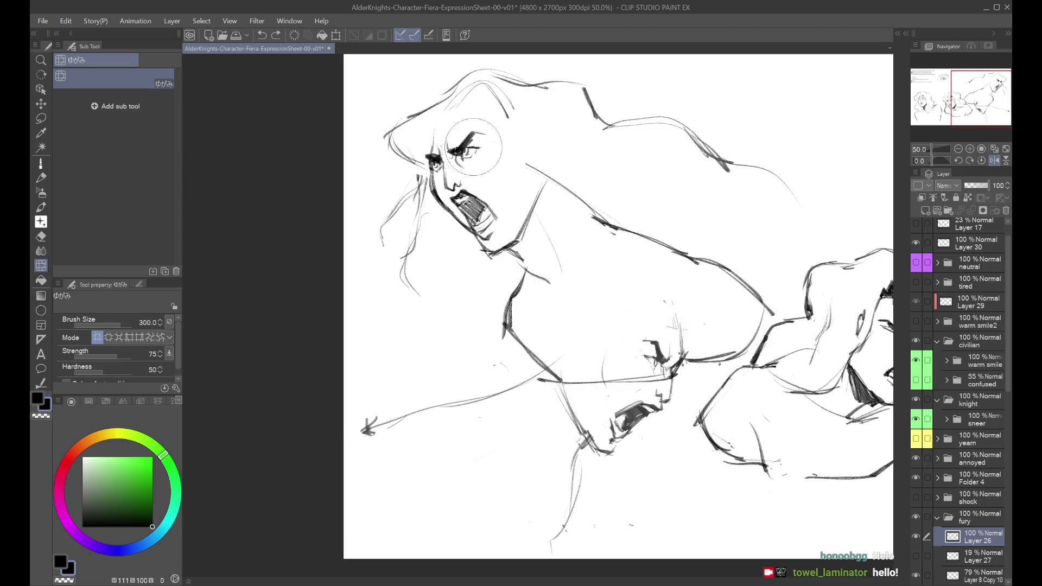
key("h")
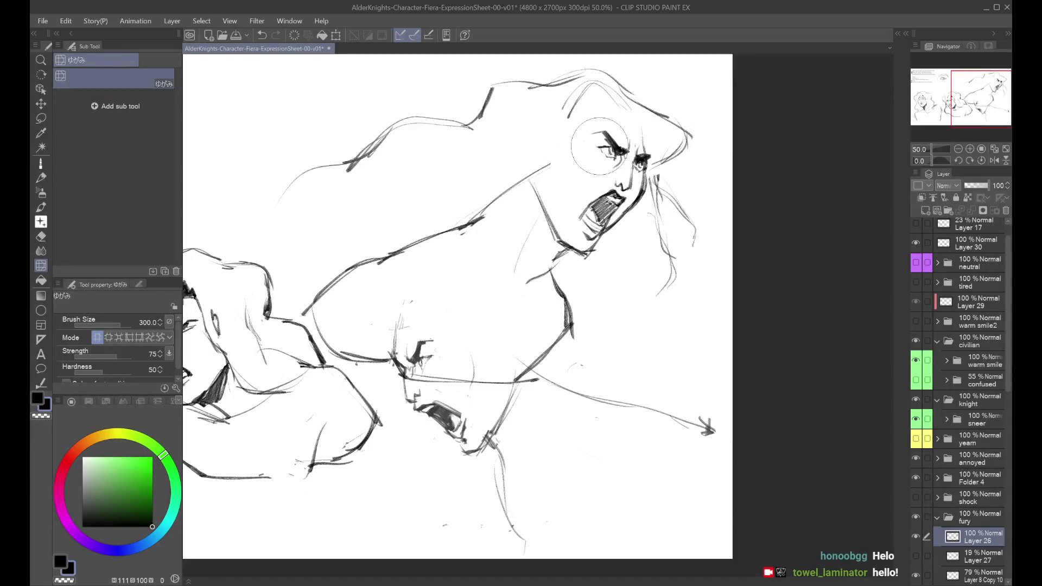
key("h")
Add short dark dry-pen strokes along the fury face's cheek and jaw.
left_click(42, 166)
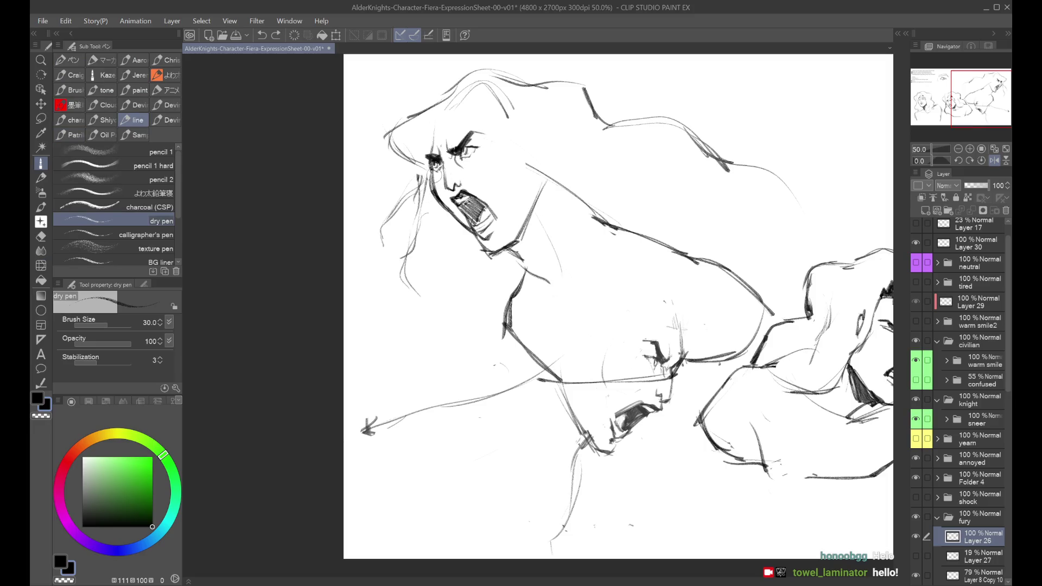
left_click_drag(468, 156, 410, 162)
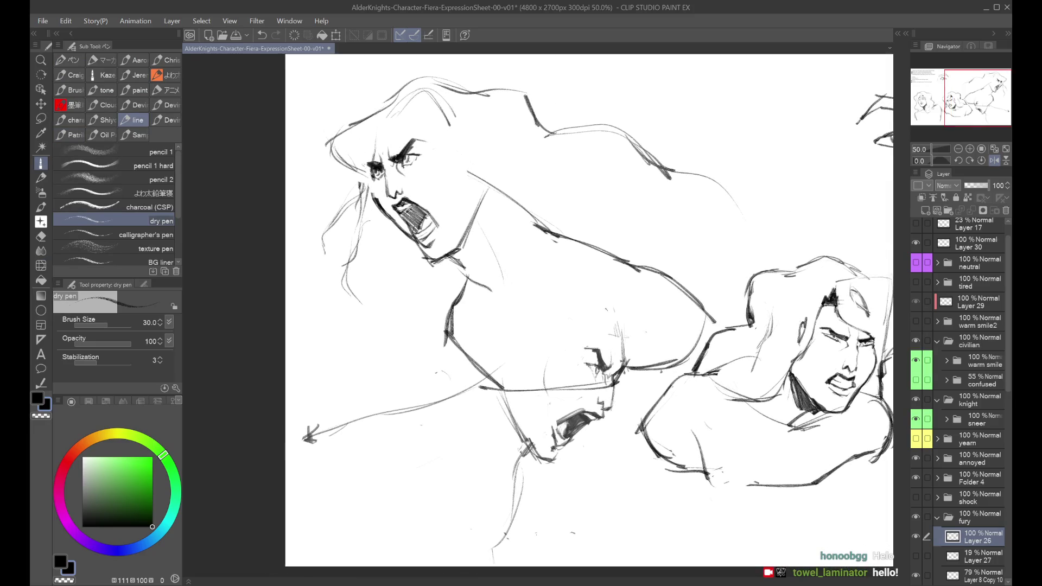
key("ctrl+z")
left_click_drag(378, 180, 371, 209)
key("h")
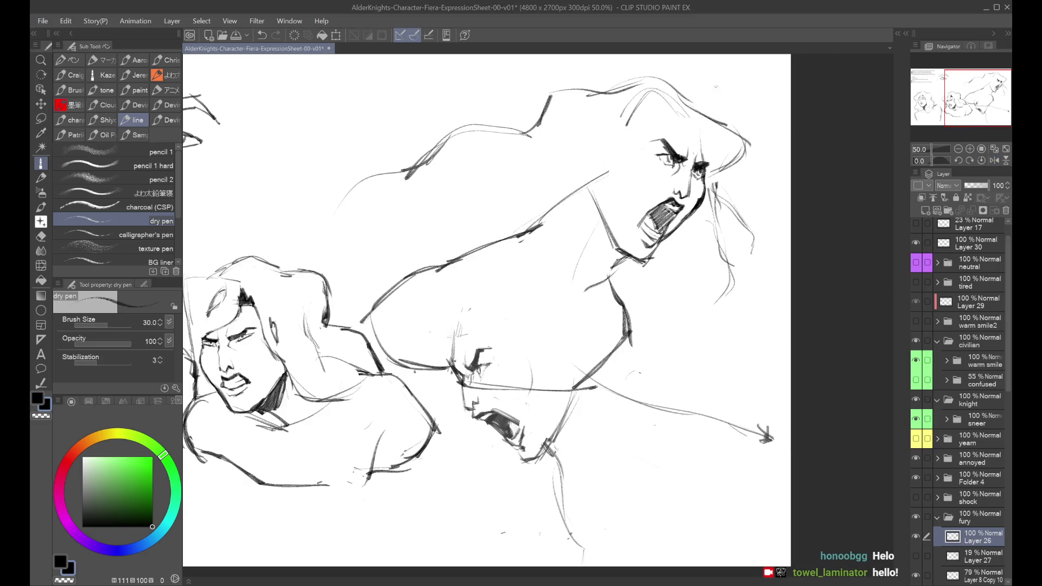
left_click(40, 264)
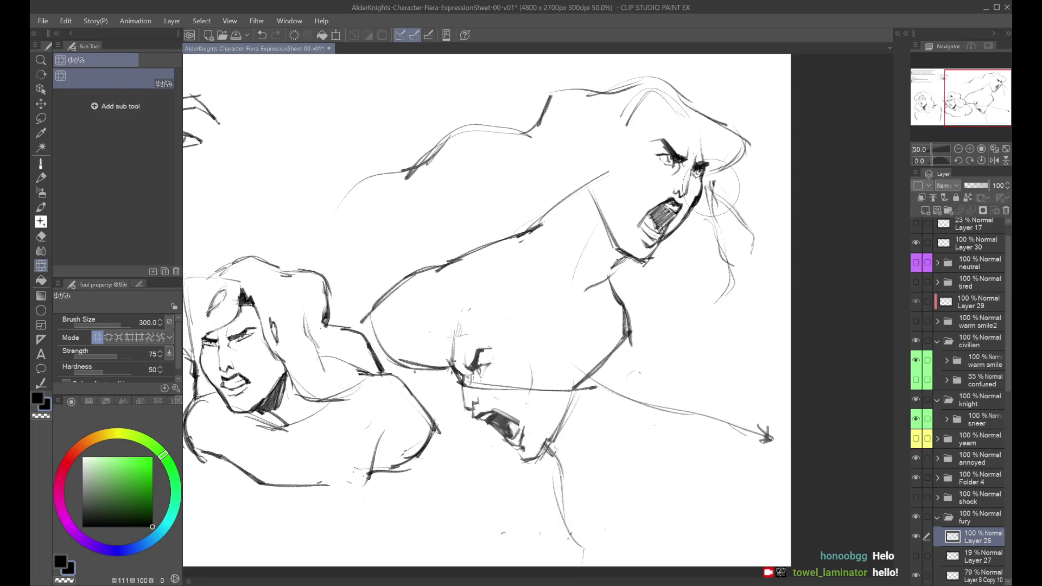
key("h")
key("ctrl+minus")
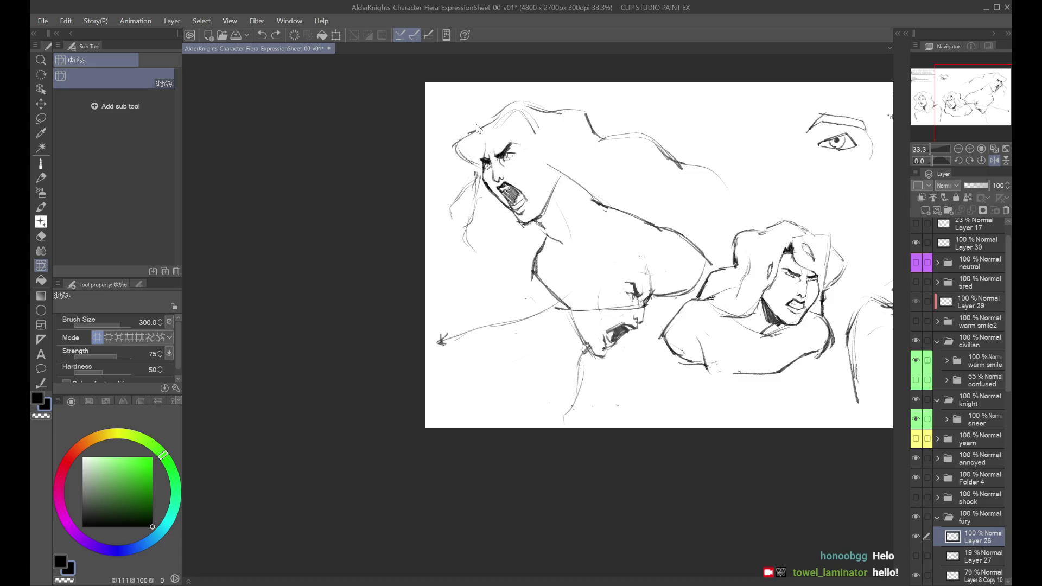
Try a Liquify warp on the hair and eye lines, then revert it.
key("h")
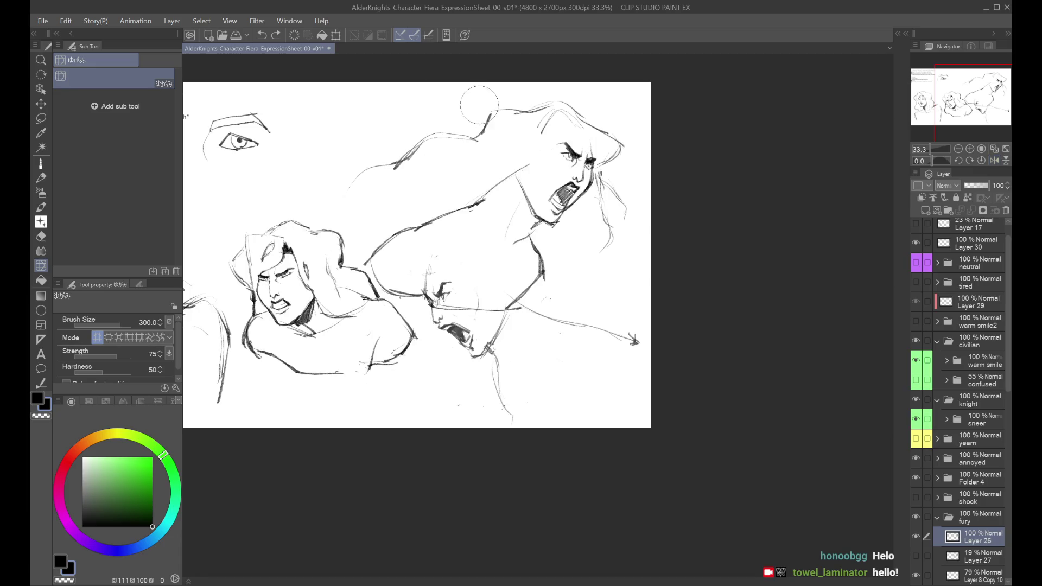
mouse_move(608, 158)
left_mouse_down()
mouse_move(603, 150)
mouse_move(598, 161)
left_mouse_up()
key("ctrl+z")
key("ctrl+y")
key("ctrl+z")
Redraw a darker hair stroke beside the neck with the dry pen.
key("p")
key("h")
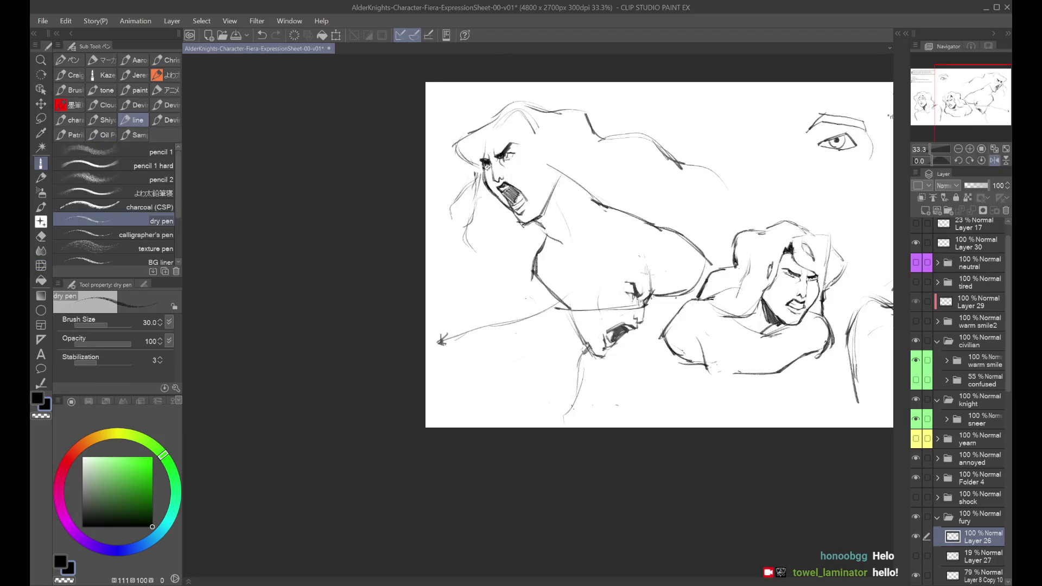
key("h")
key("ctrl+z")
mouse_move(528, 142)
left_mouse_down()
mouse_move(510, 185)
mouse_move(518, 187)
left_mouse_up()
key("ctrl+z")
left_click_drag(534, 138, 517, 185)
Try strokes inside the shouting mouth and along the chin, undoing both.
key("h")
key("ctrl+plus")
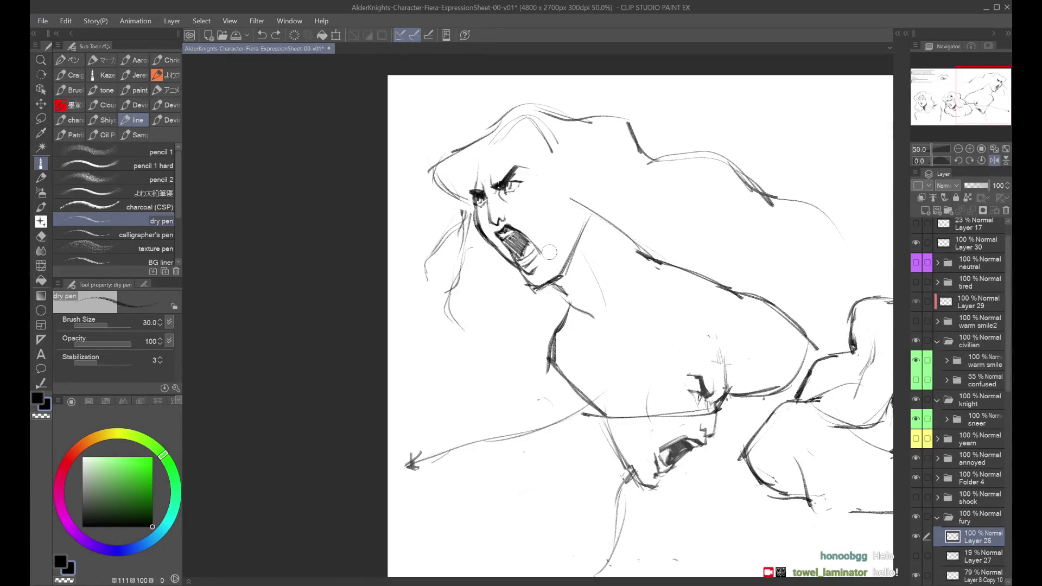
left_click_drag(512, 223, 541, 249)
key("ctrl+z")
key("ctrl+z")
key("ctrl+z")
key("ctrl+z")
key("ctrl+z")
key("h")
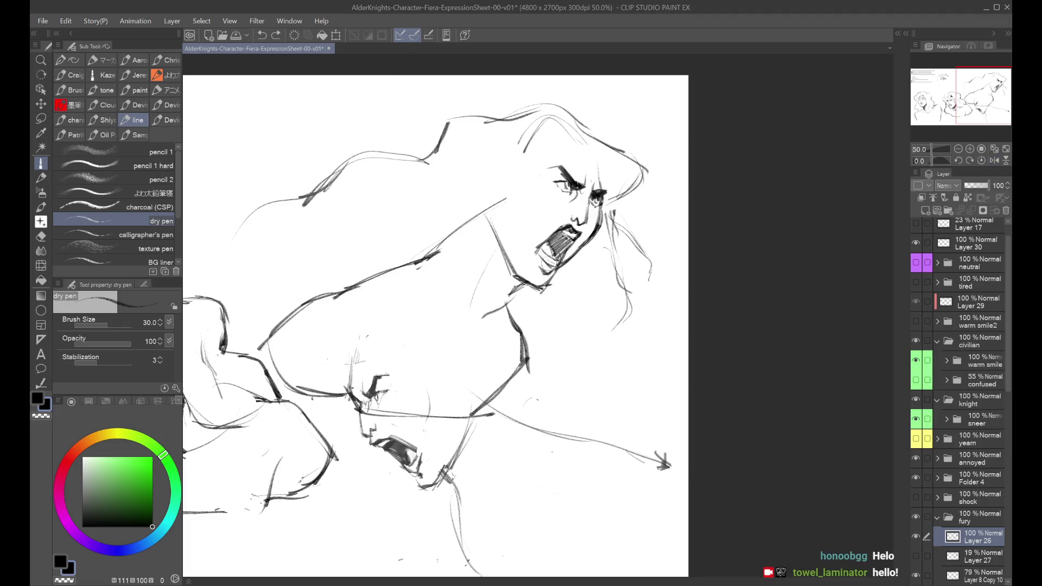
key("h")
left_click_drag(529, 276, 520, 267)
key("ctrl+z")
key("ctrl+z")
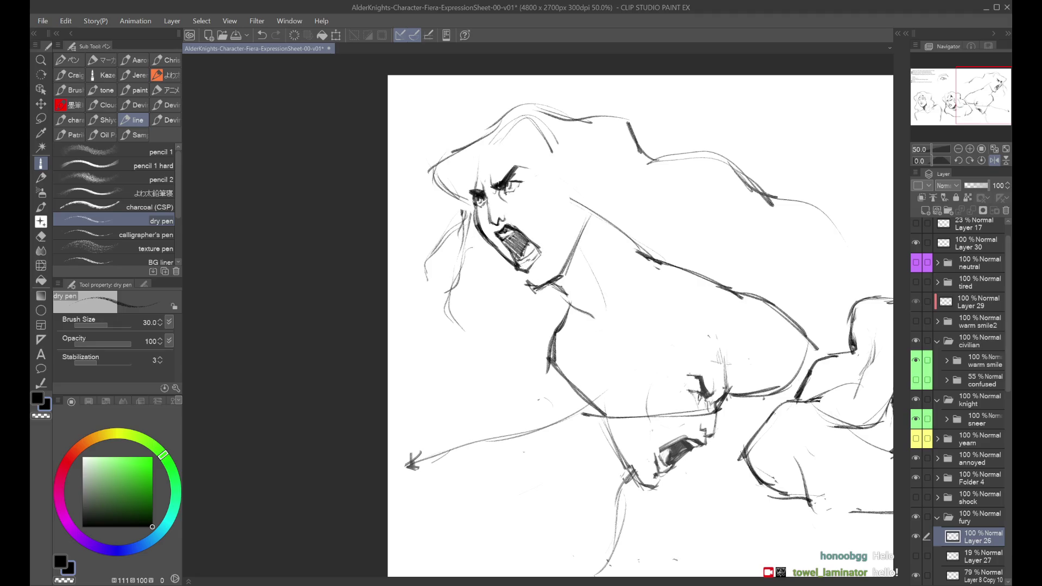
Sketch new cheek and jaw lines on the fury face, undoing strokes that don't fit.
scroll(543, 186, "down", 1)
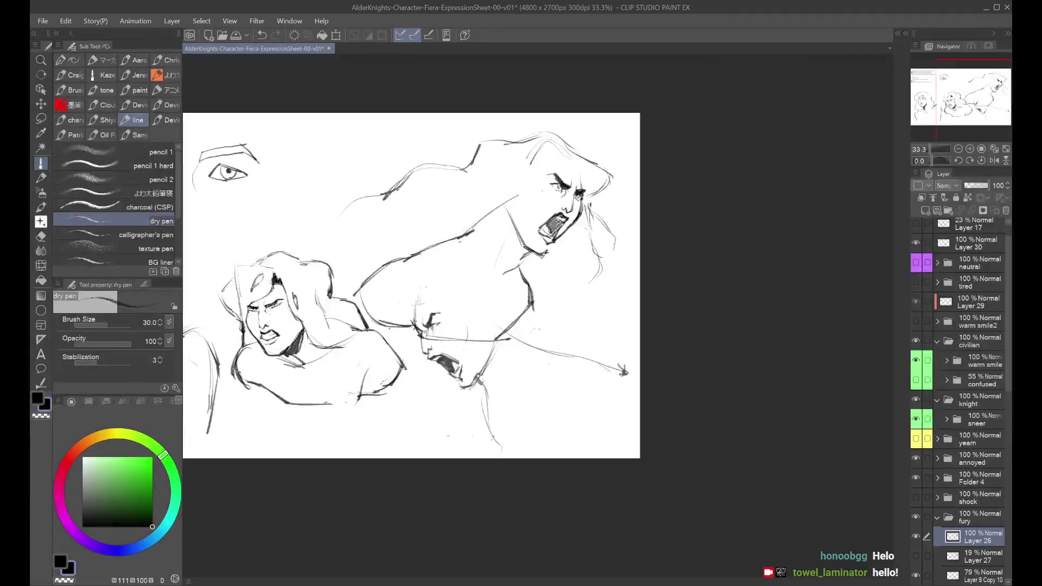
key("h")
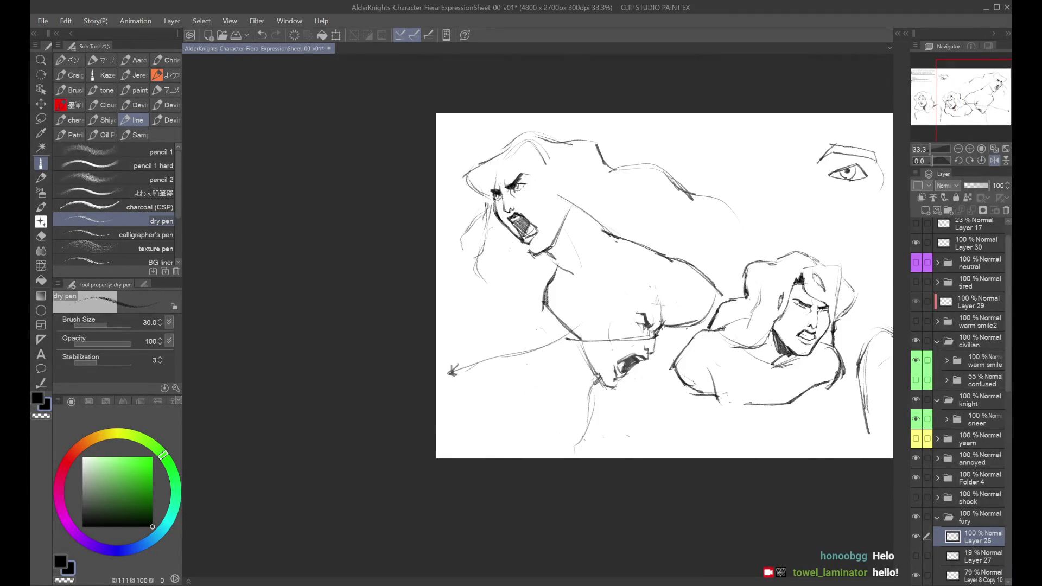
scroll(502, 249, "up", 2)
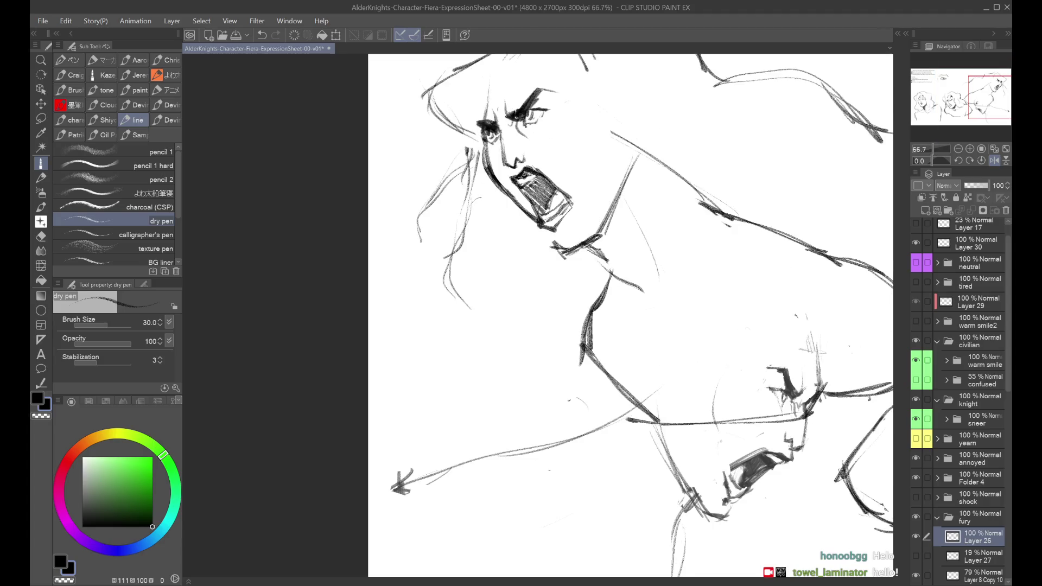
scroll(596, 186, "down", 1)
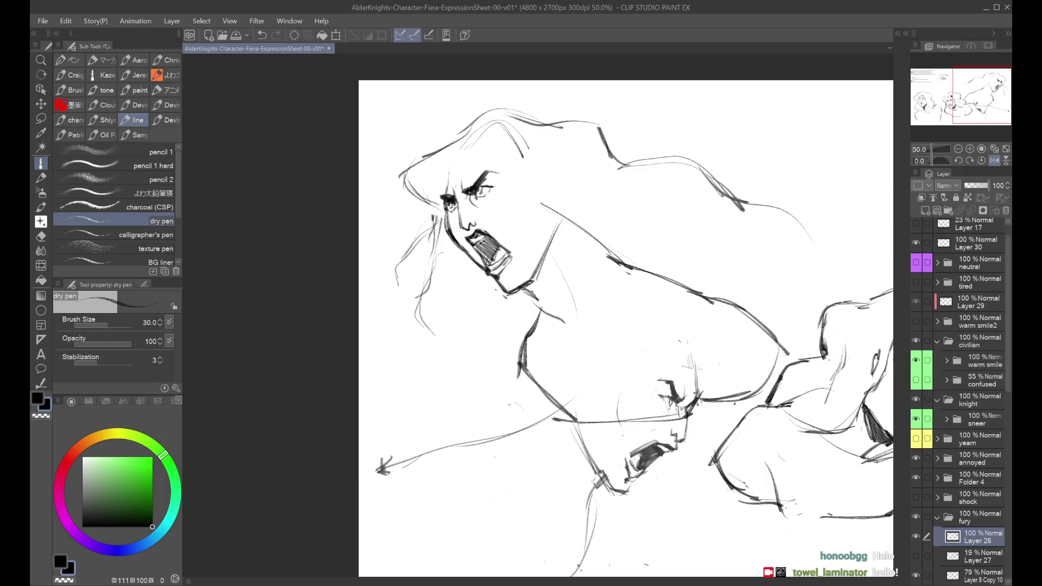
key("h")
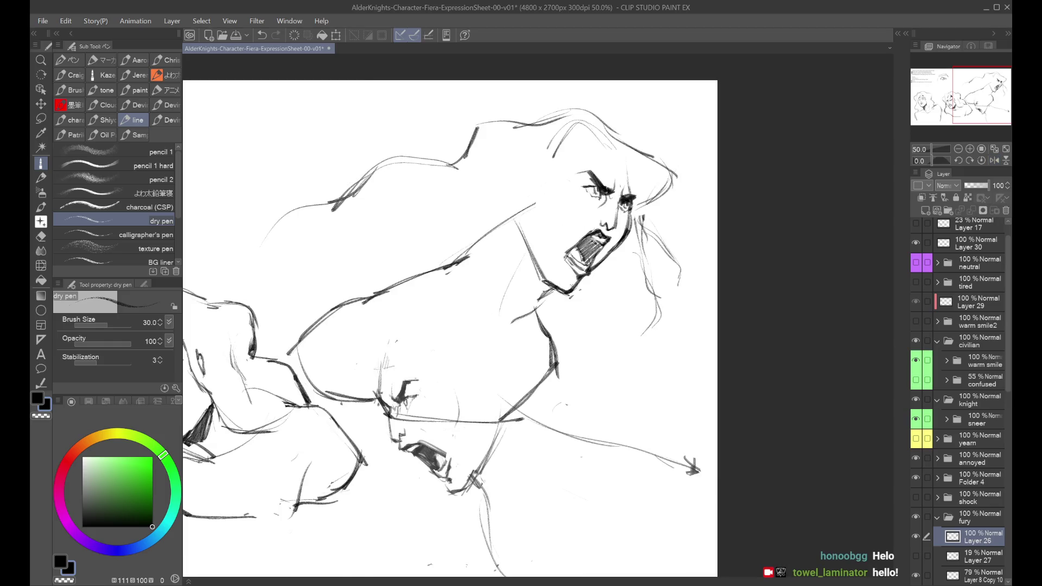
key("h")
left_click_drag(458, 193, 510, 282)
key("ctrl+z")
left_click_drag(461, 206, 508, 280)
left_click_drag(459, 179, 477, 250)
left_click_drag(475, 239, 509, 283)
mouse_move(466, 162)
left_mouse_down()
mouse_move(449, 222)
mouse_move(502, 183)
mouse_move(446, 220)
left_mouse_up()
key("ctrl+z")
key("ctrl+z")
key("ctrl+z")
Mirror the view and zoom out to see more of the expression sheet.
left_click(40, 265)
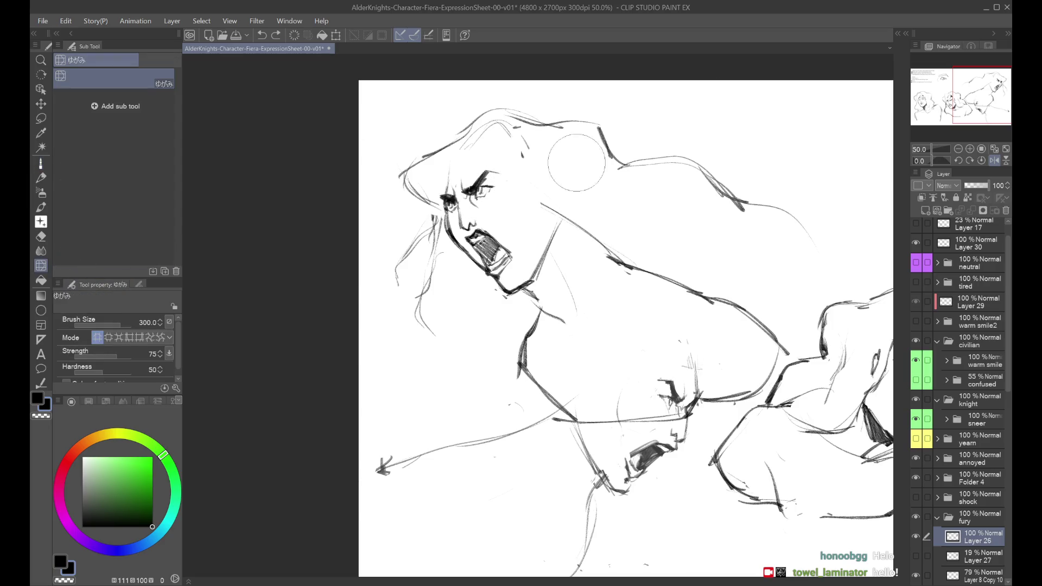
key("h")
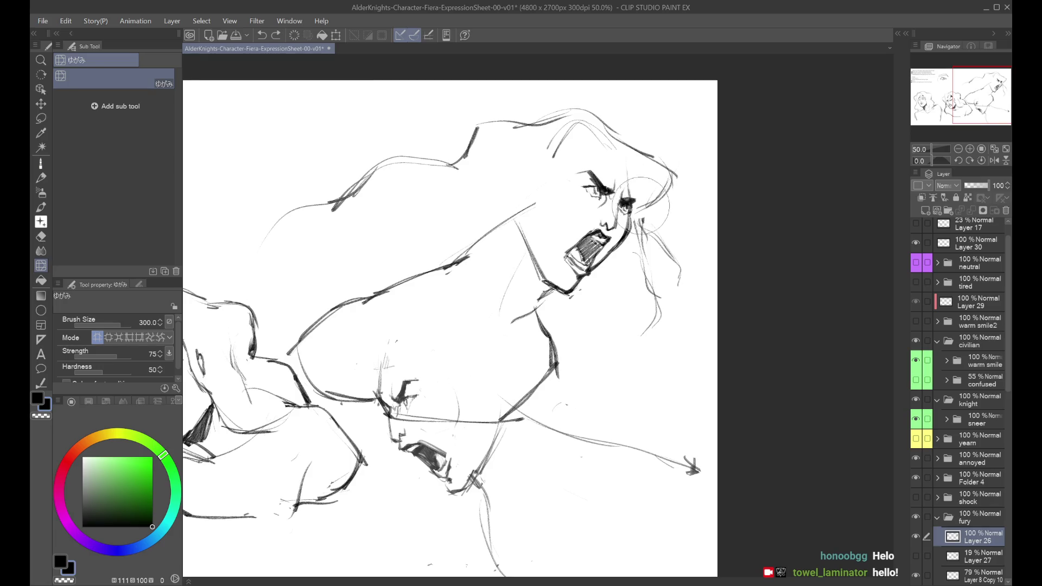
key("ctrl+minus")
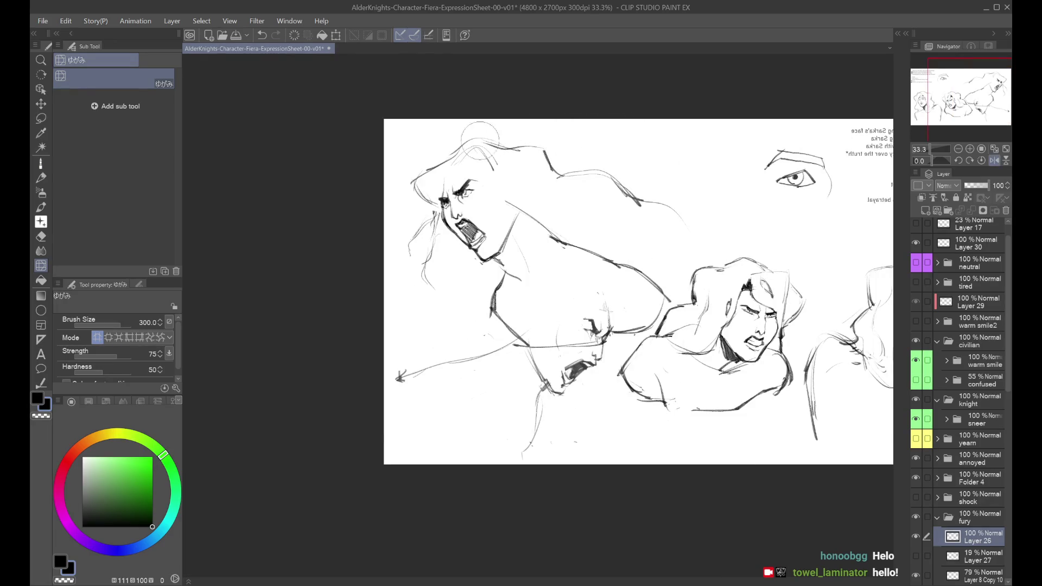
left_click(41, 118)
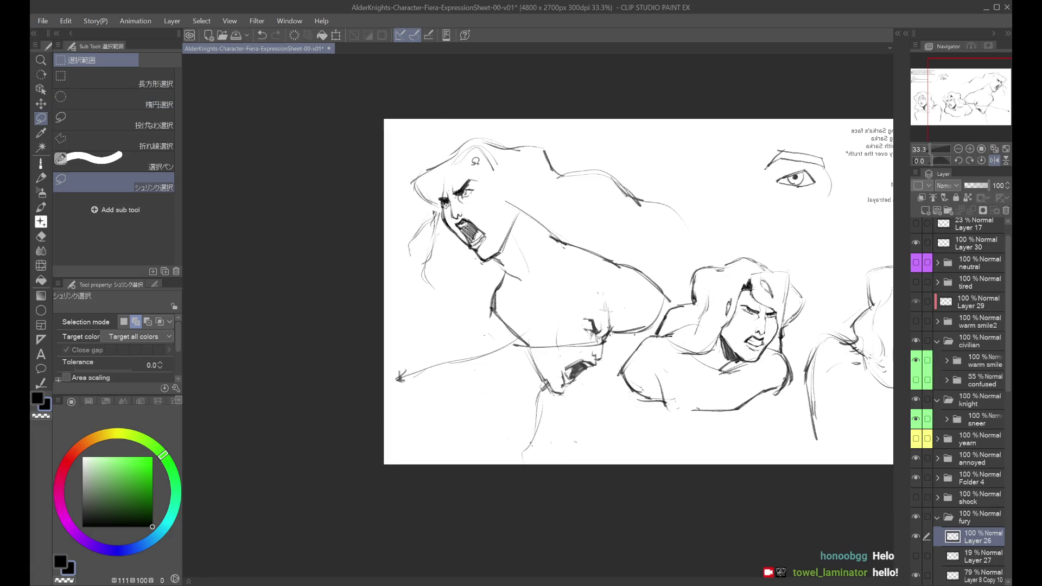
Lasso around the shouting face, then deselect it and rotate the view slightly.
mouse_move(438, 190)
left_mouse_down()
mouse_move(445, 225)
mouse_move(488, 259)
mouse_move(520, 225)
mouse_move(491, 194)
left_mouse_up()
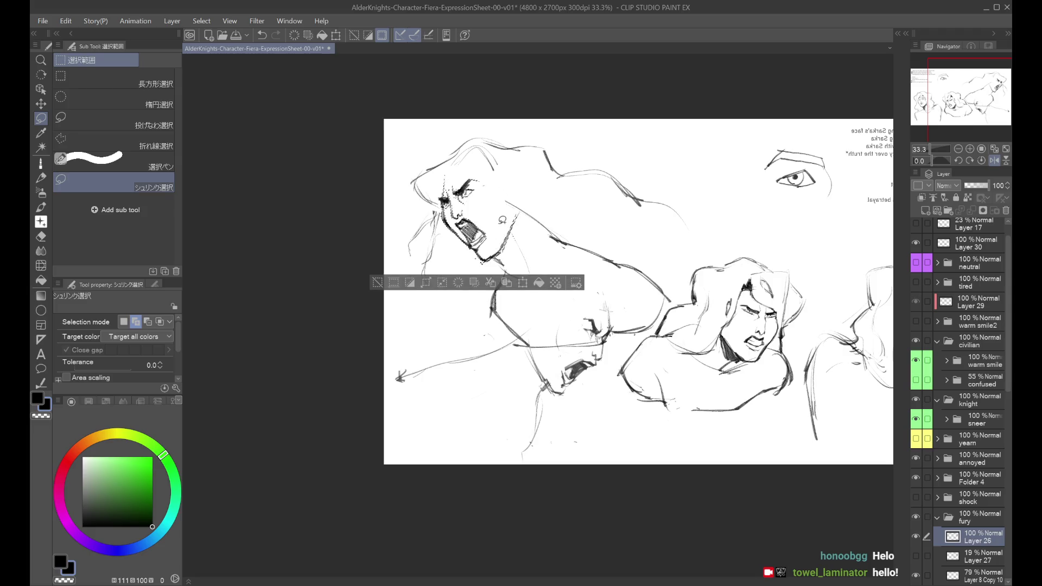
key("ctrl+d")
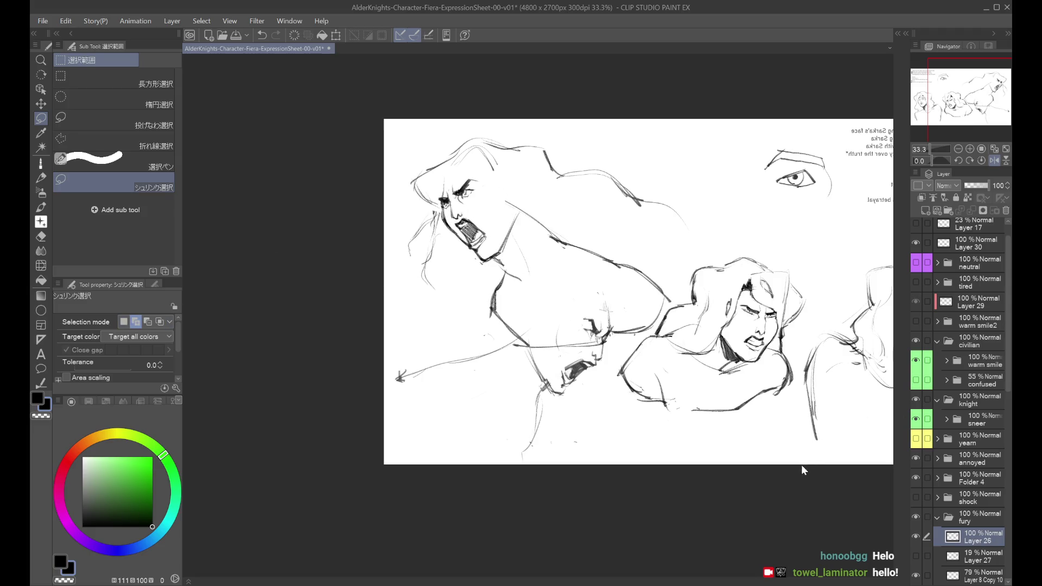
key("ctrl+z")
key("ctrl+z")
key("ctrl+z")
key("ctrl+z")
key("ctrl+z")
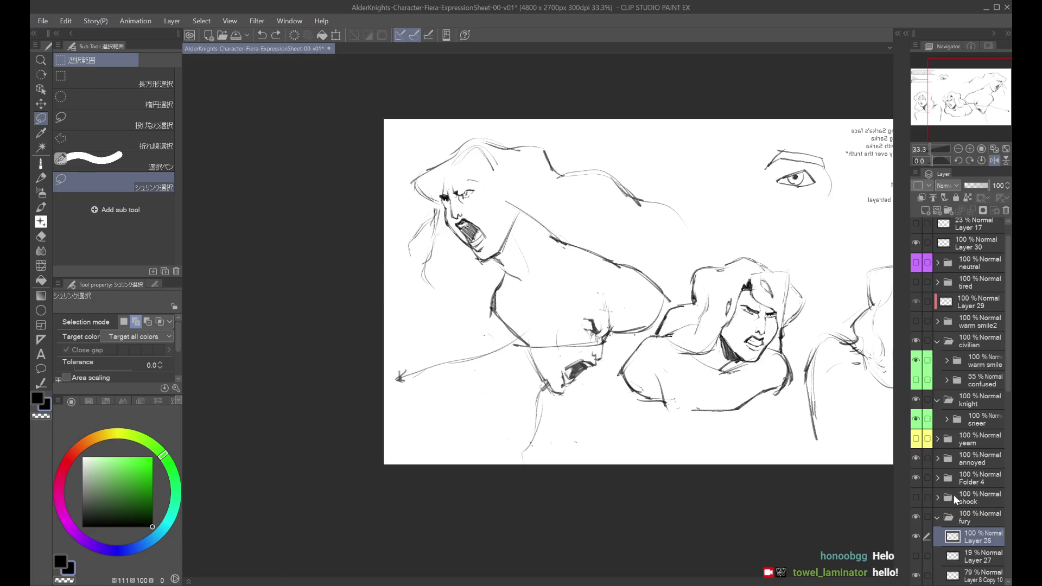
key("minus")
key("minus")
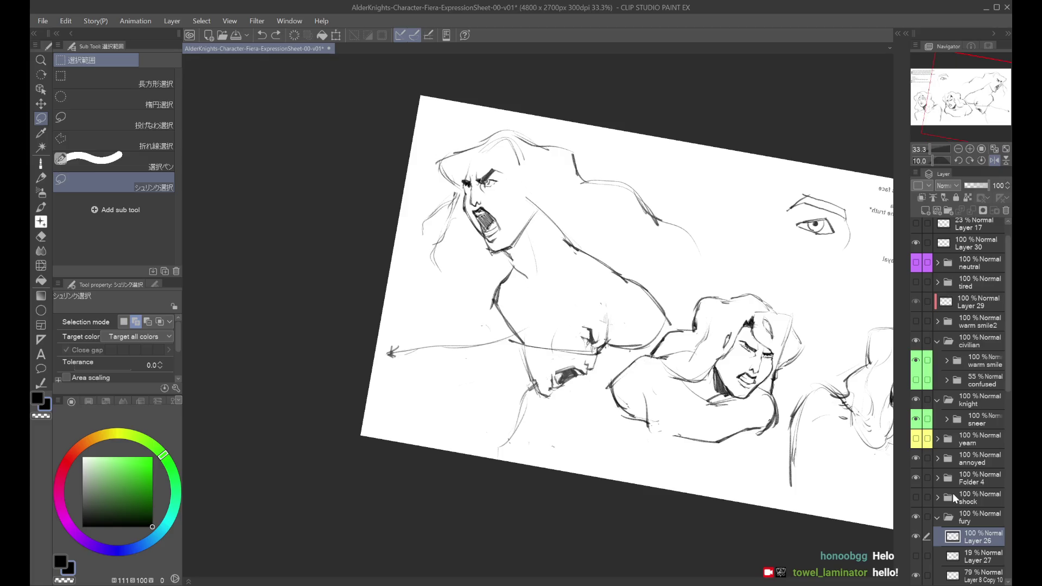
key("ctrl+z")
key("ctrl+z")
key("ctrl+z")
Recheck the strokes around the eye and toggle Layer 26's visibility off and on.
key("h")
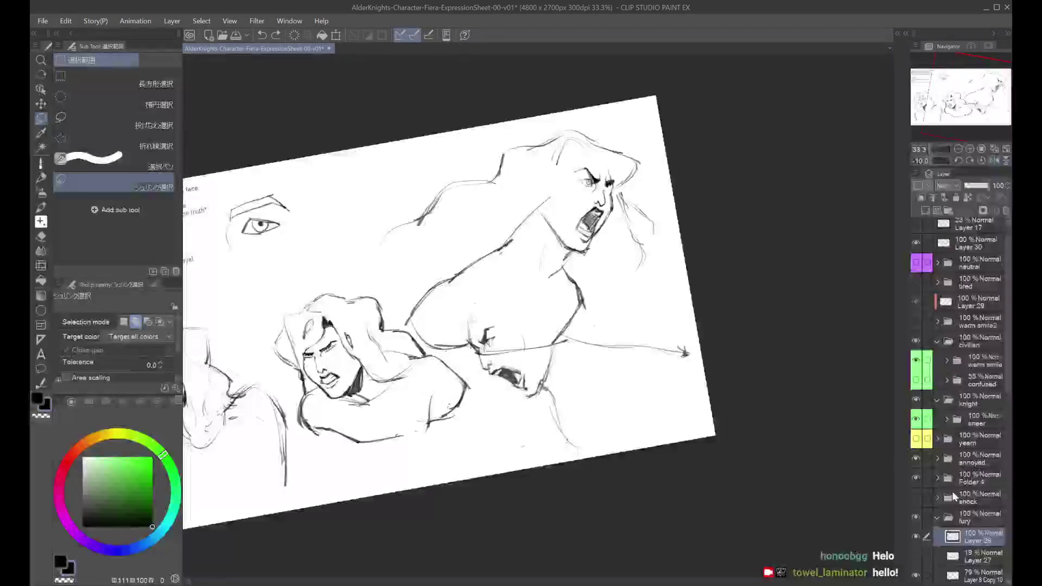
key("ctrl+z")
key("ctrl+y")
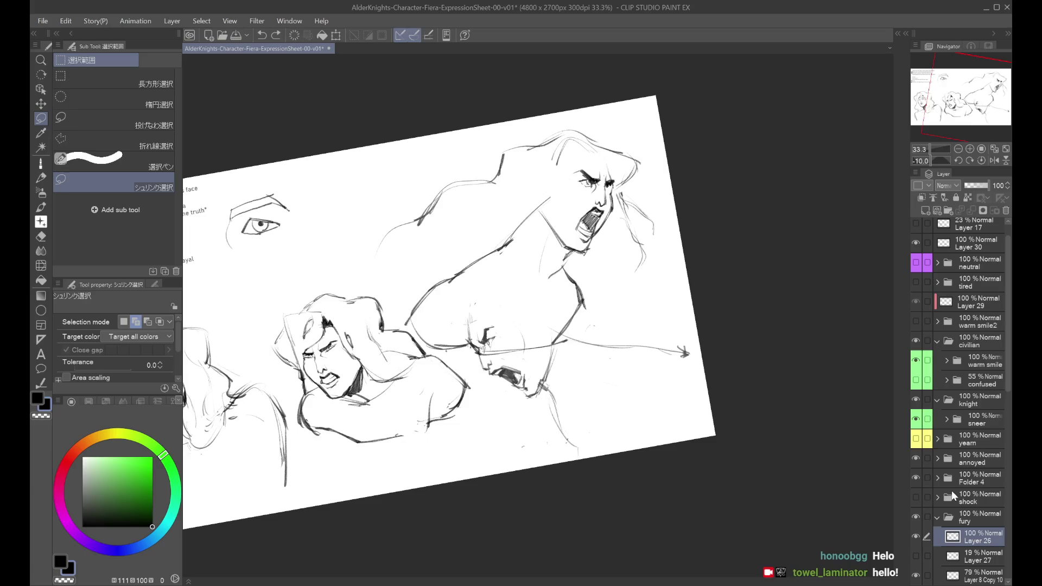
left_click(916, 535)
left_click(917, 529)
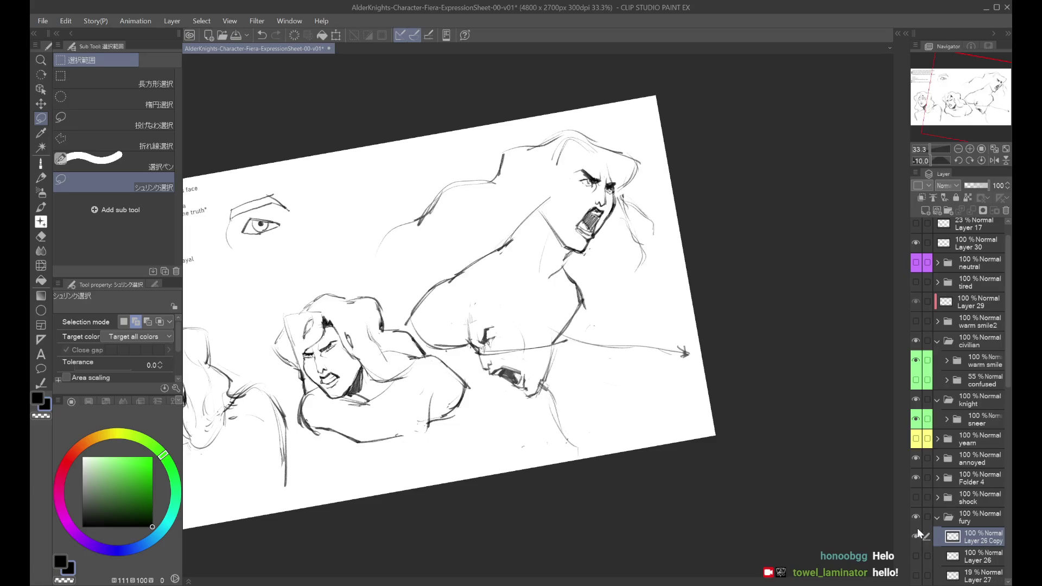
Duplicate Layer 26 and move the lassoed face slightly upward on the copy.
key("ctrl+j")
left_click_drag(563, 243, 615, 233)
left_click_drag(624, 198, 616, 179)
key("ctrl+t")
left_click_drag(613, 235, 610, 229)
left_click(564, 288)
Lasso the hair and head and transform them to follow the raised face.
mouse_move(468, 129)
left_mouse_down()
mouse_move(366, 271)
mouse_move(580, 166)
mouse_move(618, 173)
mouse_move(633, 298)
mouse_move(646, 164)
mouse_move(656, 177)
left_mouse_up()
key("ctrl+t")
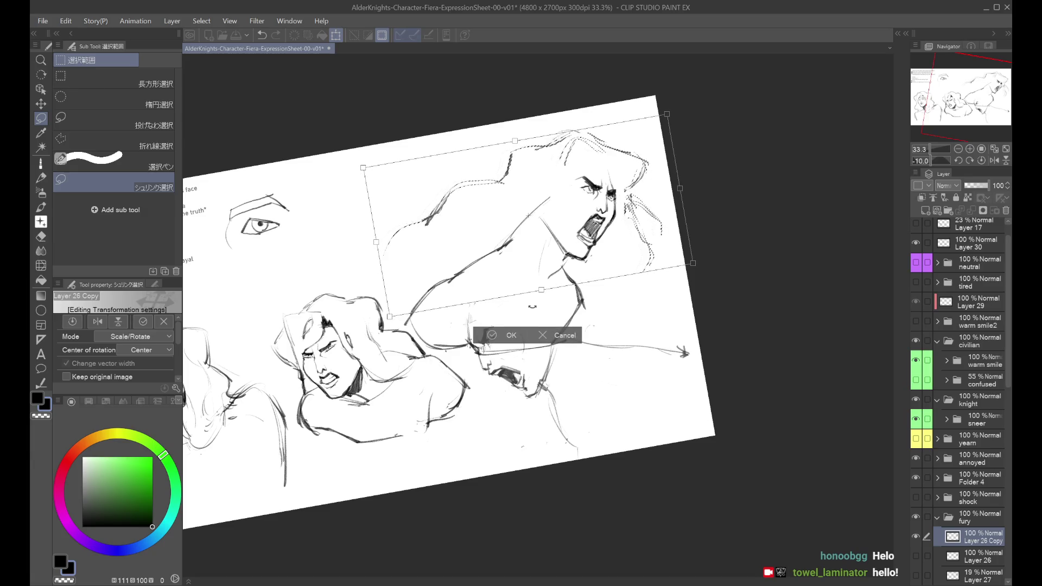
left_click(511, 336)
left_click(43, 161)
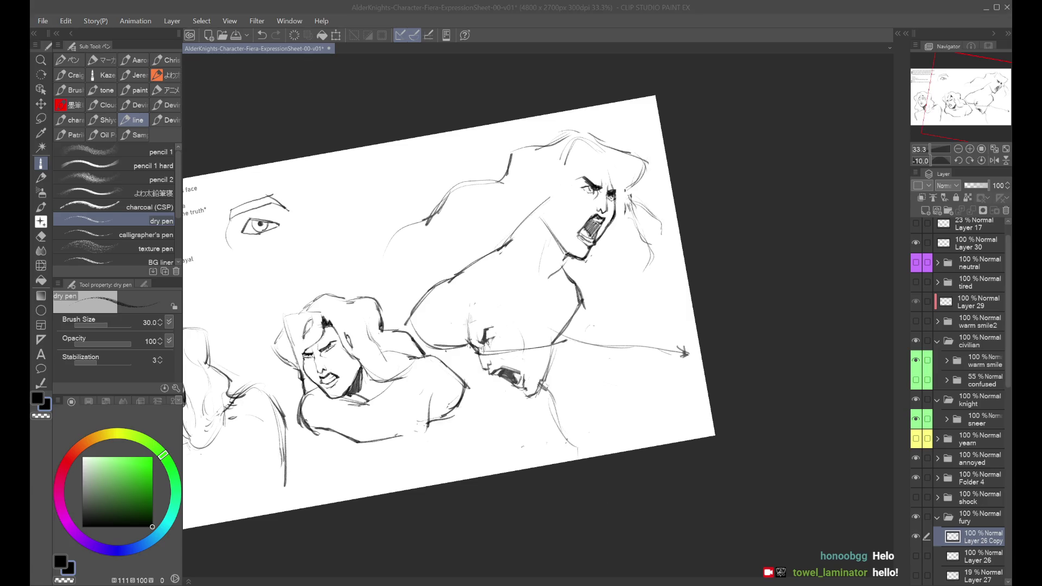
left_click_drag(434, 299, 422, 311)
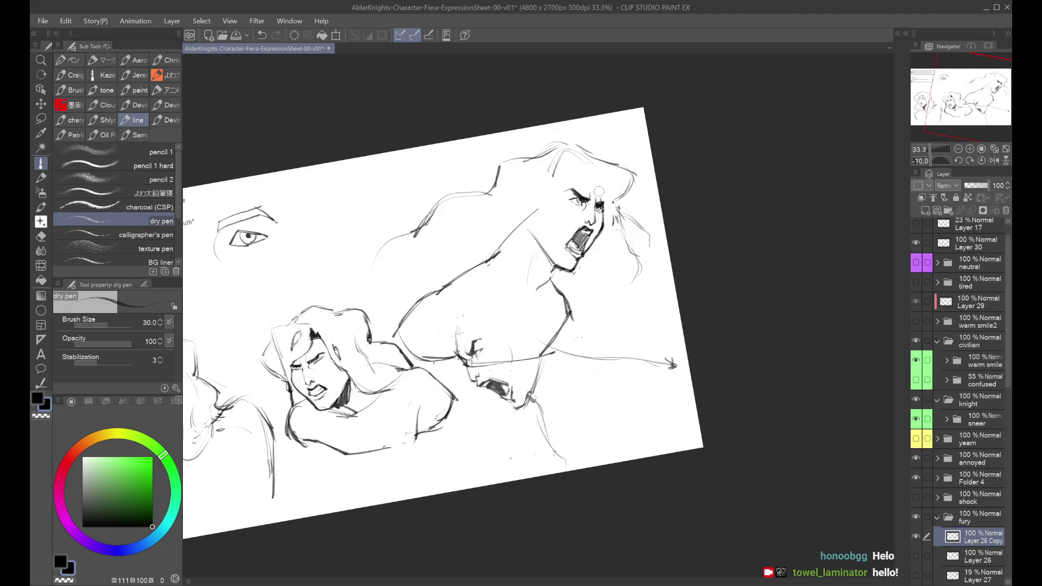
key("ctrl+z")
scroll(603, 201, "up", 1)
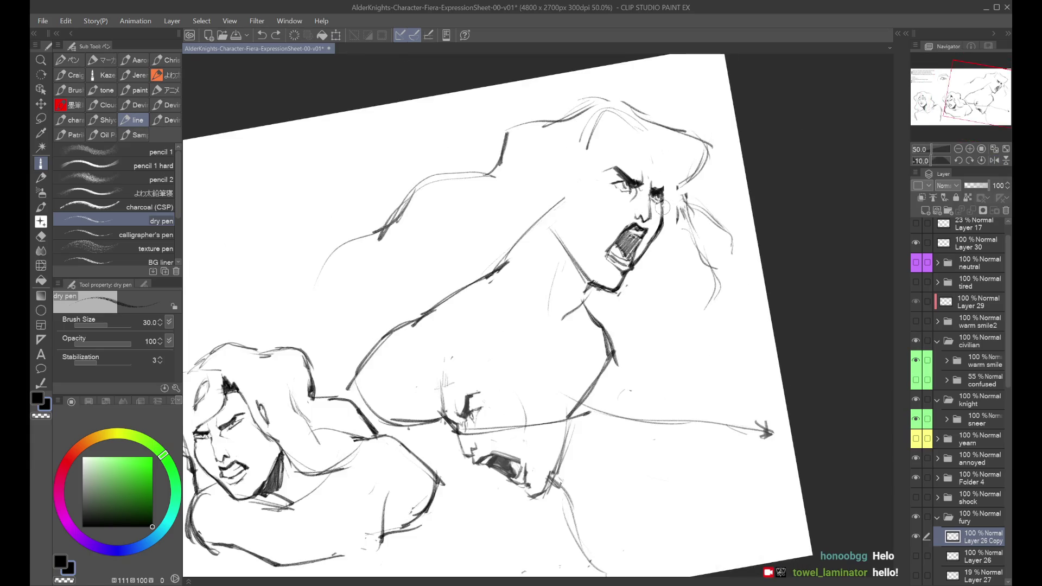